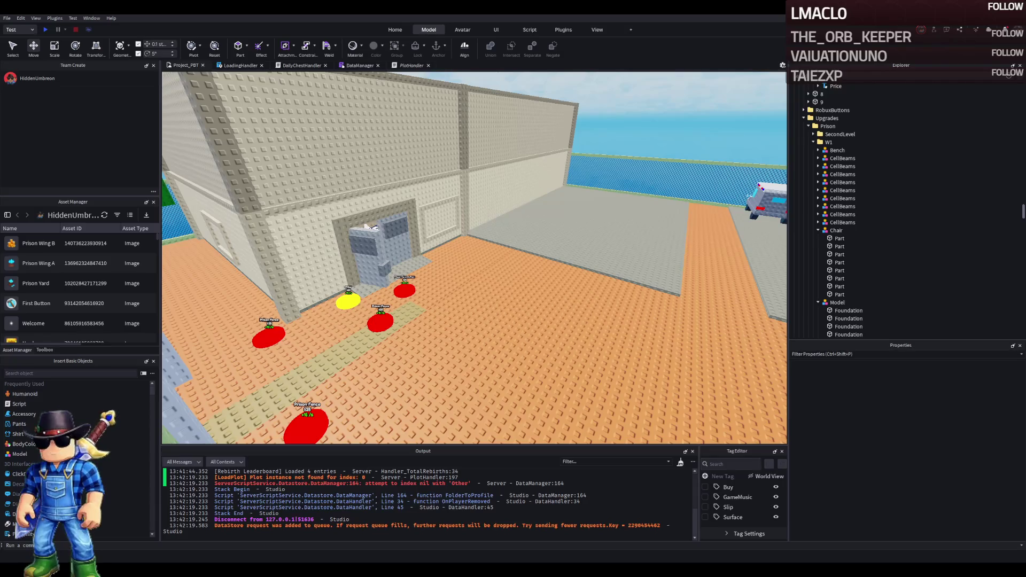
Fly the camera around the outer wall and fenced ambulance area to face the building door
key("w")
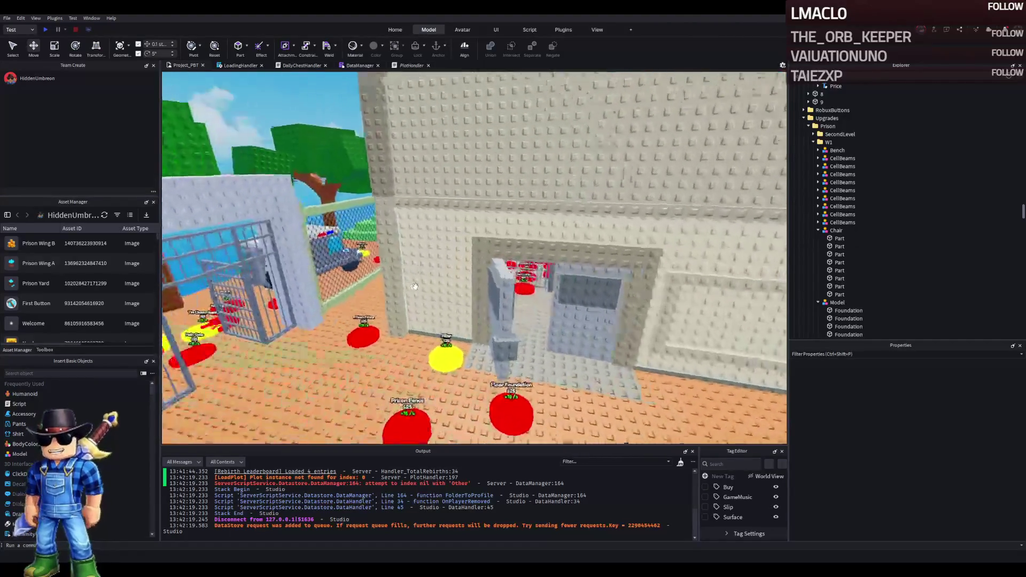
key("w")
key("e")
key("w")
key("q")
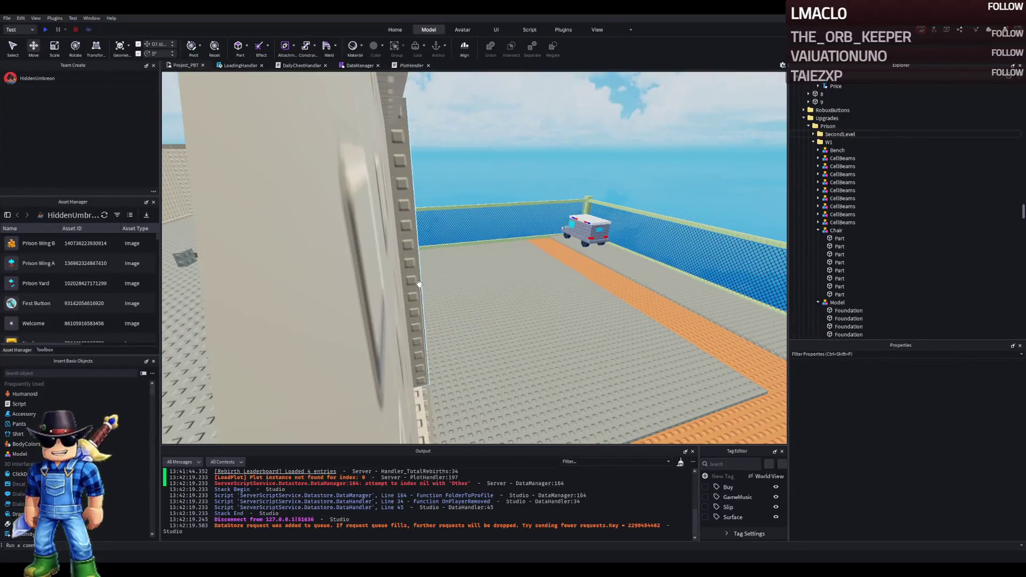
key("s")
key("a")
key("w")
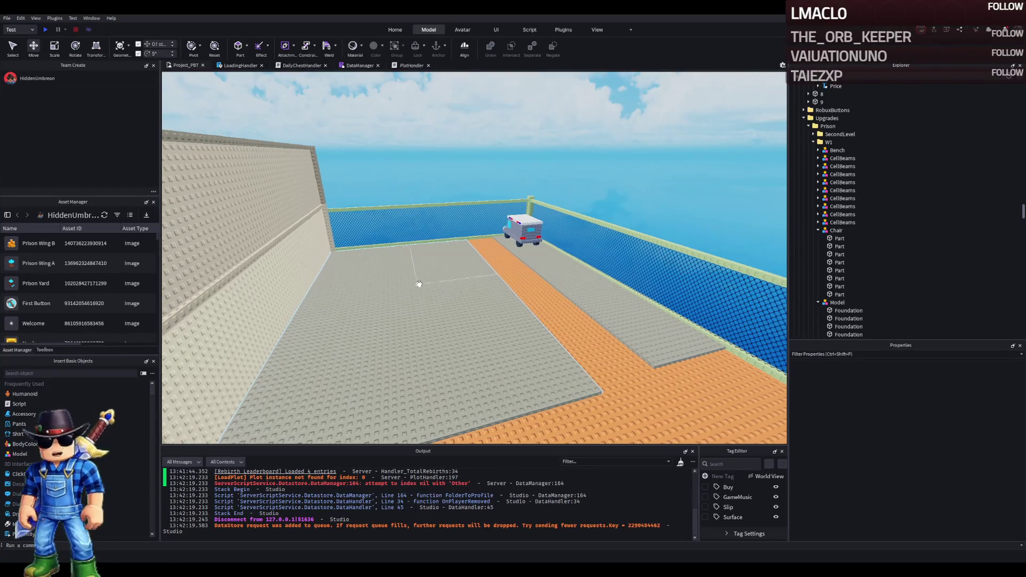
key("s")
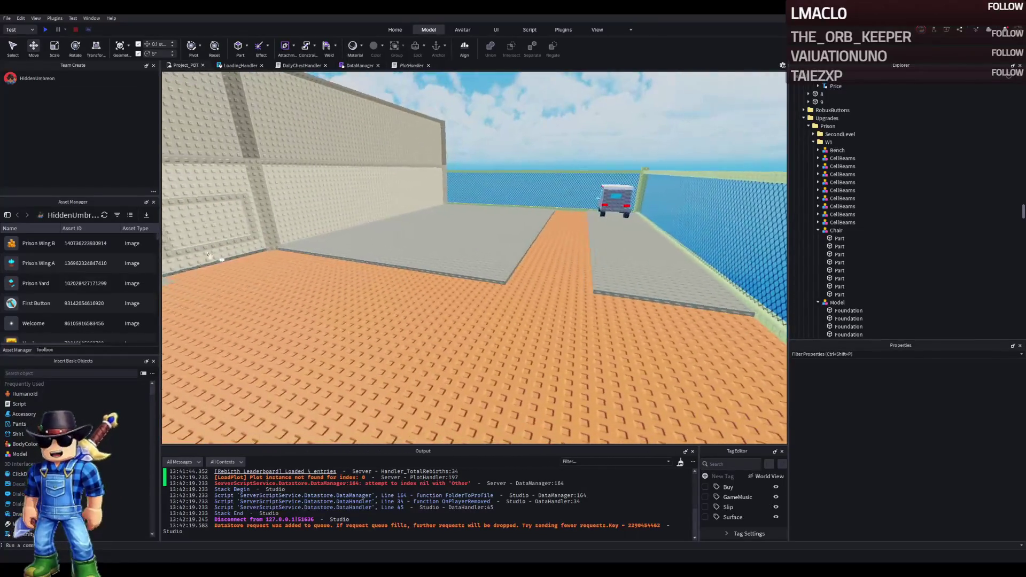
key("s")
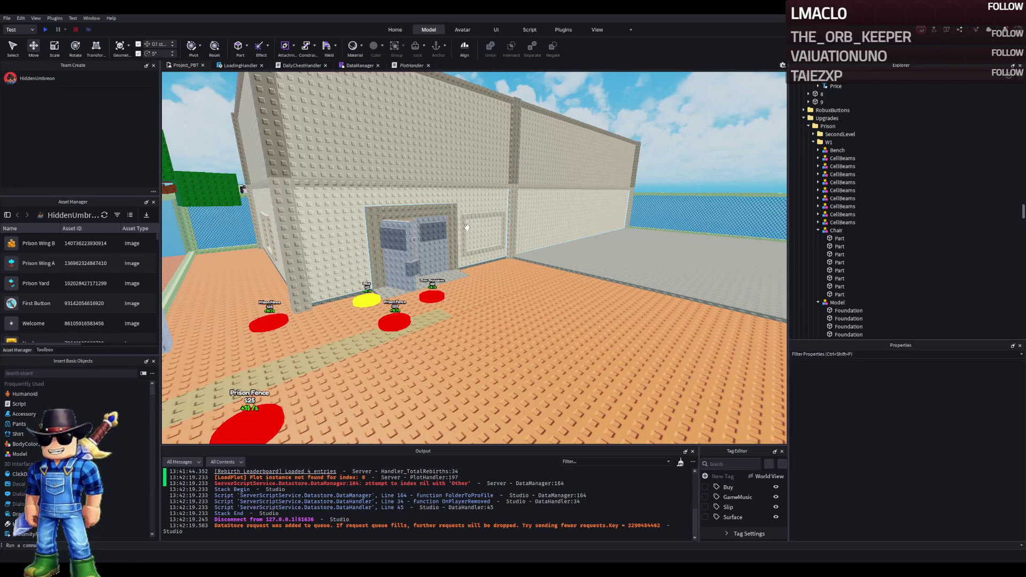
Fly through the cell door and corridor into the room with the chairs and table
key("w")
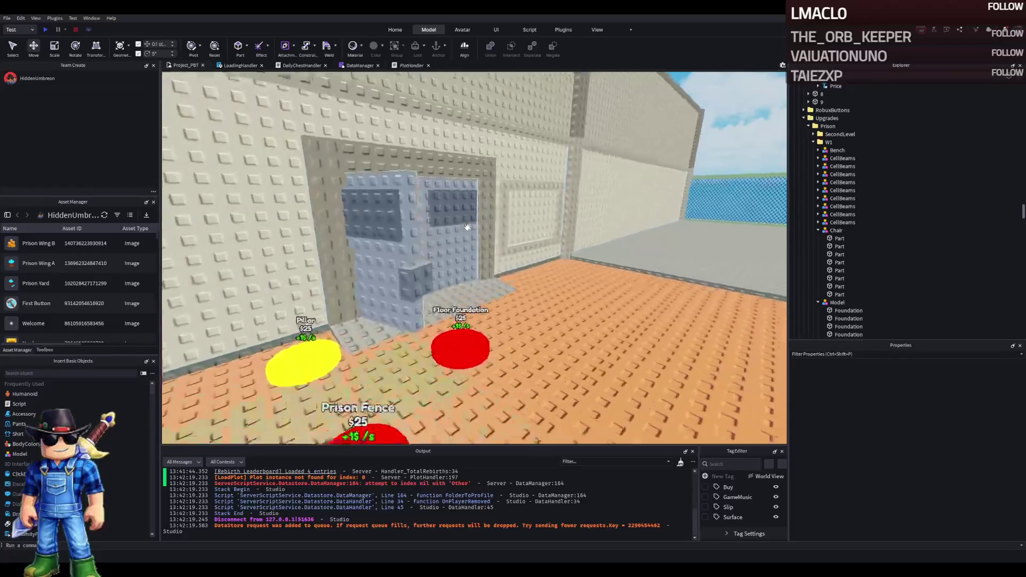
key("w")
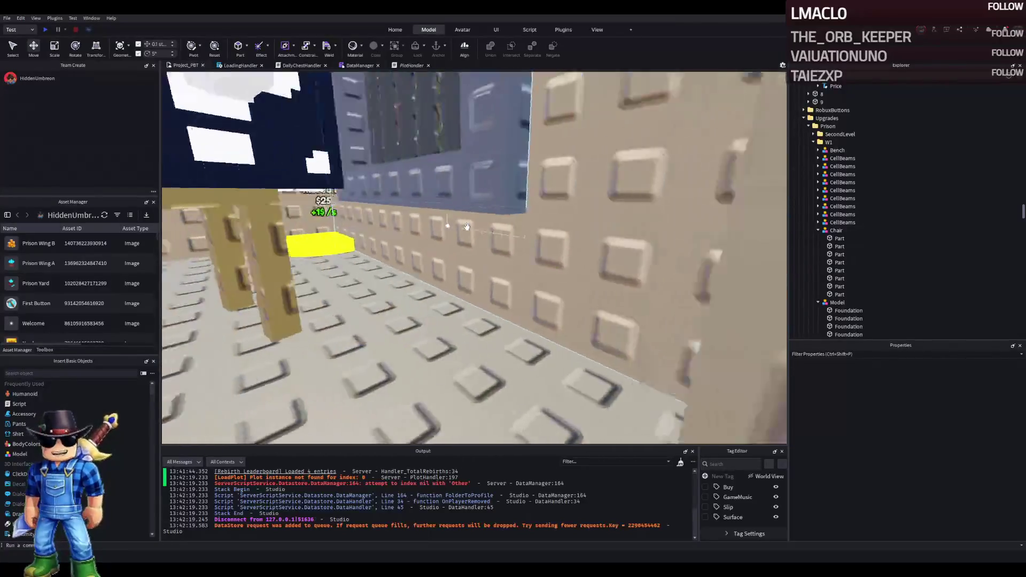
key("w")
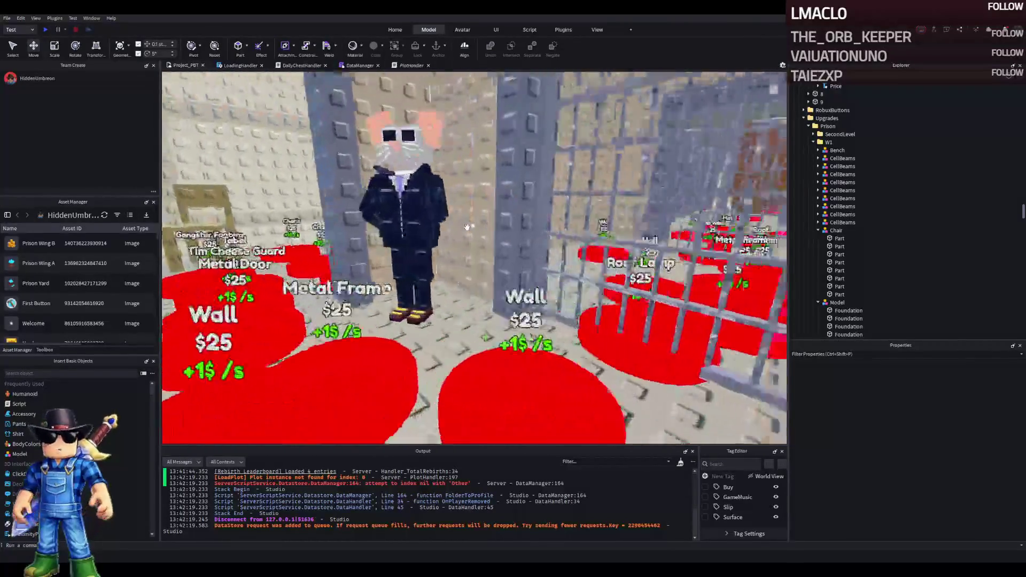
key("w")
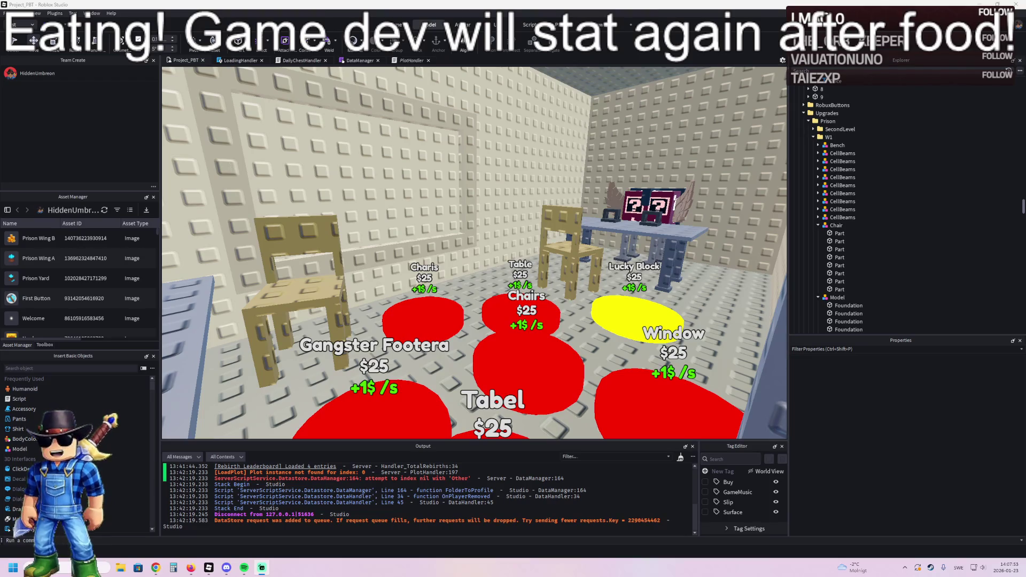
Switch from Roblox Studio to the Chrome window playing the YouTube video
key("alt+Tab")
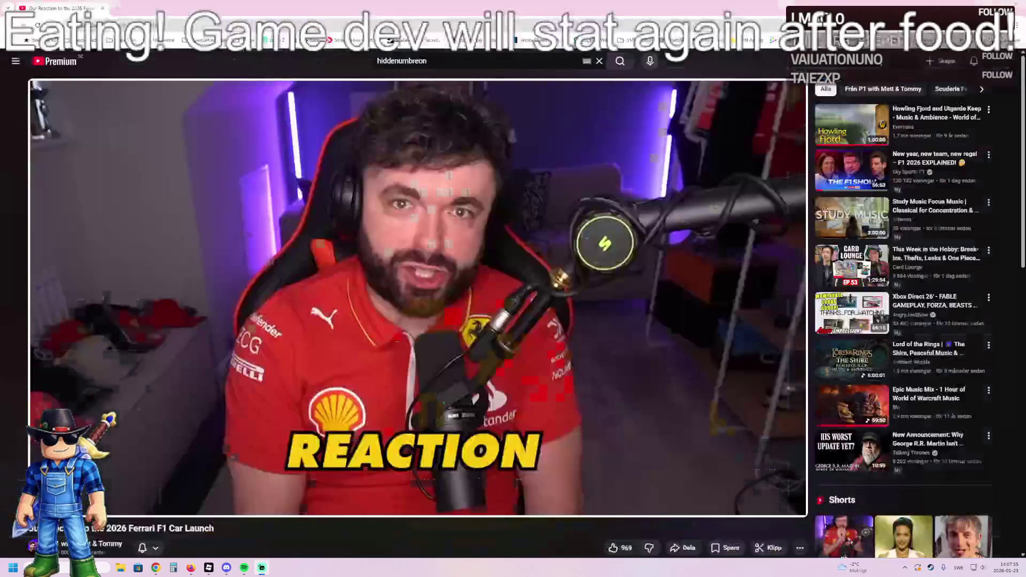
Start playback of the Ferrari F1 car launch reaction video
key("space")
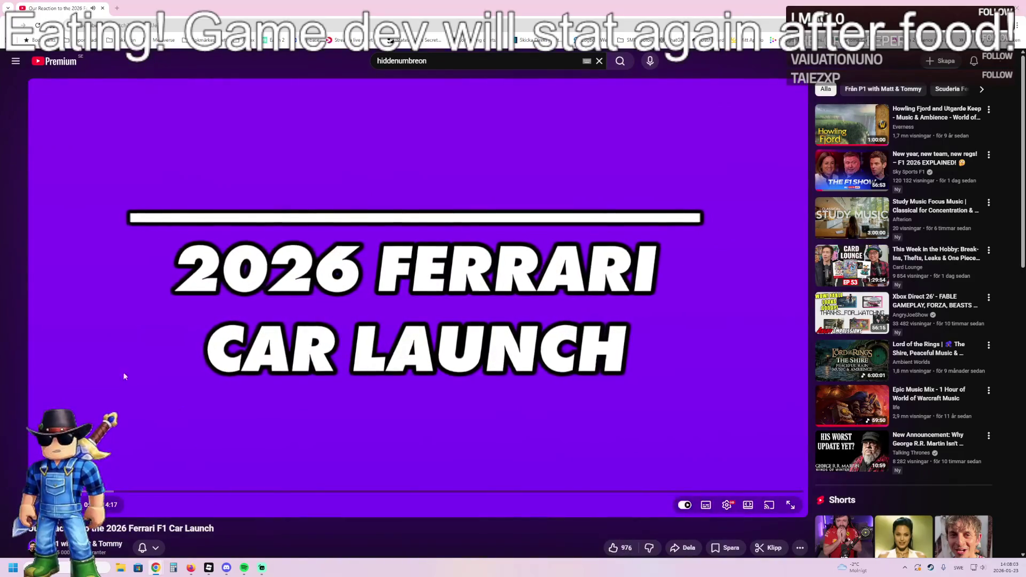
key("F11")
key("f")
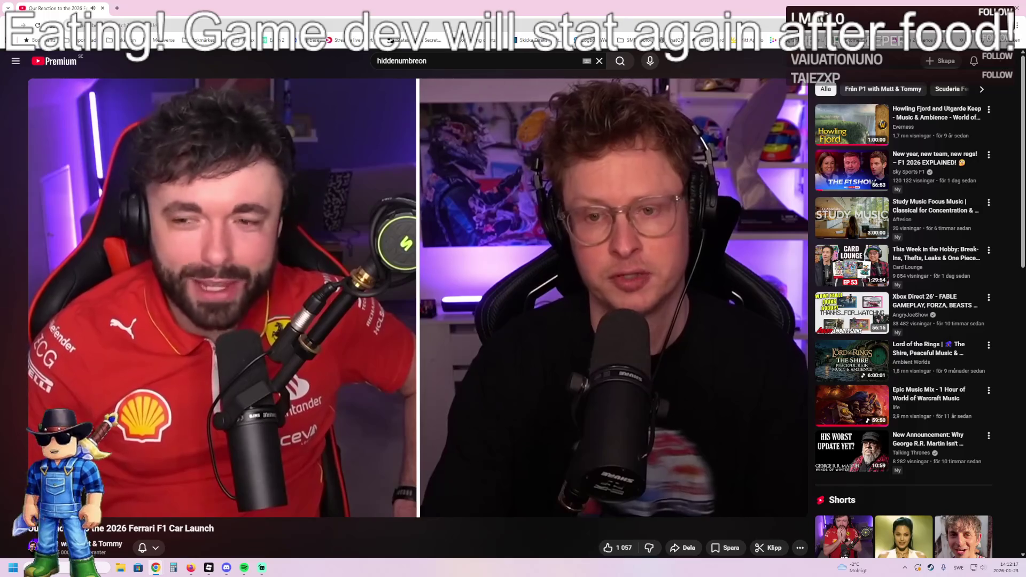
mouse_move(418, 272)
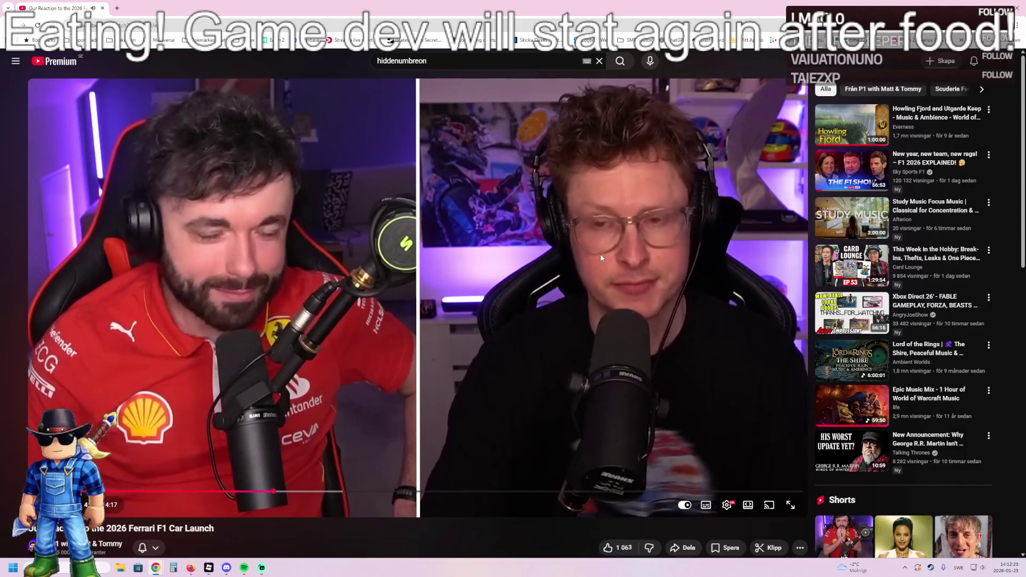
double_click(182, 313)
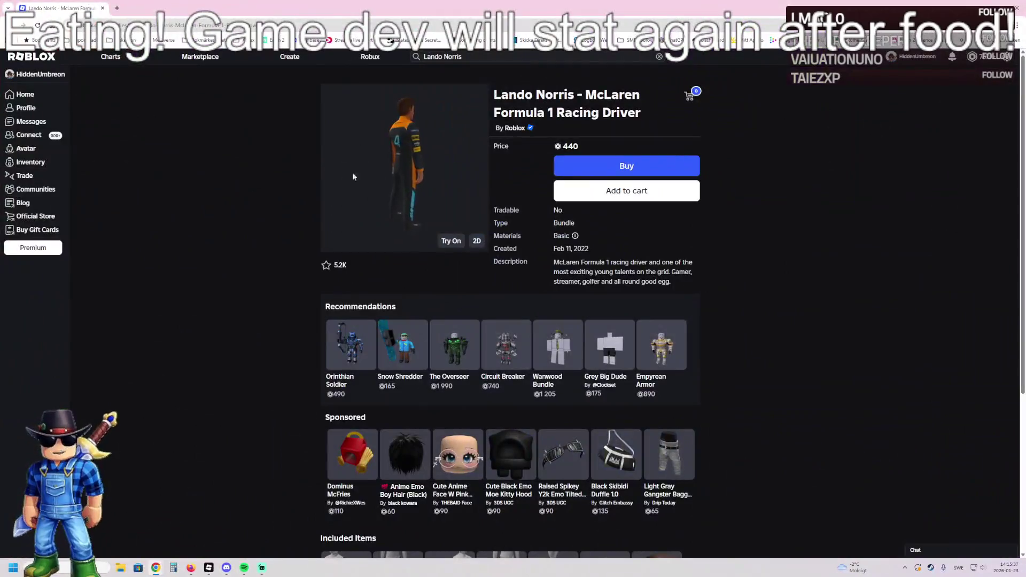
Rotate the Lando Norris McLaren bundle avatar preview to face the front
left_click_drag(353, 177, 428, 177)
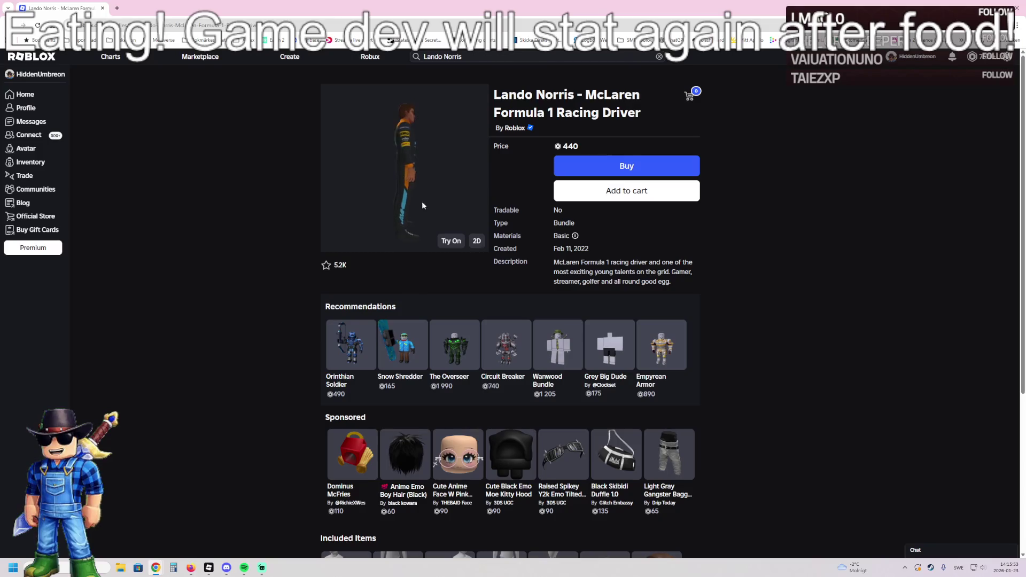
Open the Lando Norris - Head item page from the bundle's included items
left_click(102, 8)
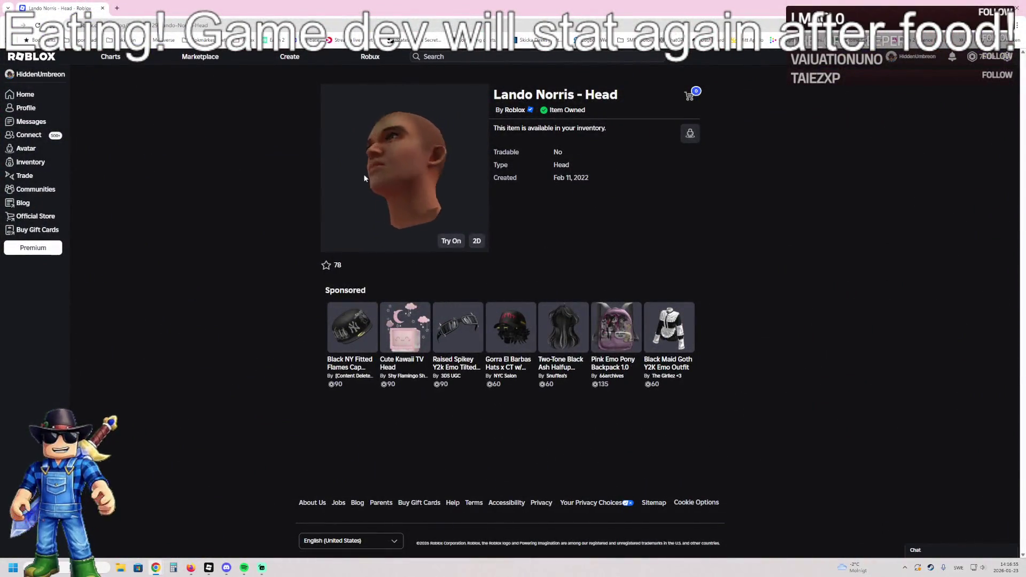
Spin the Lando Norris head preview to inspect it from another side
mouse_move(364, 178)
left_mouse_down()
mouse_move(474, 168)
mouse_move(502, 180)
mouse_move(474, 185)
mouse_move(289, 150)
left_mouse_up()
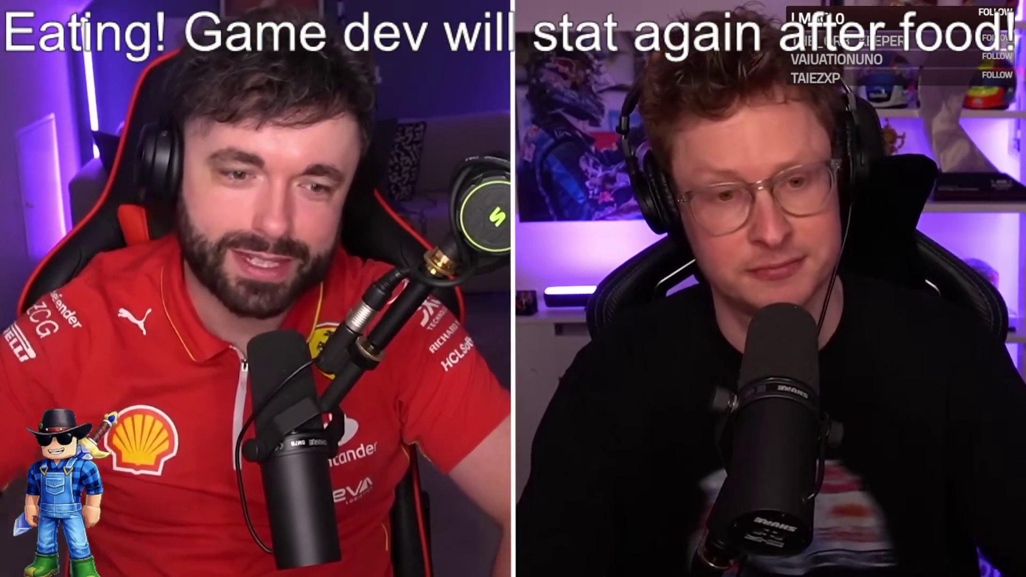
Open the 2026 Alpine F1 Car Launch watchalong, briefly viewing and closing the P1 with Matt & Tommy channel
mouse_move(429, 116)
key("Escape")
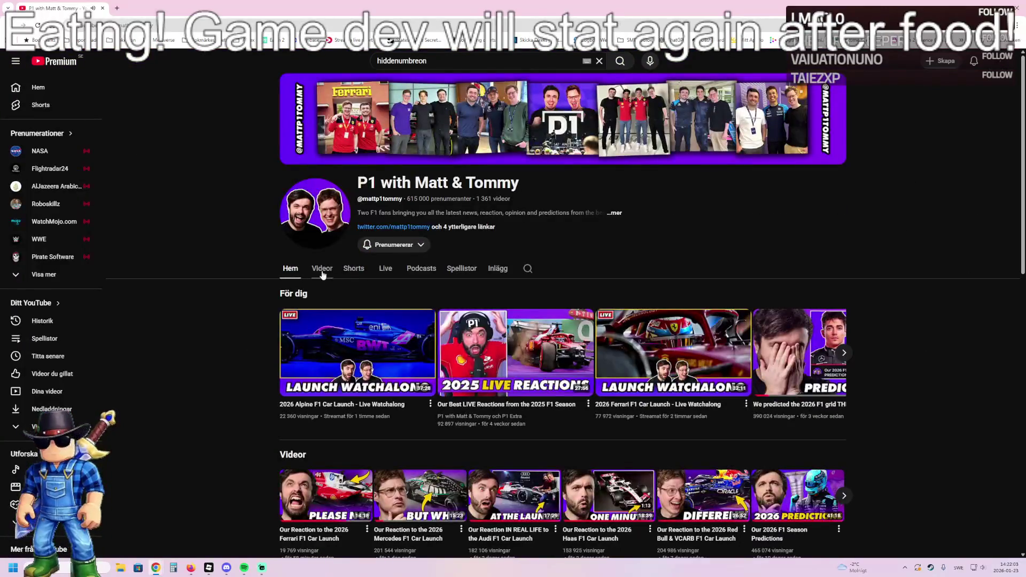
left_click(348, 347)
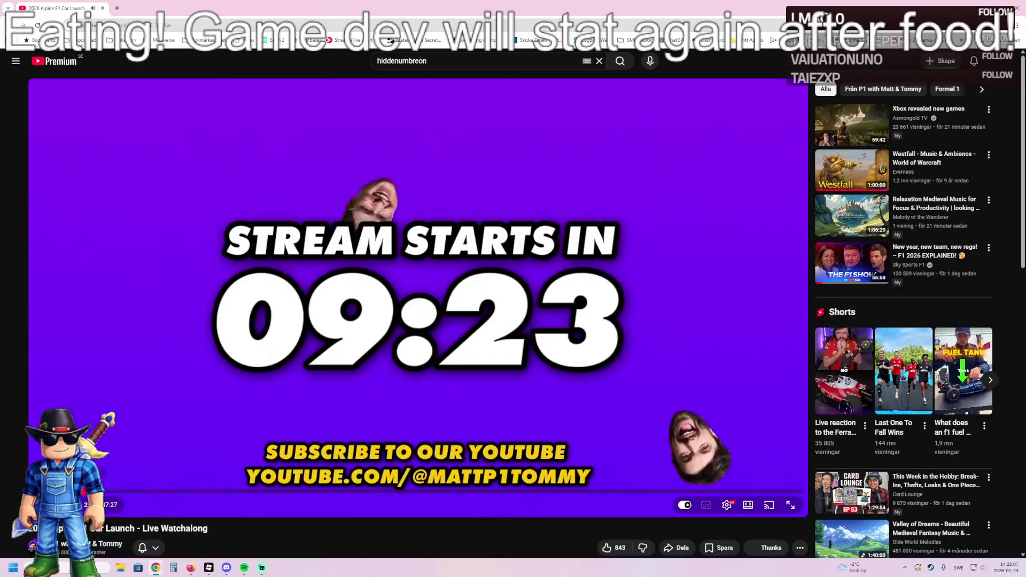
middle_click(89, 544)
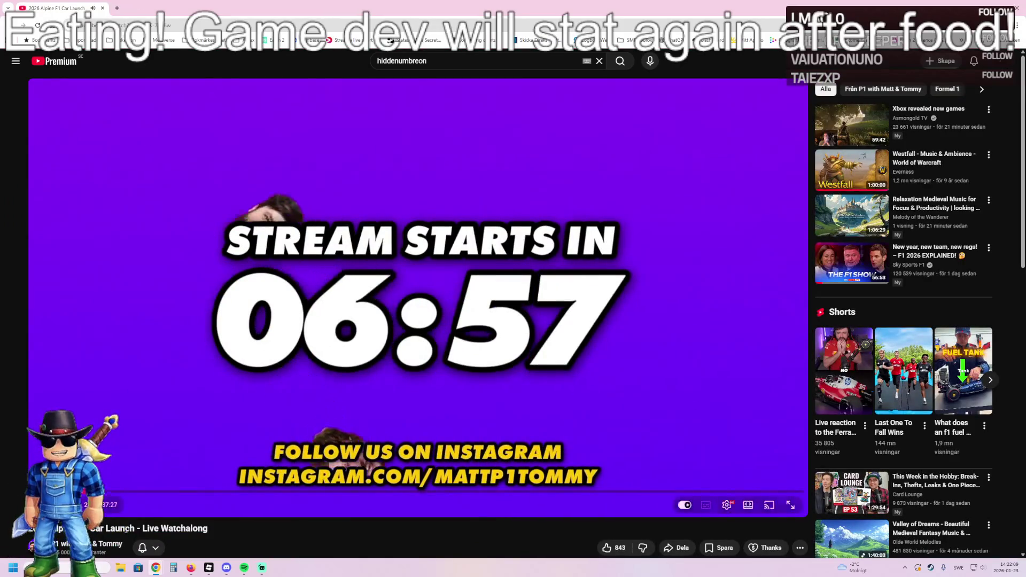
left_click(159, 7)
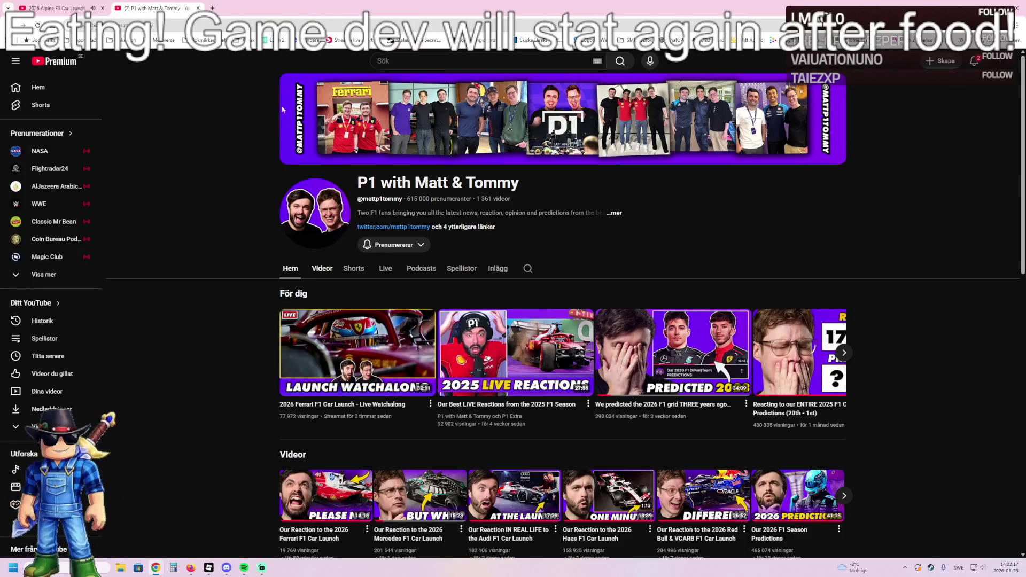
left_click(198, 8)
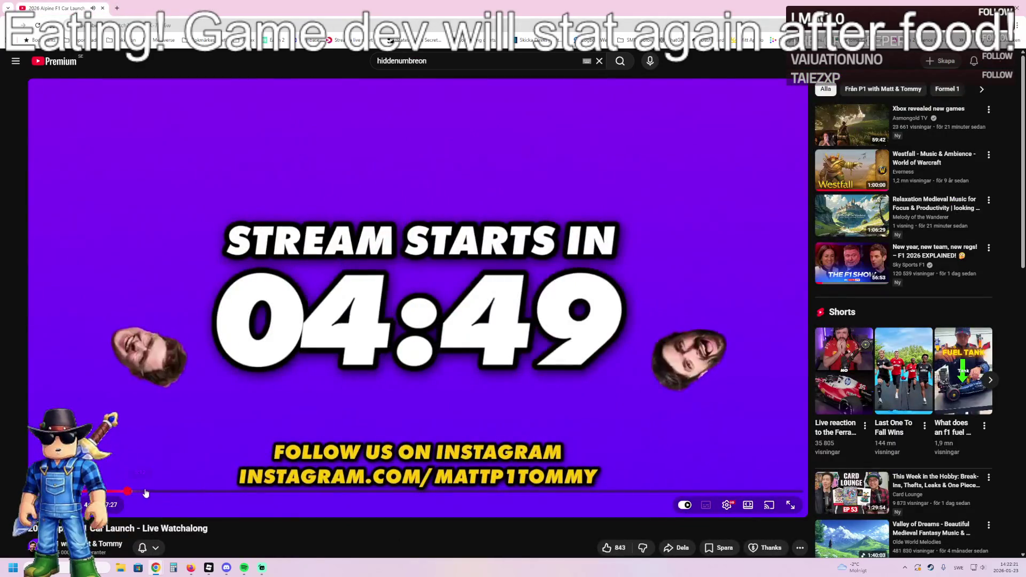
Skip past the pre-stream countdown to the launch and watch it full screen
left_click(155, 492)
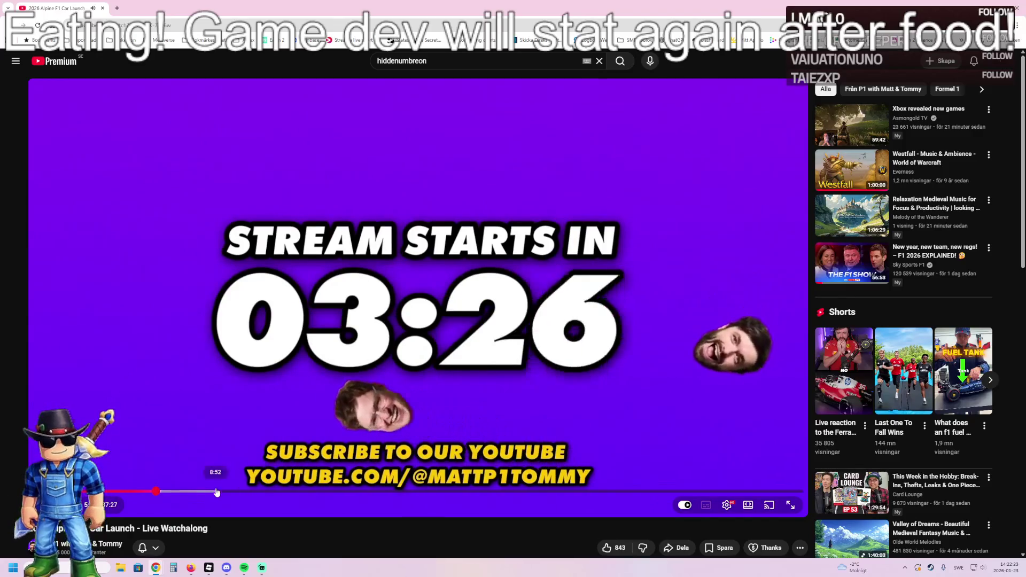
left_click(217, 492)
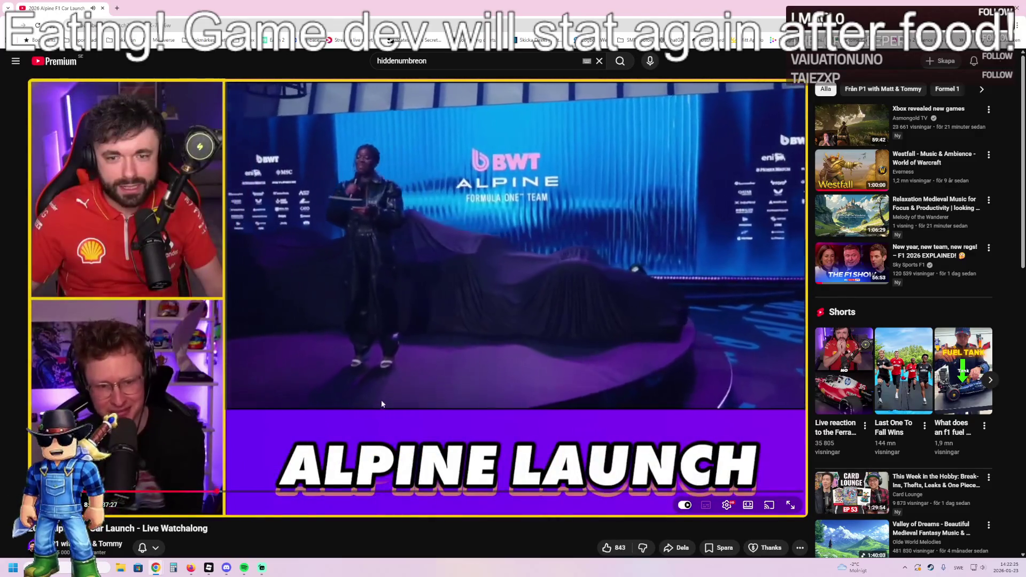
left_click(791, 505)
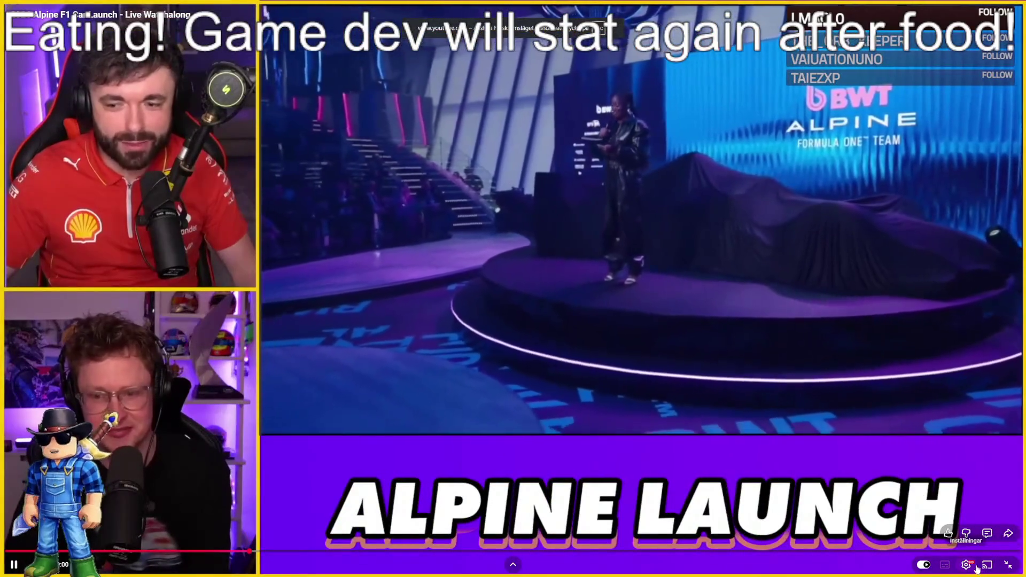
Check the video quality options without changing them, then toggle full screen off and back on
left_click(966, 565)
left_click(941, 535)
left_click(984, 380)
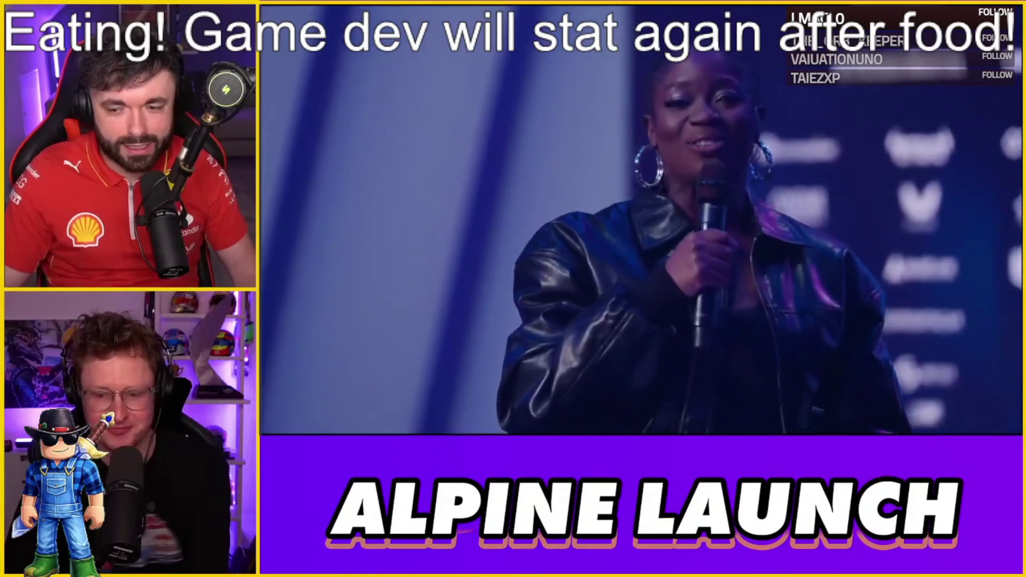
mouse_move(960, 278)
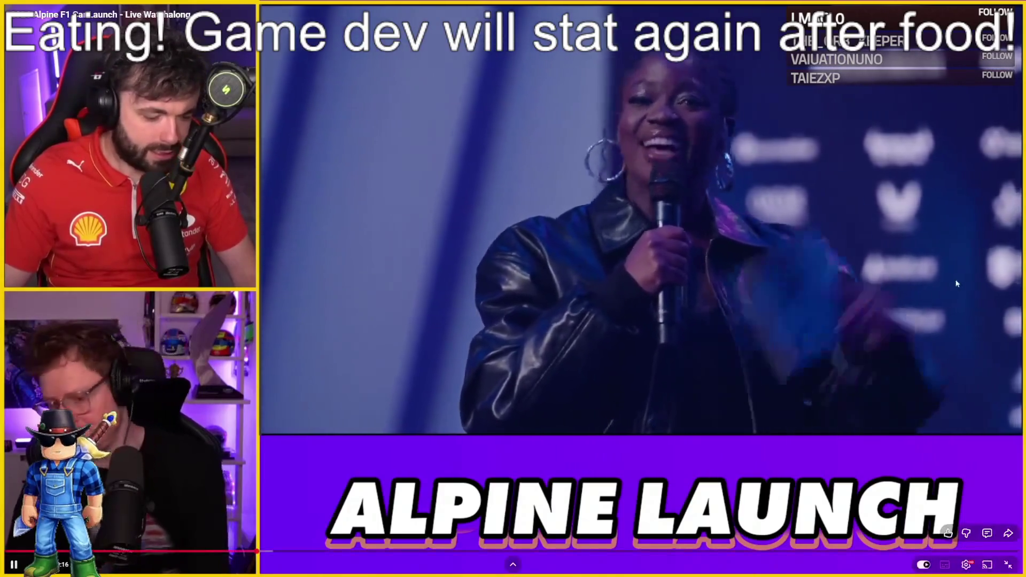
double_click(909, 288)
double_click(762, 259)
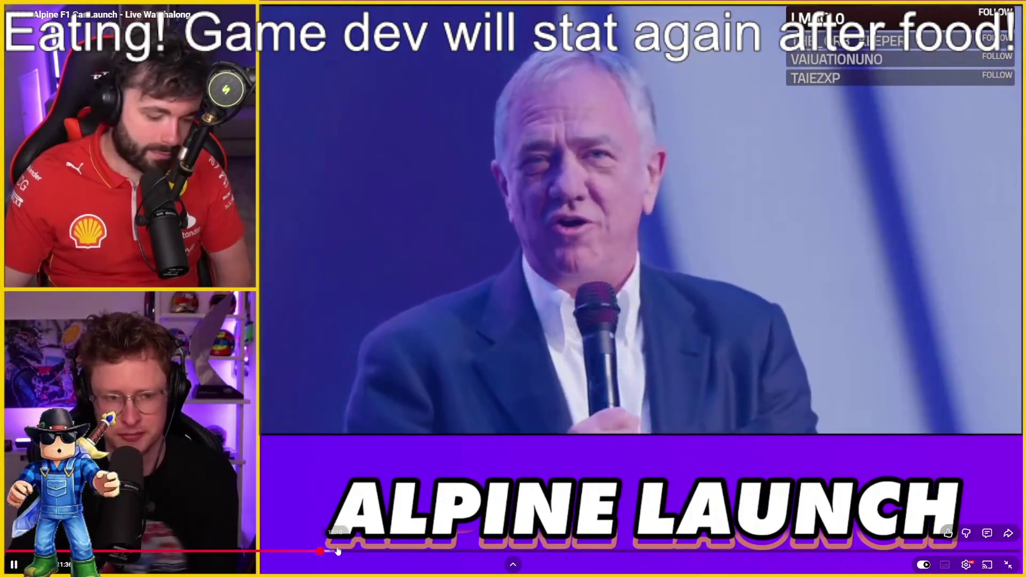
Skip ahead along the seek bar to the drivers speaking on stage
left_click(354, 552)
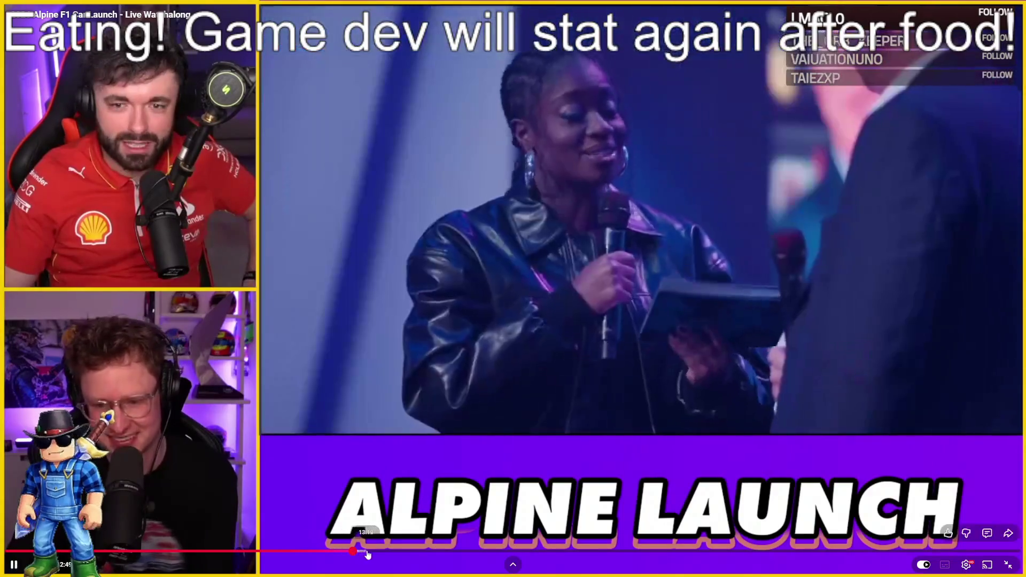
left_click(382, 552)
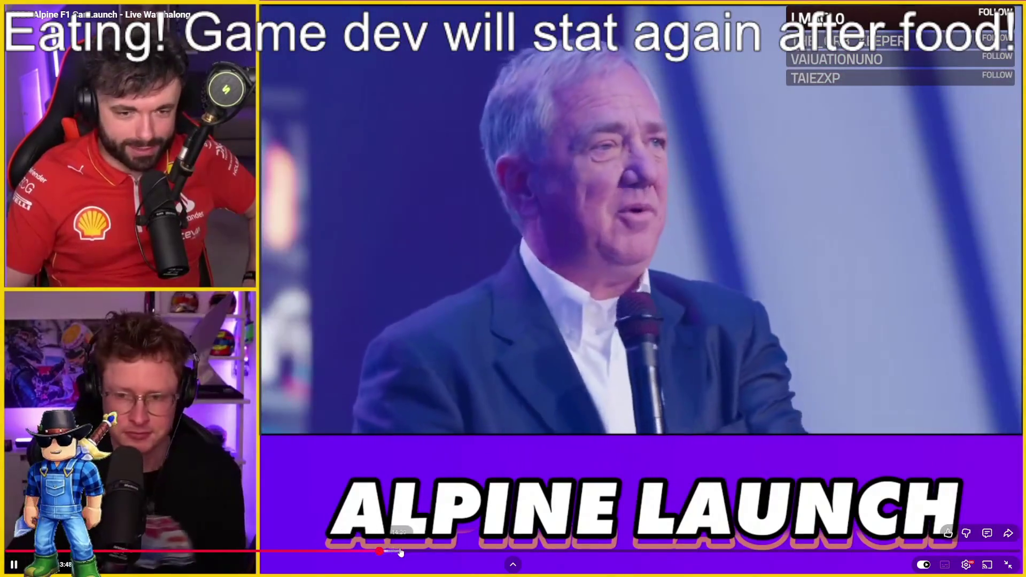
left_click(422, 551)
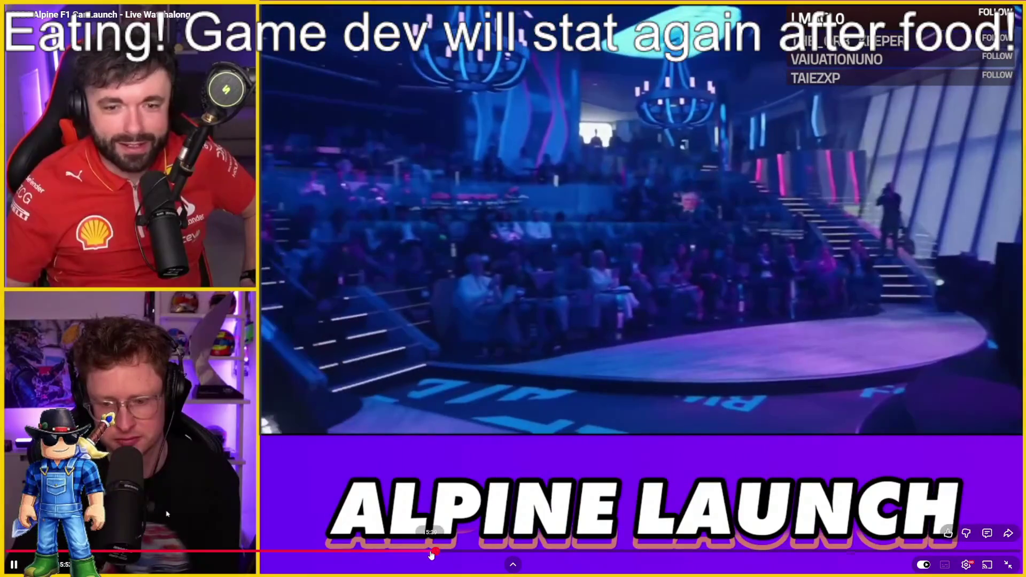
left_click(436, 552)
left_click(452, 552)
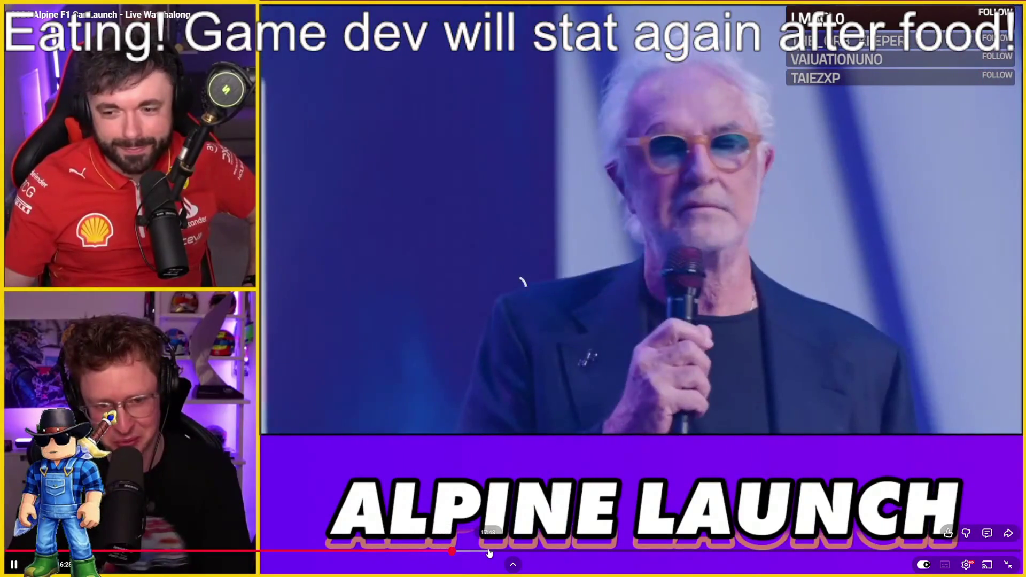
left_click(489, 552)
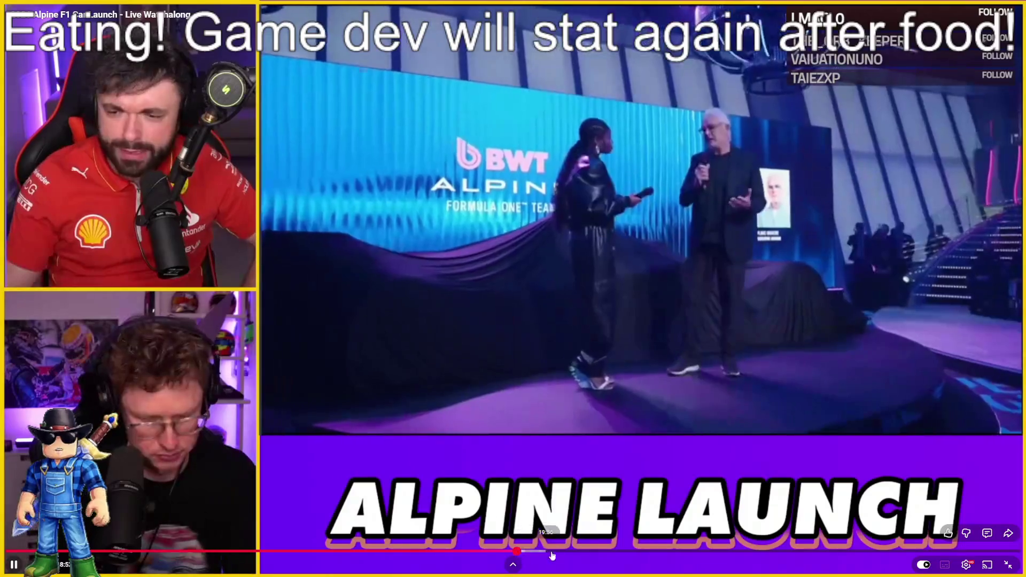
left_click(561, 552)
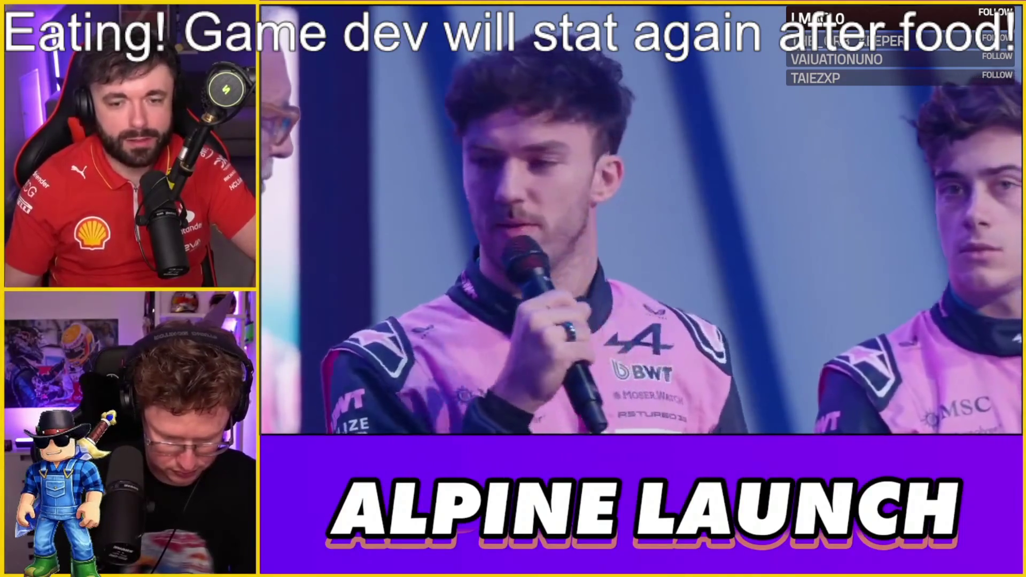
Seek several minutes forward to both drivers beside the BWT Alpine car with the presenter
mouse_move(58, 538)
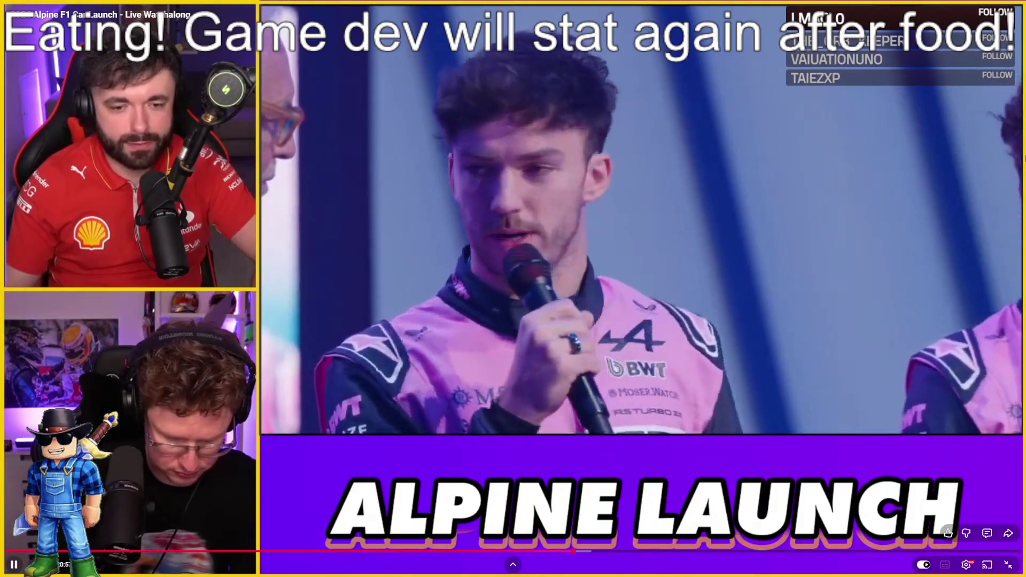
key("l")
key("l")
key("l")
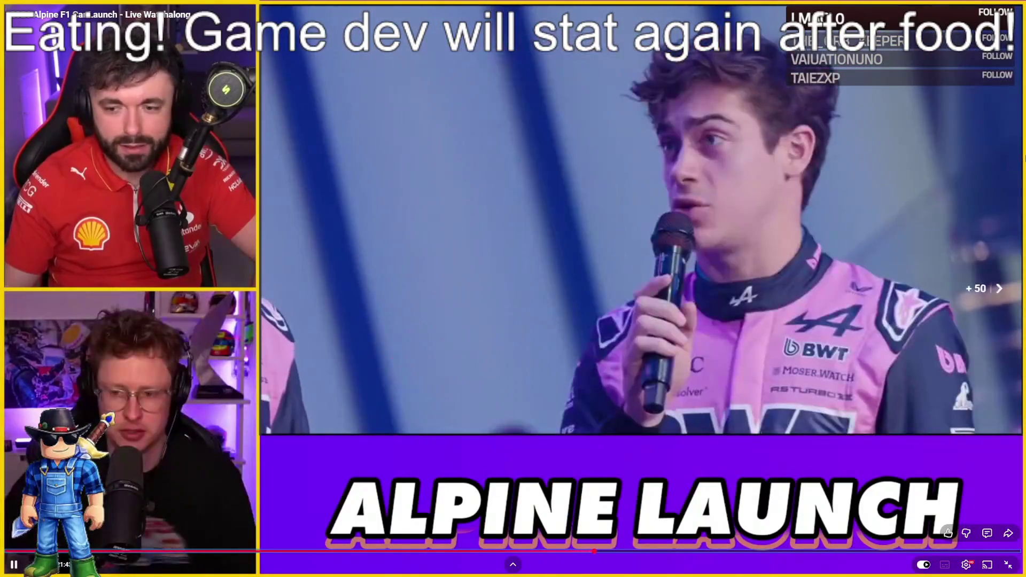
key("l")
key("l")
key("l")
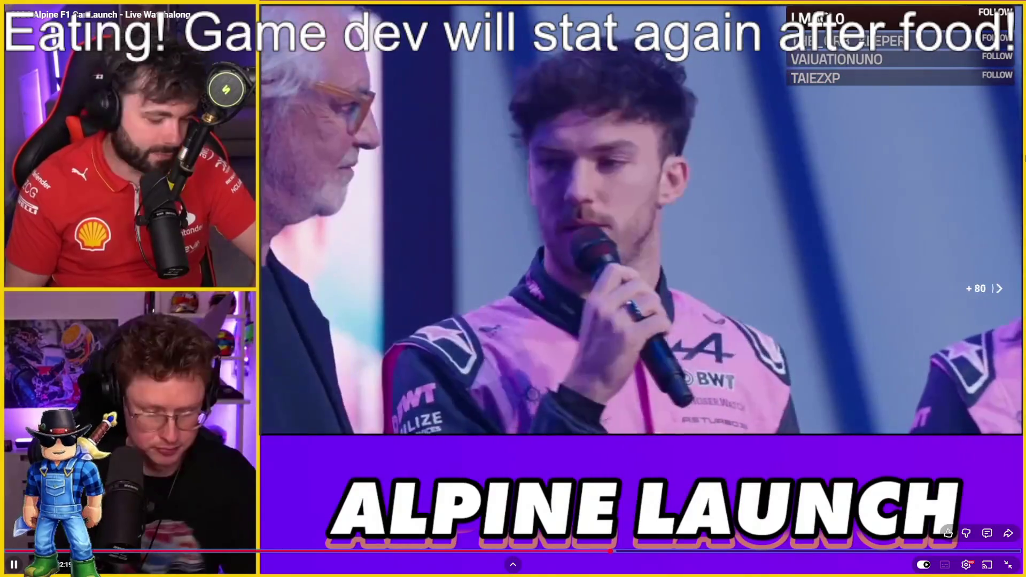
key("Right")
key("Right")
key("Right")
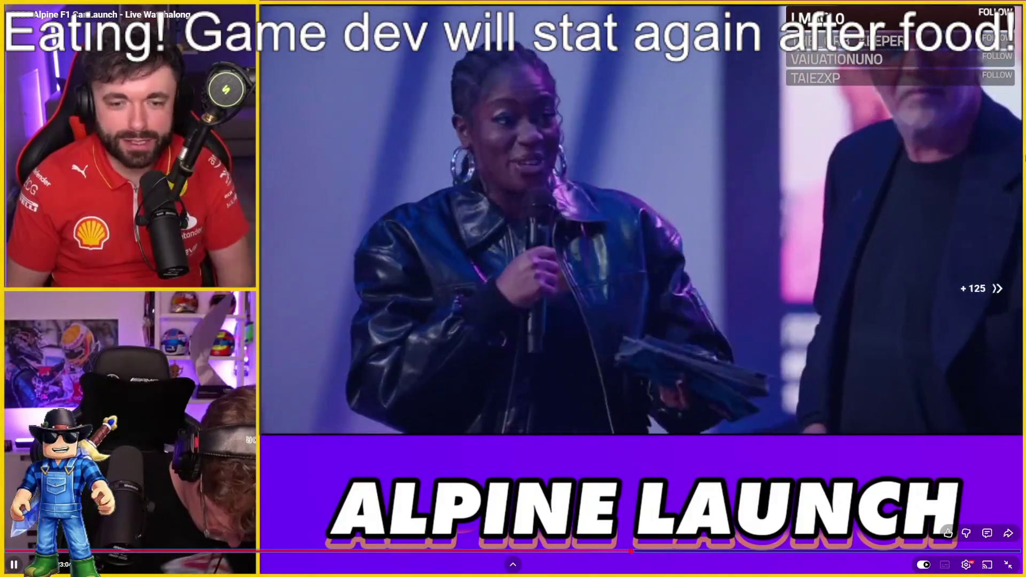
key("Right")
key("Right")
key("Right")
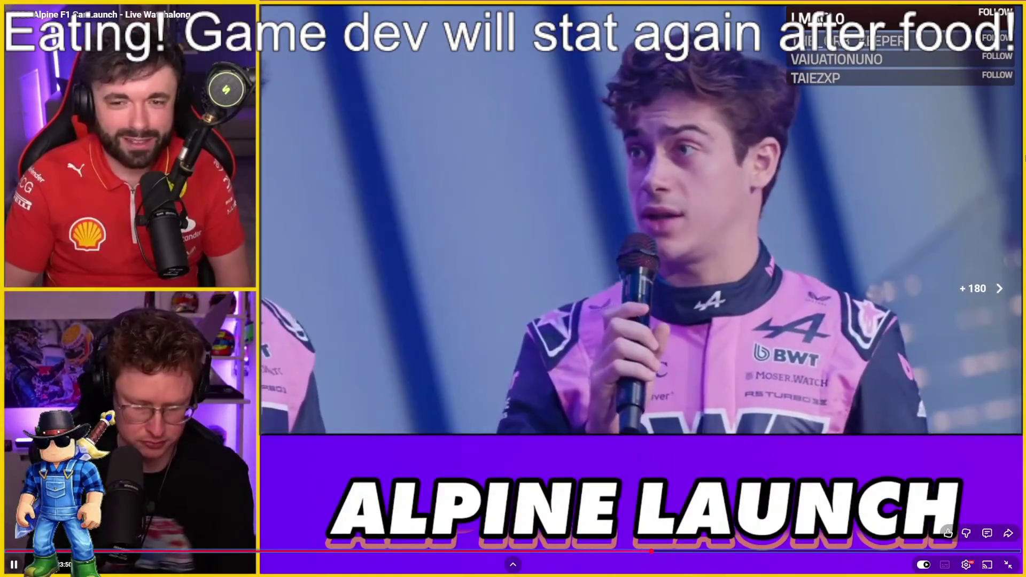
key("Right")
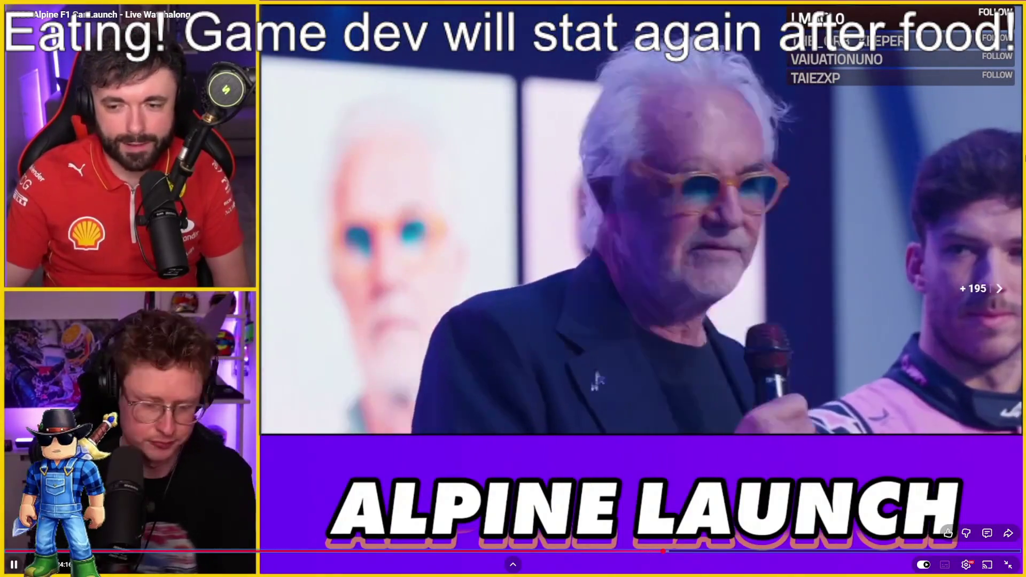
key("l")
key("l")
key("l")
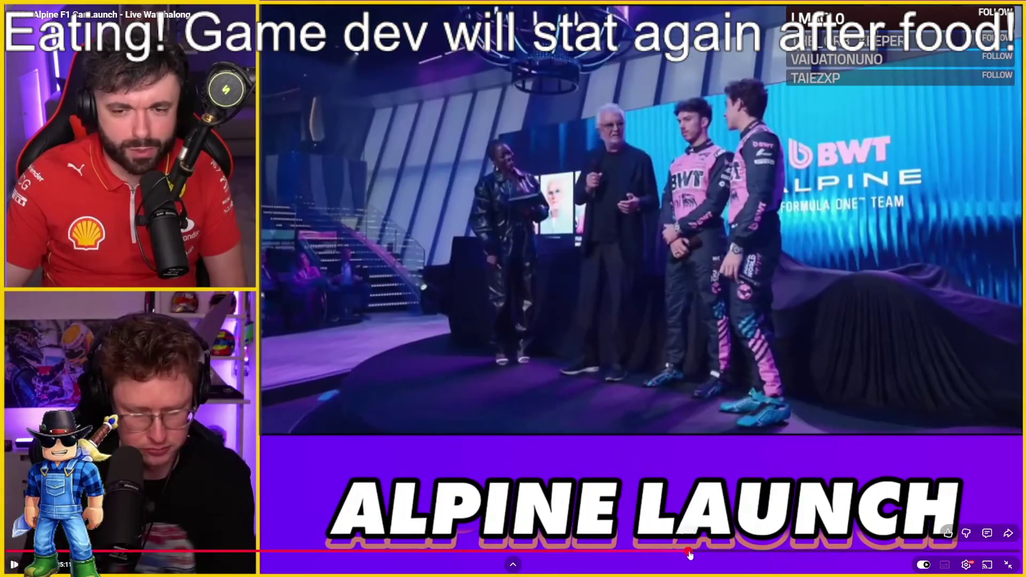
left_click(690, 552)
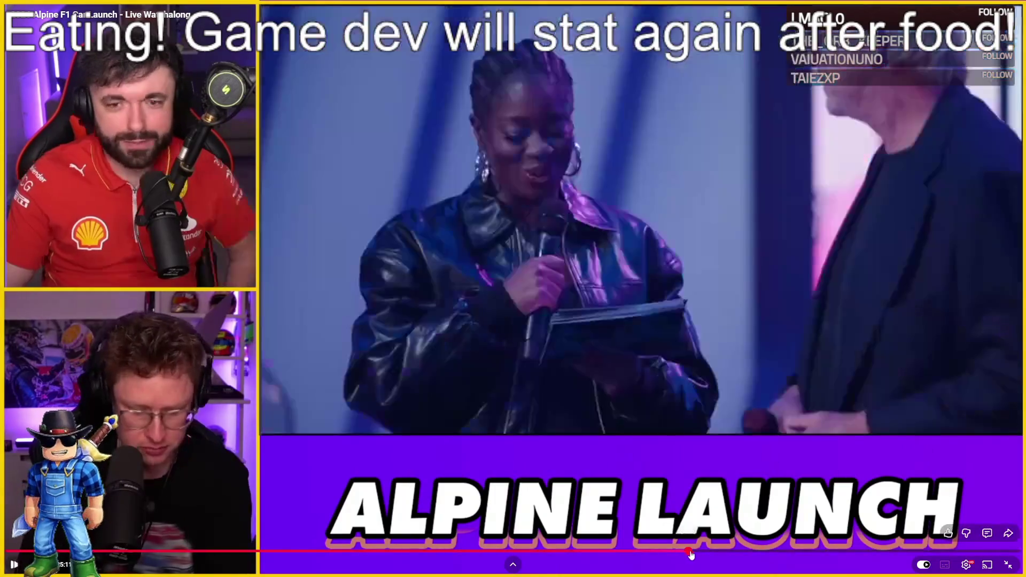
left_click(701, 552)
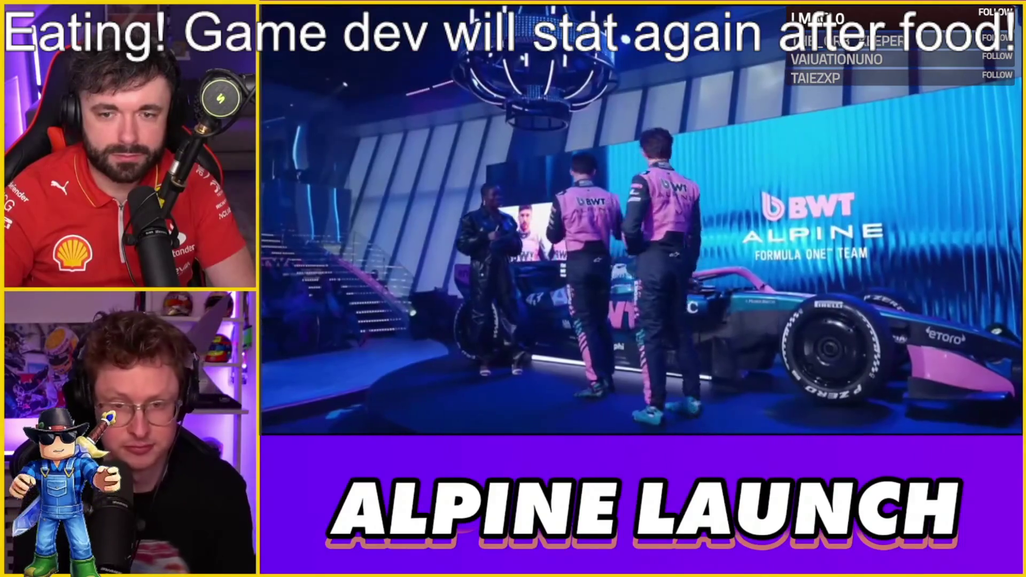
Exit full screen on the Alpine launch stream after the car reveal
key("Escape")
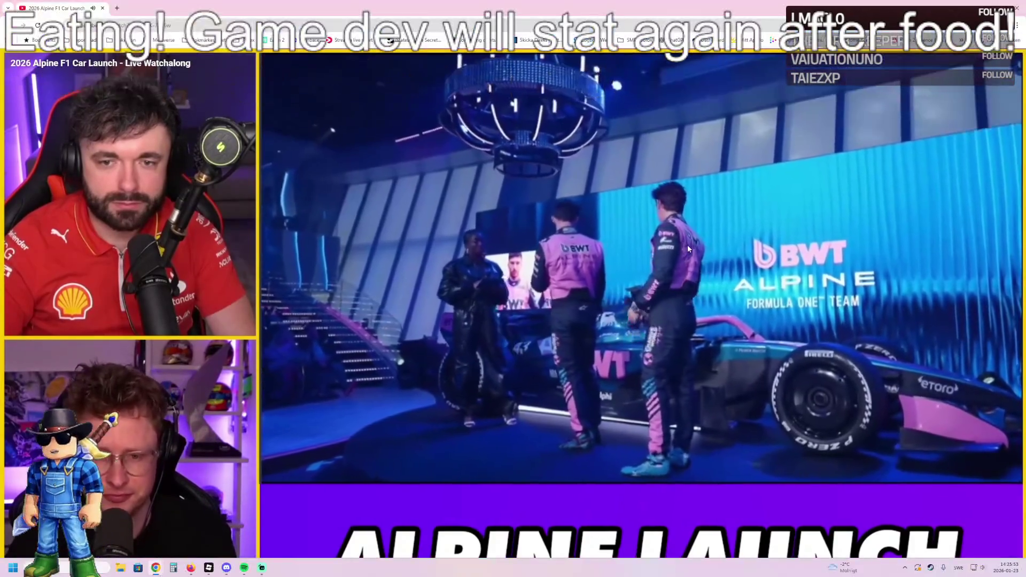
Pause the Alpine launch stream playing on YouTube
left_click(534, 300)
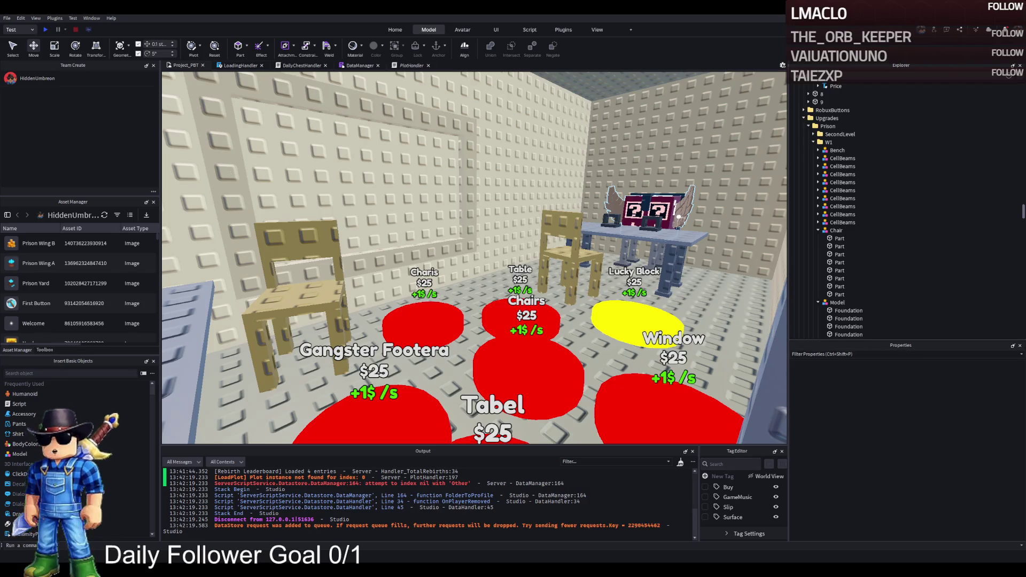
Fly through the prison cells to the winged chair and select its Secret Lucky Block
key("w")
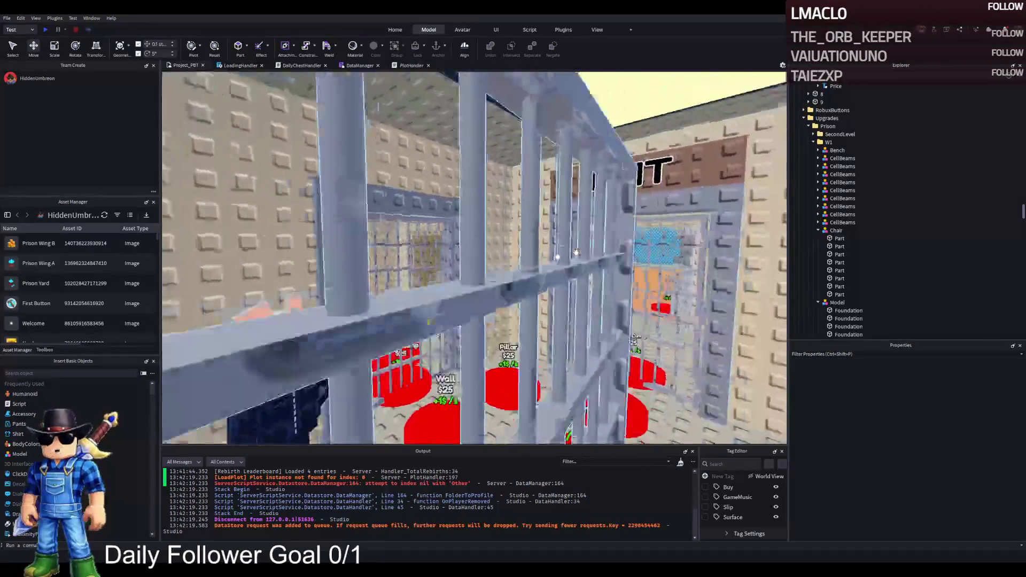
key("w")
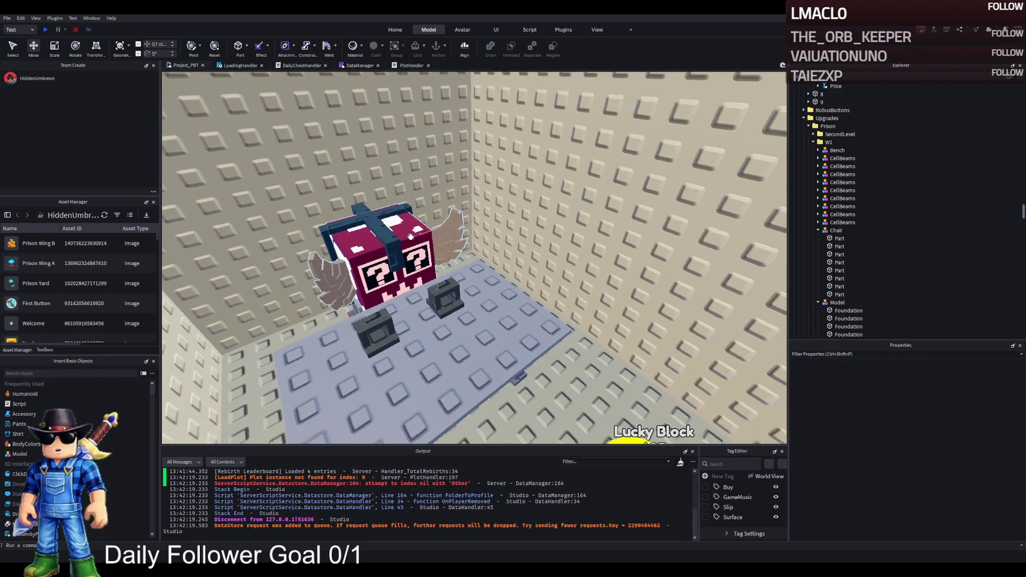
key("w")
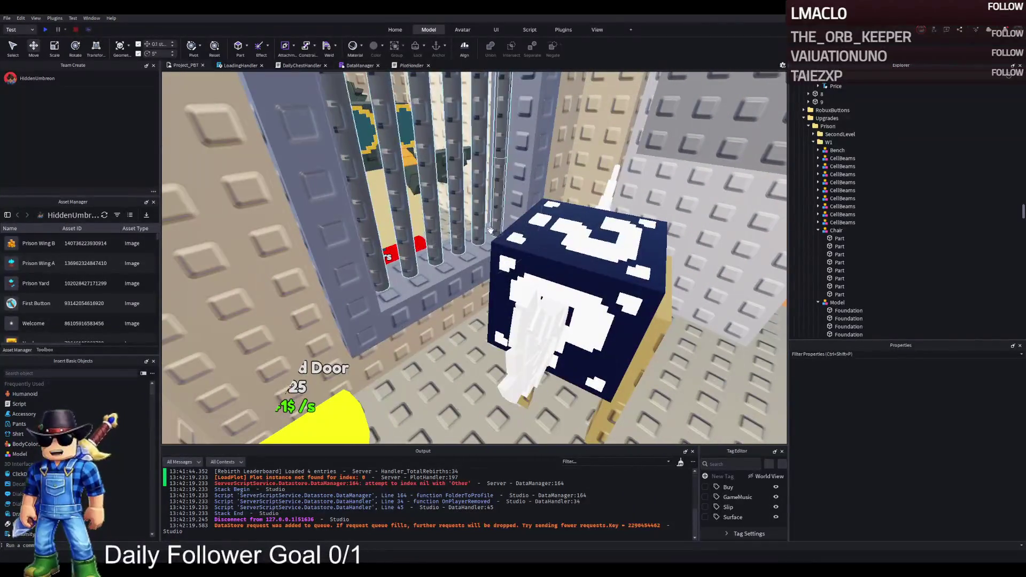
key("d")
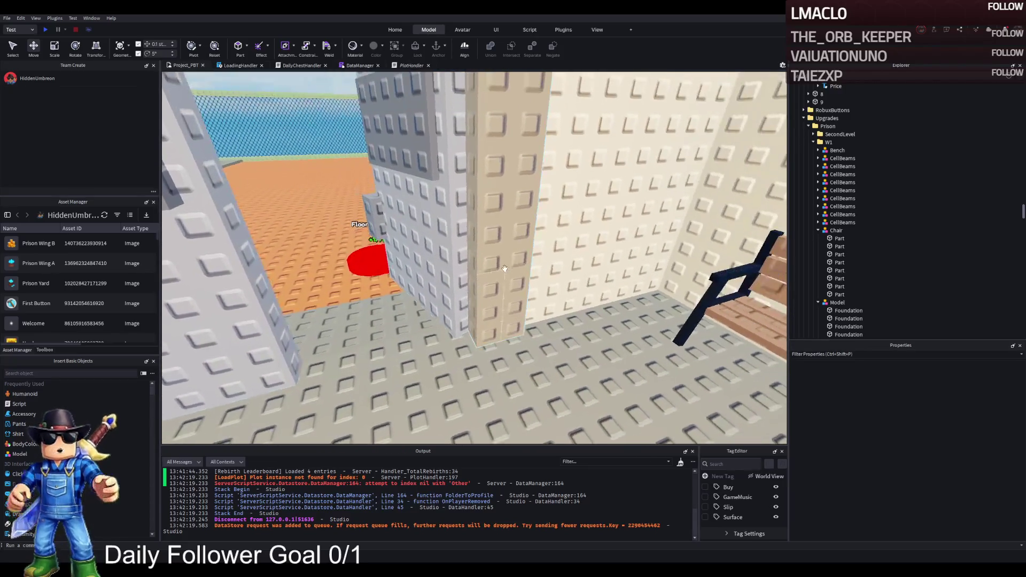
key("w")
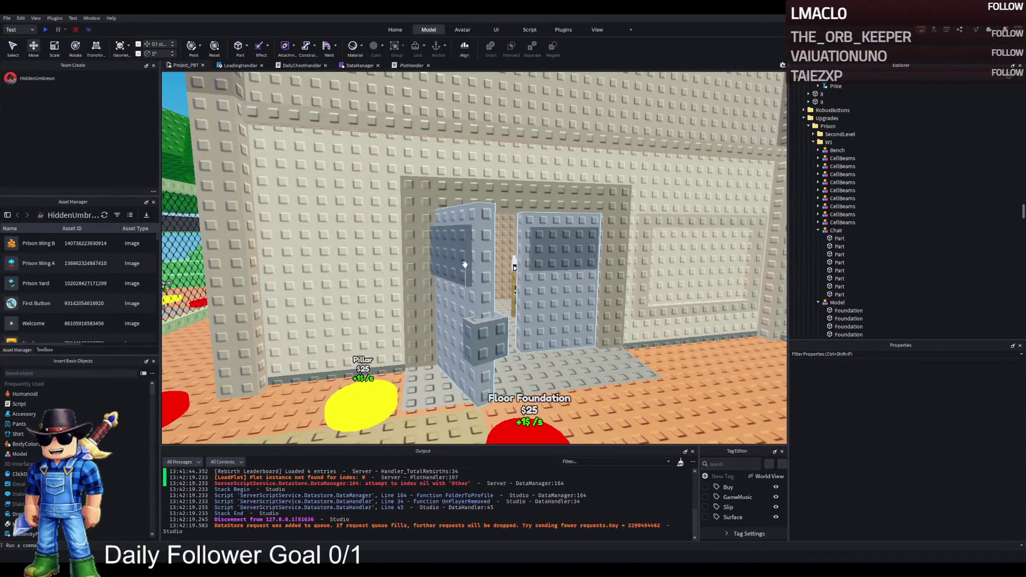
key("w")
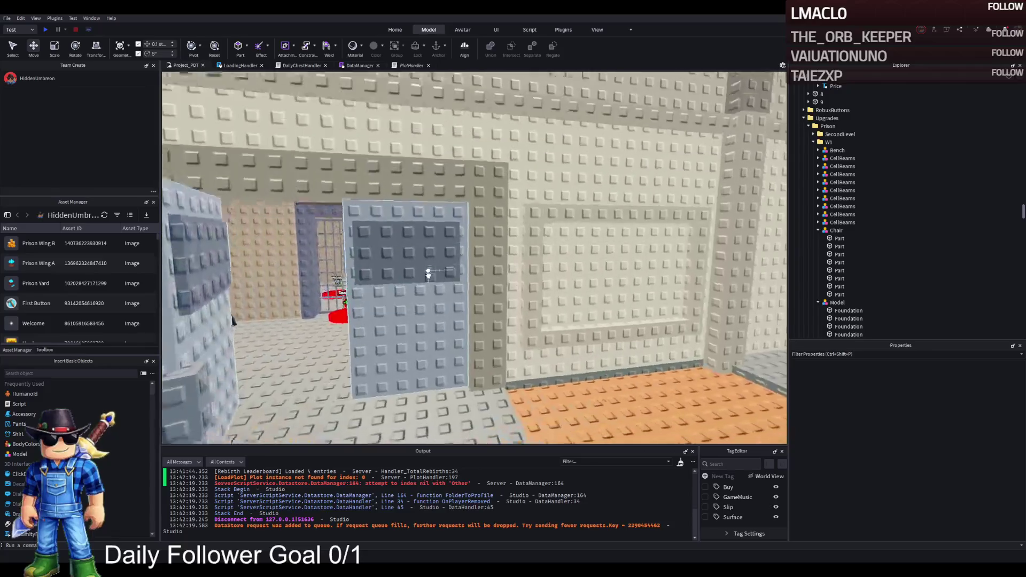
key("w")
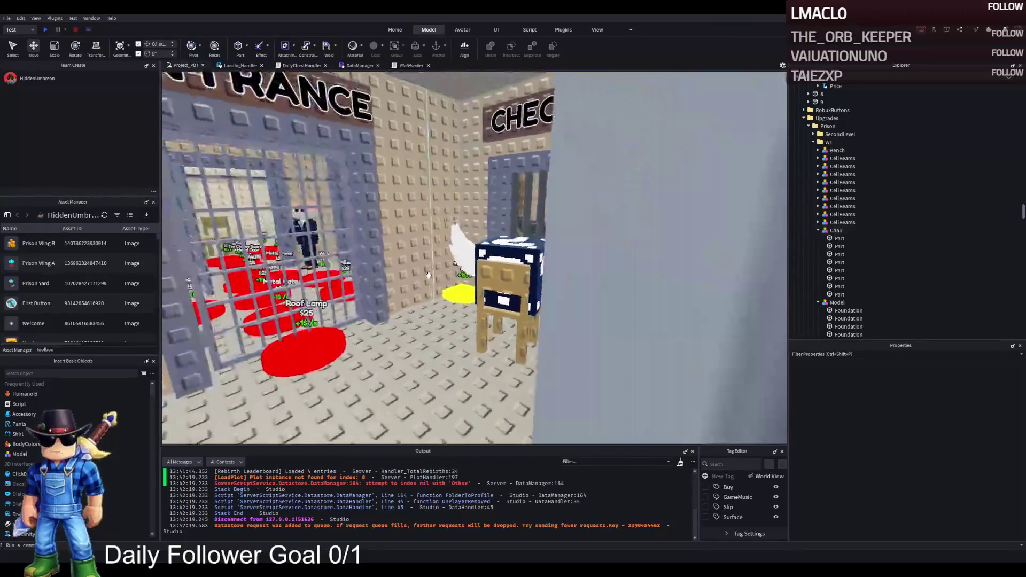
left_click(429, 276)
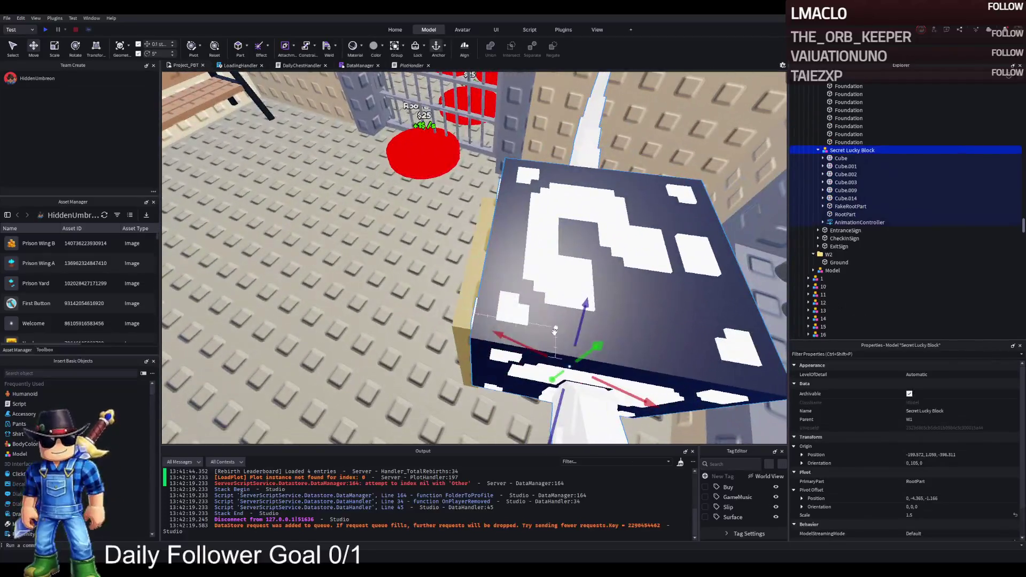
Duplicate the Secret Lucky Block and scale the copy down to 0.8
key("ctrl+d")
mouse_move(517, 264)
left_mouse_down()
mouse_move(514, 299)
mouse_move(416, 279)
mouse_move(330, 212)
left_mouse_up()
key("f")
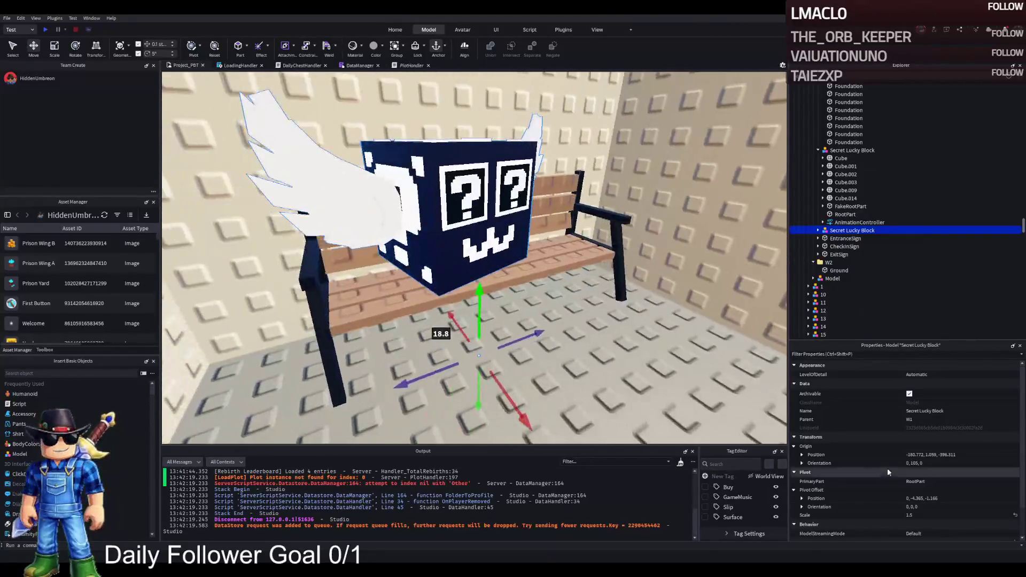
left_click(933, 515)
type("0.6")
key("Return")
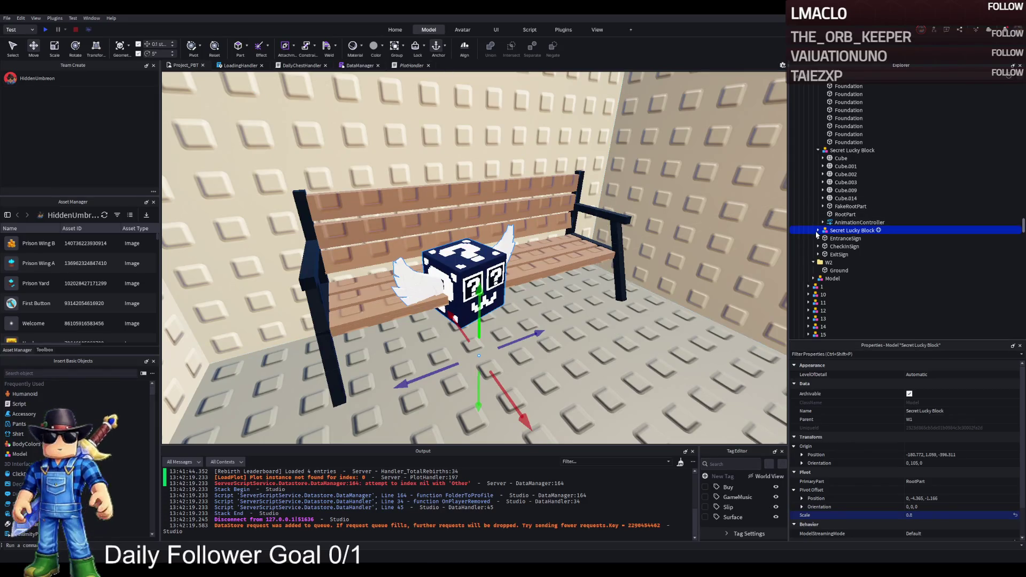
Reset the copy's pivot and set it down on the bench seat
left_click(818, 231)
left_click_drag(479, 305, 479, 246)
left_click(214, 47)
left_click_drag(488, 229, 400, 274)
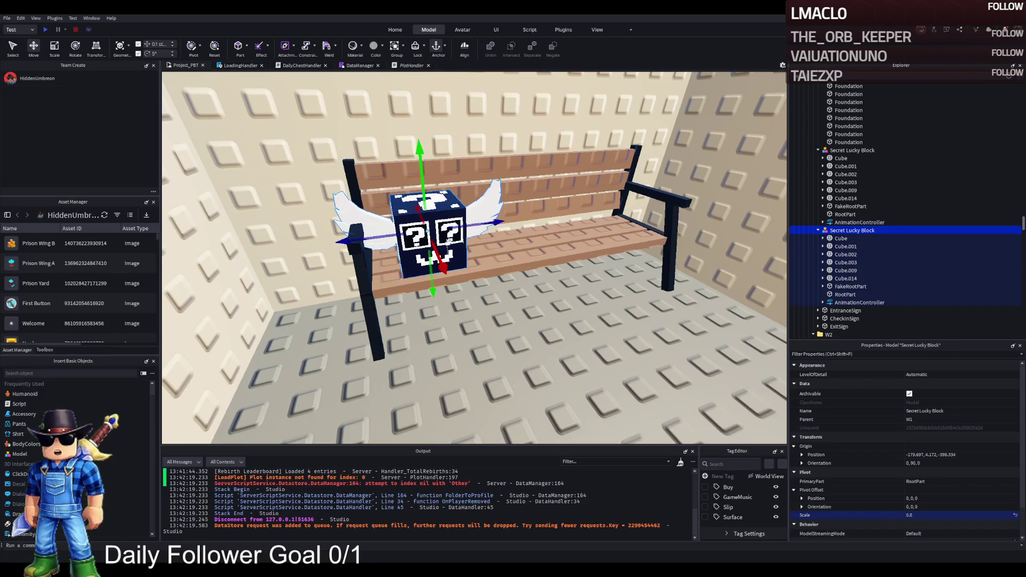
Select wing Cube.001 with the Scale tool, try shrinking it, then undo
left_click(501, 190)
key("ctrl+3")
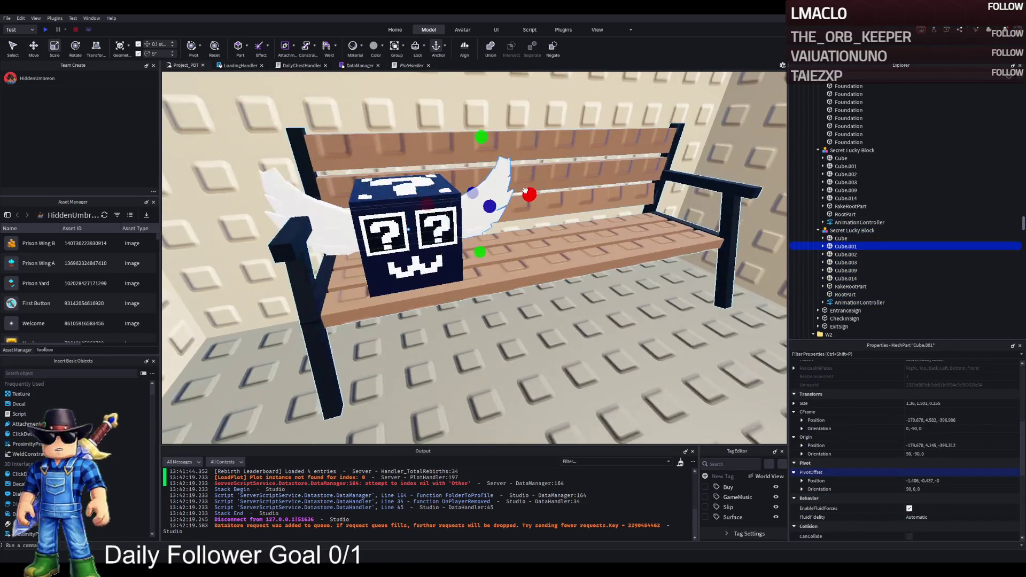
scroll(502, 191, "up", 2)
key("f")
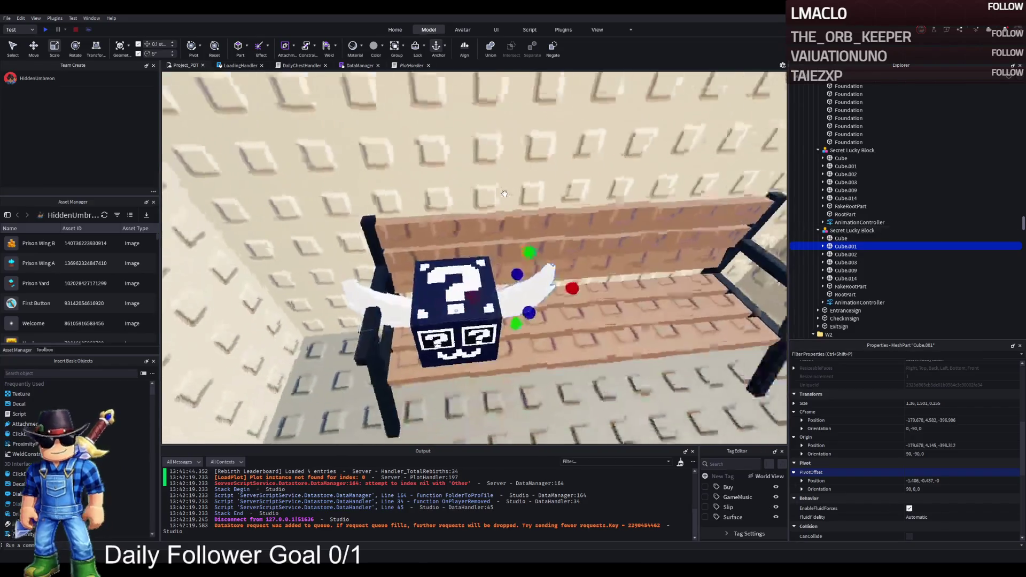
left_click_drag(441, 243, 432, 226)
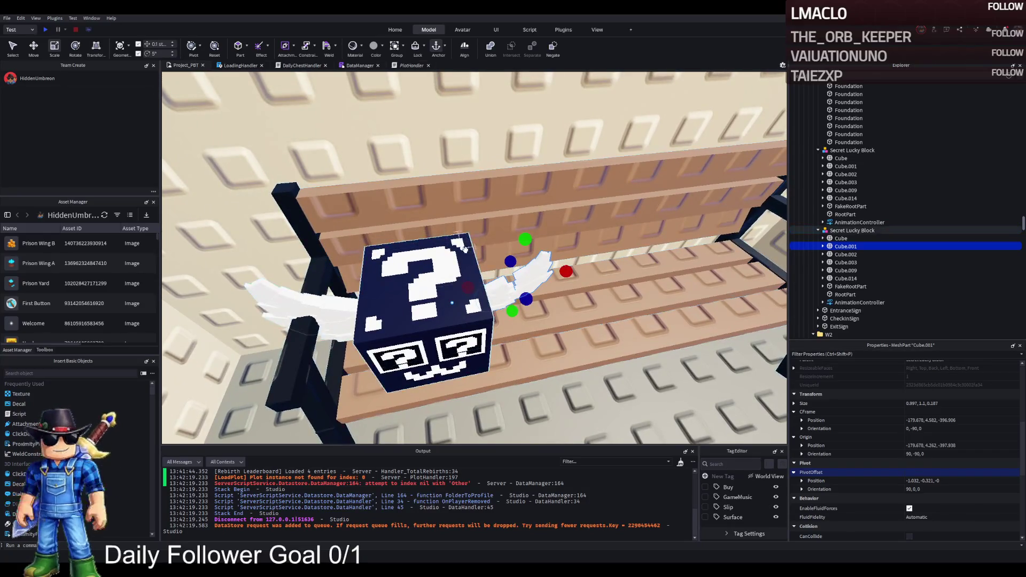
key("ctrl+z")
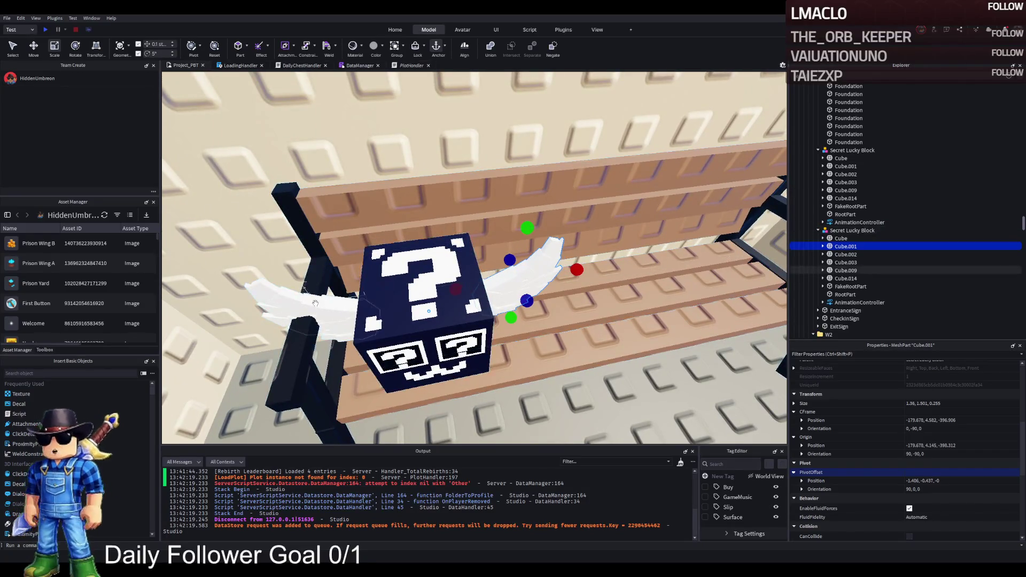
Add wing Cube.009 to the selection and shrink both wings together
left_click(317, 304, "ctrl")
left_click_drag(413, 245, 408, 269)
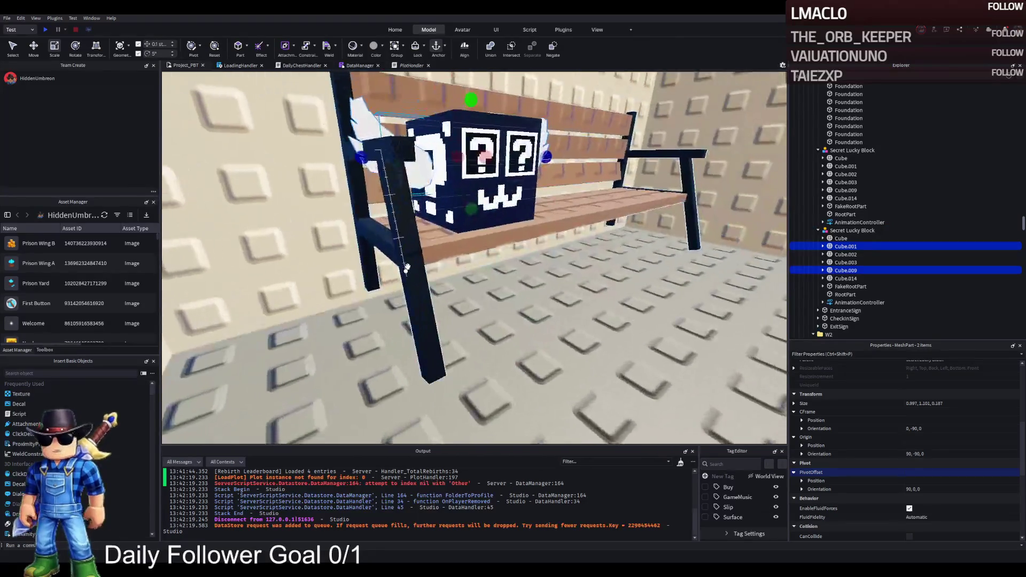
scroll(408, 267, "up", 5)
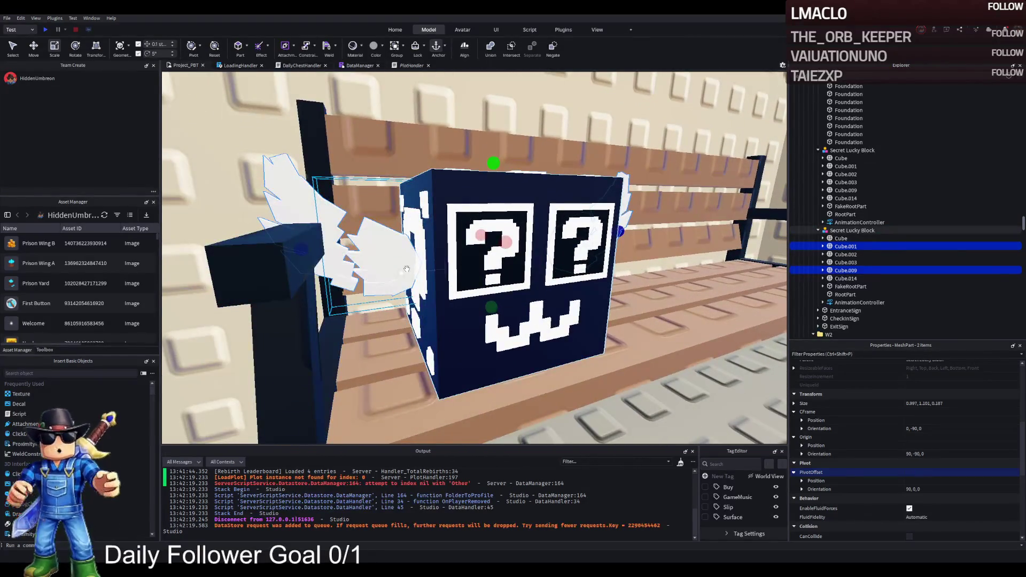
scroll(410, 283, "up", 3)
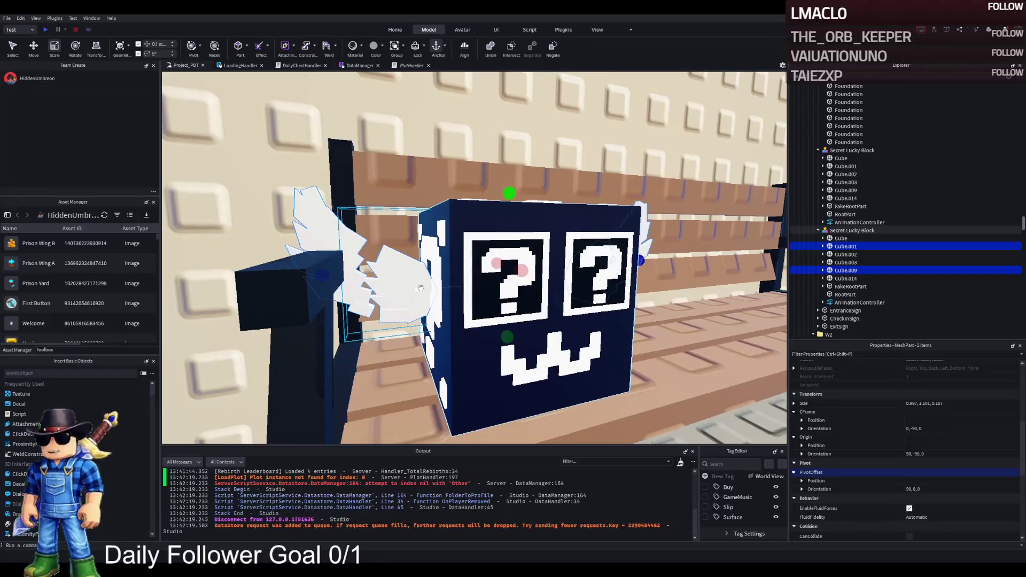
key("ctrl+z")
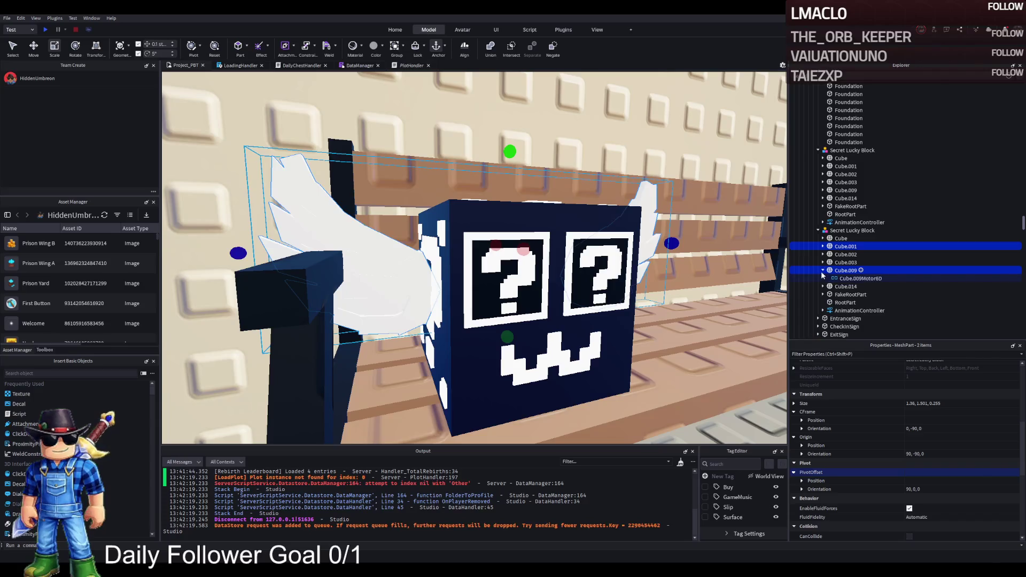
scroll(560, 261, "up", 2)
scroll(560, 260, "up", 2)
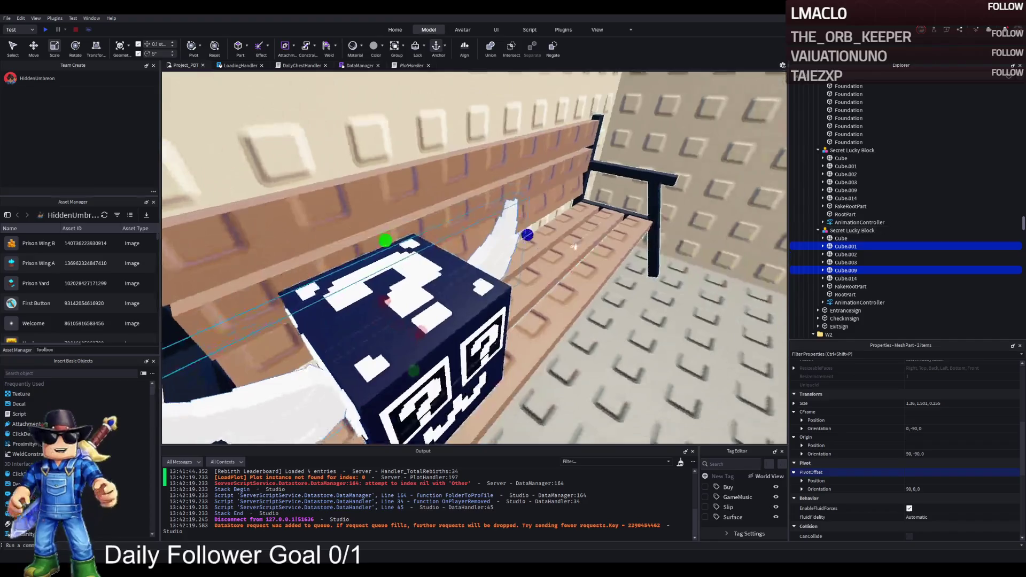
left_click_drag(527, 236, 514, 249)
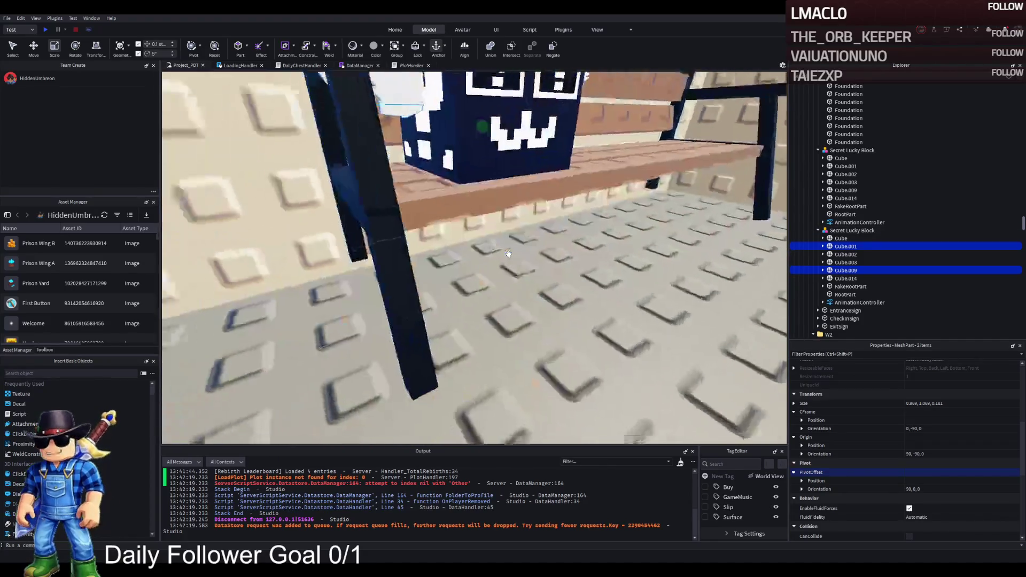
Set both wings, Cube.001 and Cube.009, to BrickColor Pastel light blue
scroll(510, 254, "down", 5)
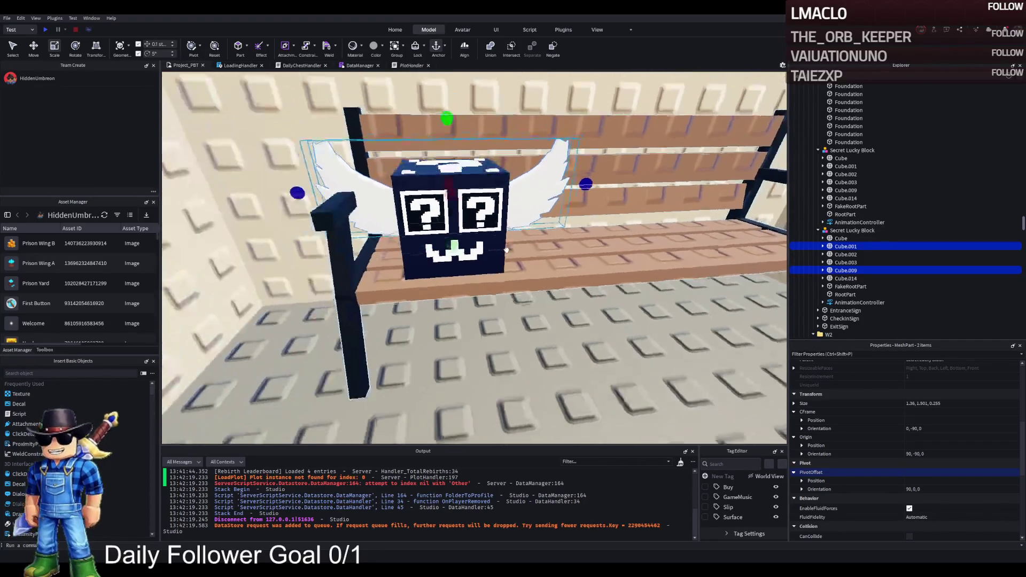
left_click(506, 248)
key("ctrl+2")
left_click(341, 304)
left_click(534, 269, "ctrl")
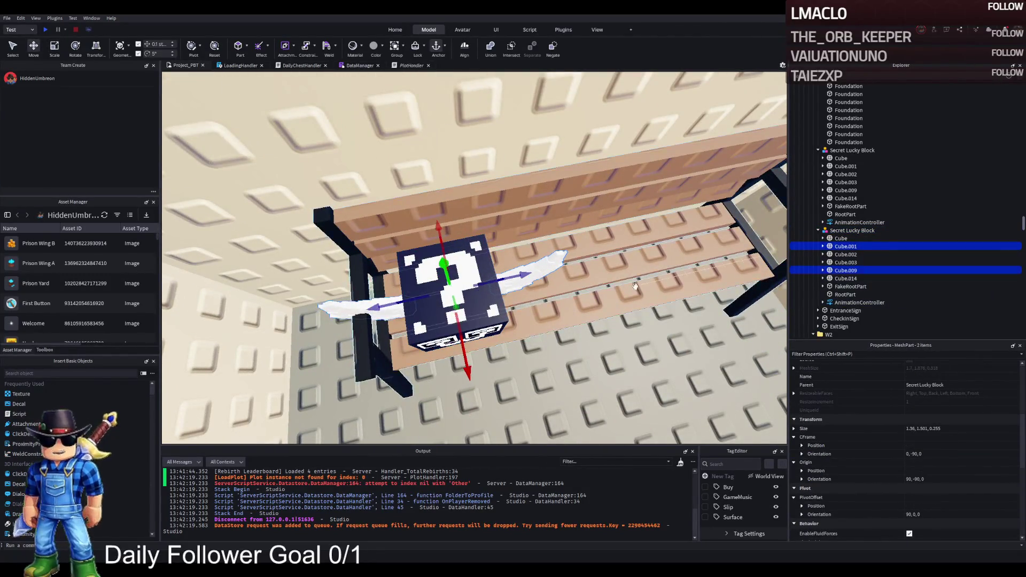
left_click(913, 376)
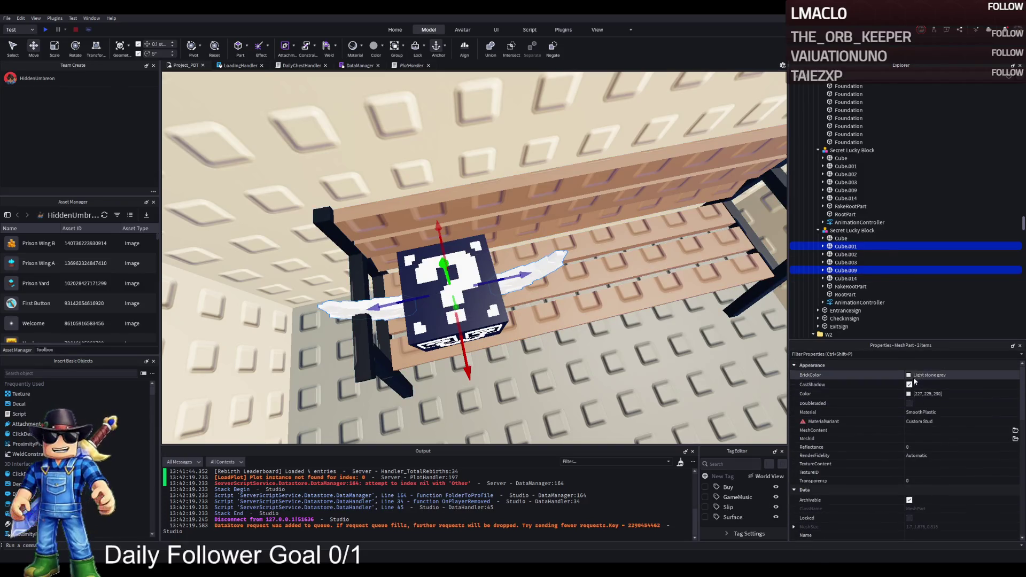
key("ctrl+v")
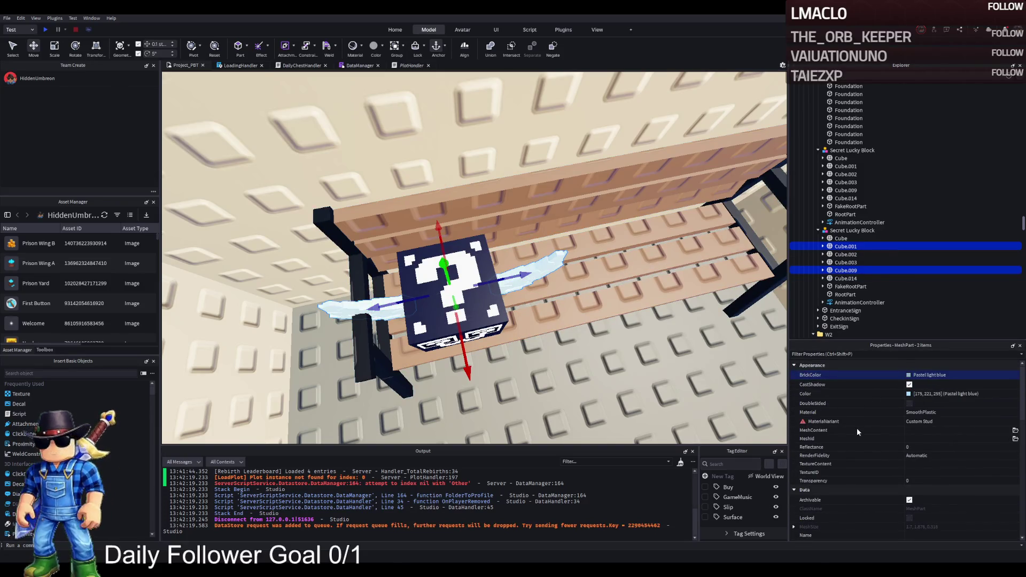
Give Cube.014 the Color 175, 221, 255 to match the pastel light blue wings
left_click(941, 394)
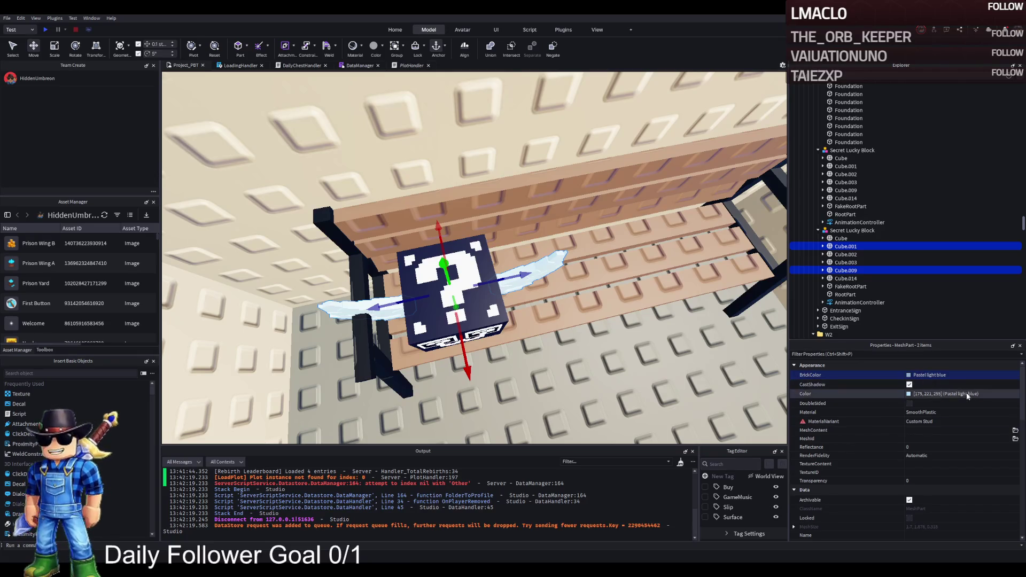
left_click(846, 279)
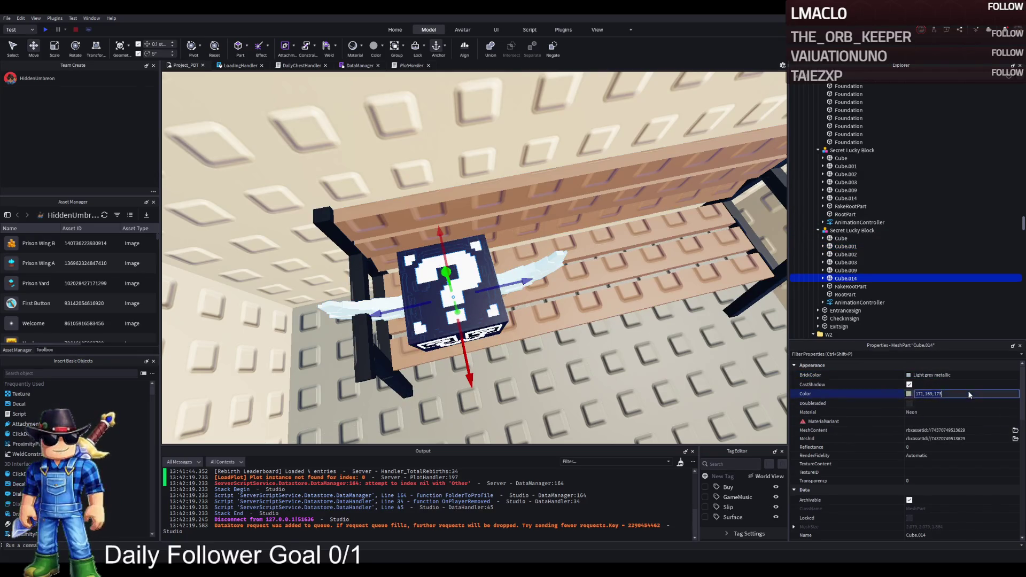
key("f")
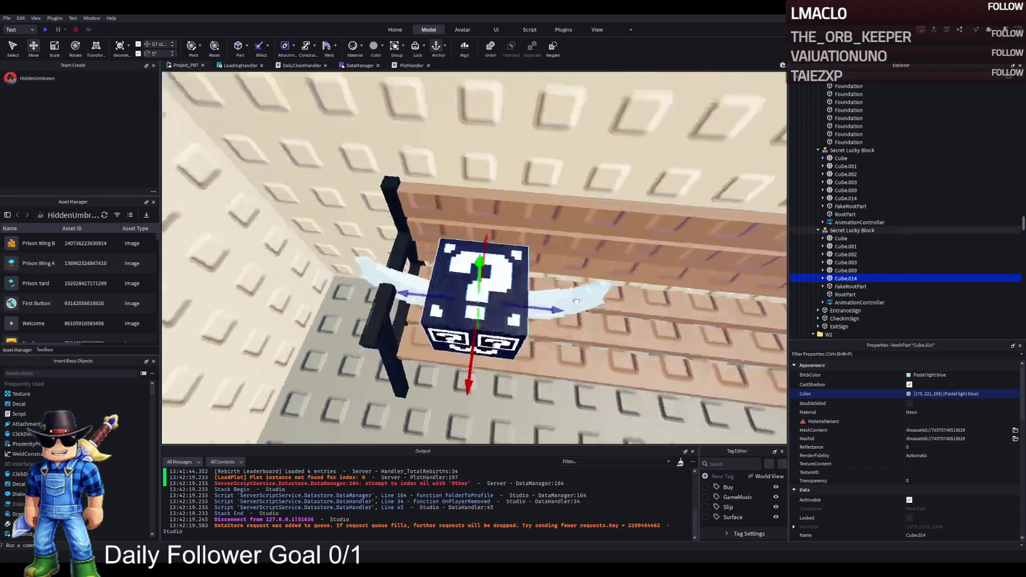
left_click(551, 294)
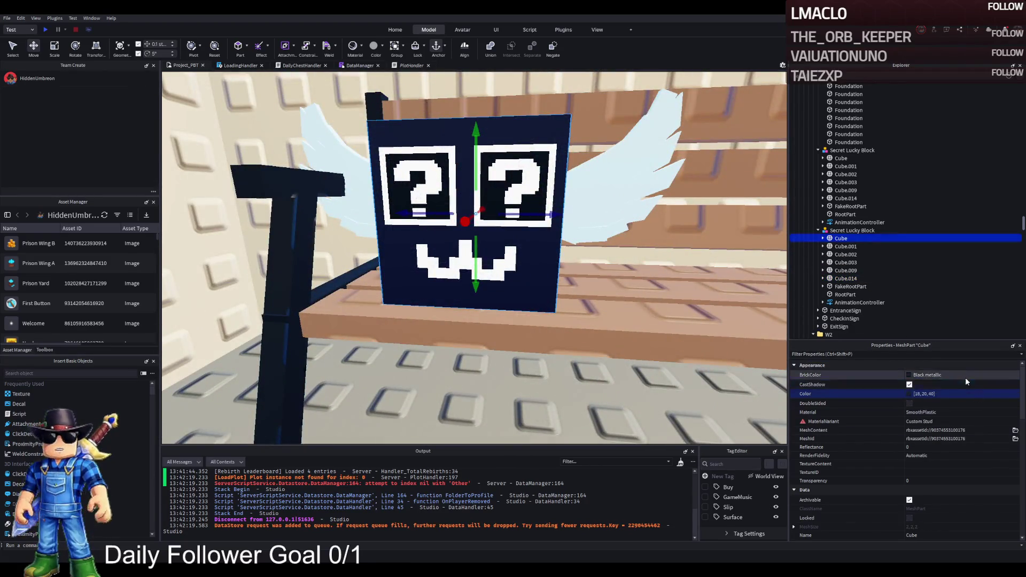
Recolour the block's main body light blue by pasting a new Color value
left_click(980, 393)
type("175, 221, 255")
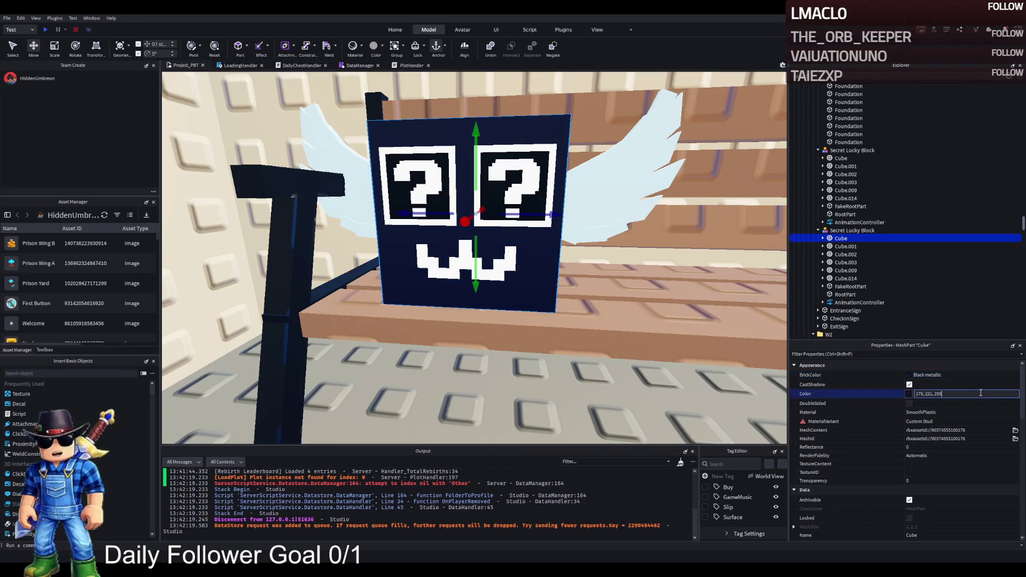
key("Return")
mouse_move(535, 267)
left_mouse_down()
mouse_move(587, 286)
mouse_move(481, 273)
left_mouse_up()
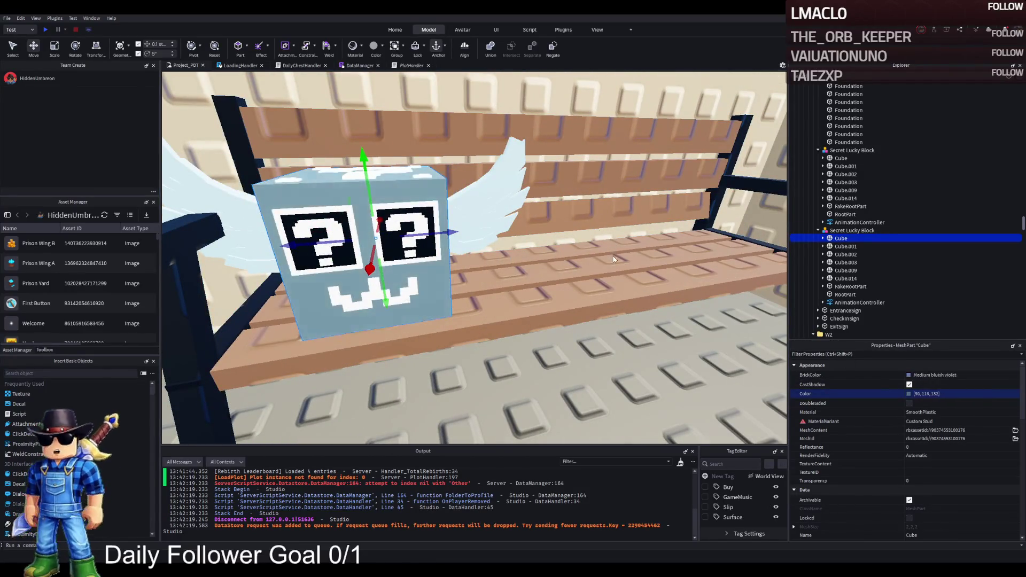
left_click_drag(562, 361, 562, 324)
Refocus on the lucky block and duplicate the whole Secret Lucky Block model
key("f")
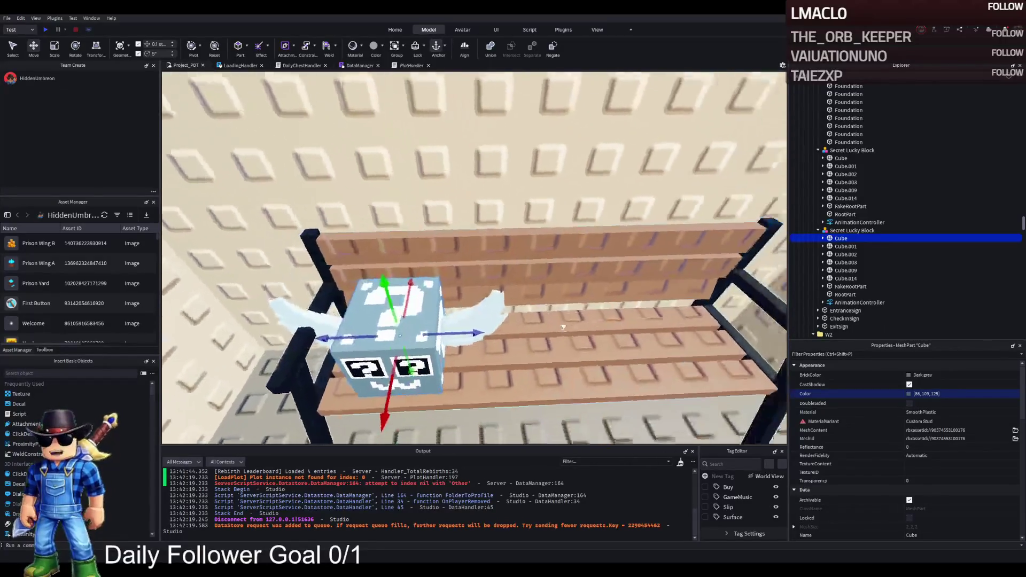
left_click(454, 332)
key("ctrl+d")
Slide the copy right along the bench and rotate it slightly to 85 degrees
left_click_drag(454, 332, 583, 330)
key("ctrl+4")
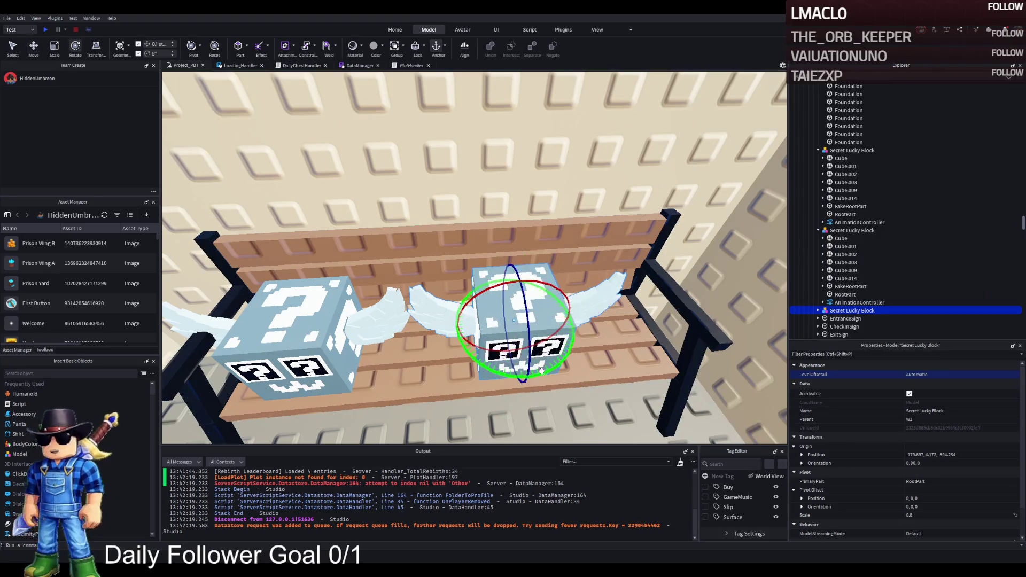
left_click_drag(540, 369, 537, 376)
key("ctrl+2")
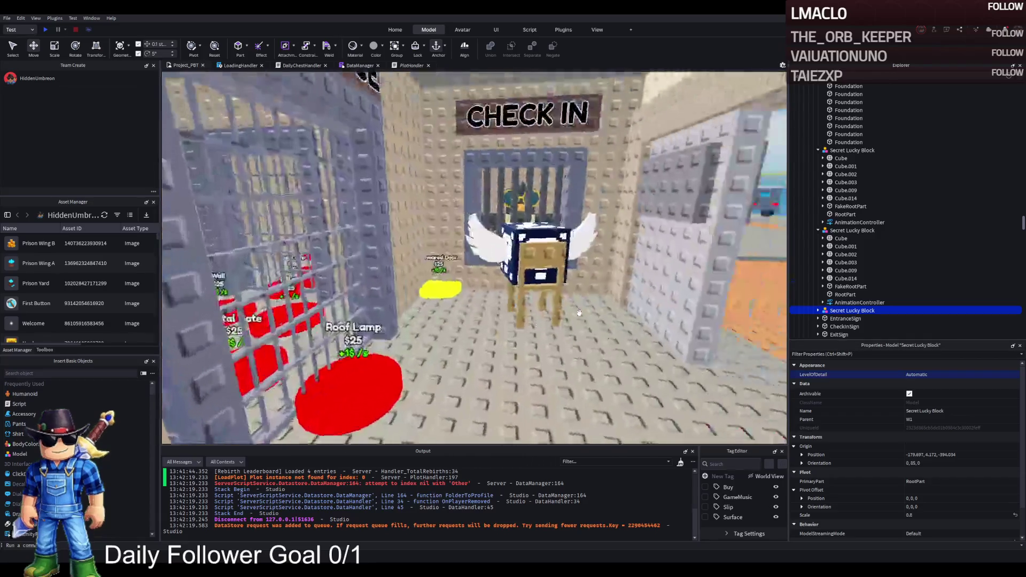
key("f")
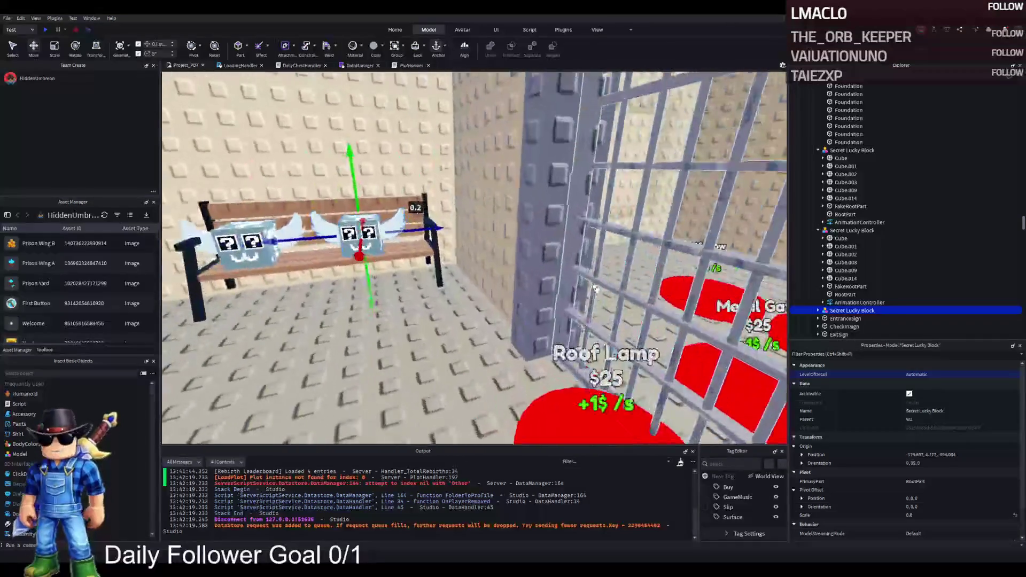
left_click(841, 238)
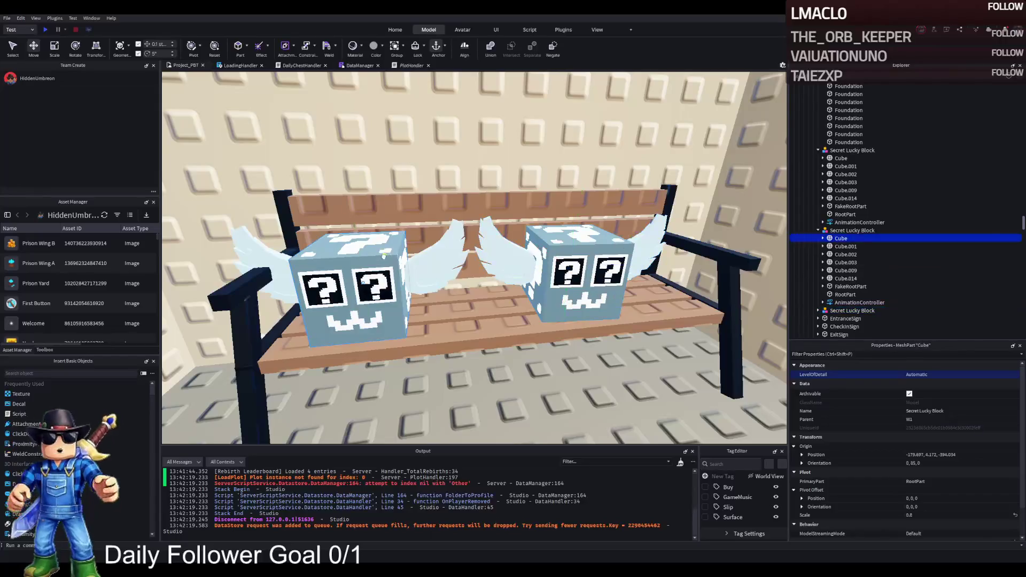
Set the left bench block's body Color to Bright violet and fly around to inspect
left_click(834, 394)
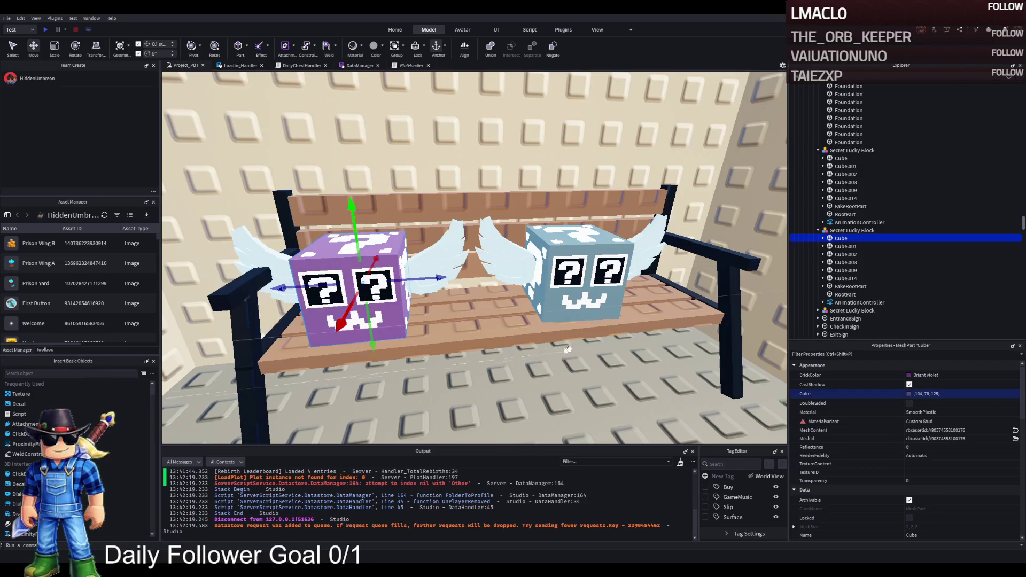
key("w")
key("w")
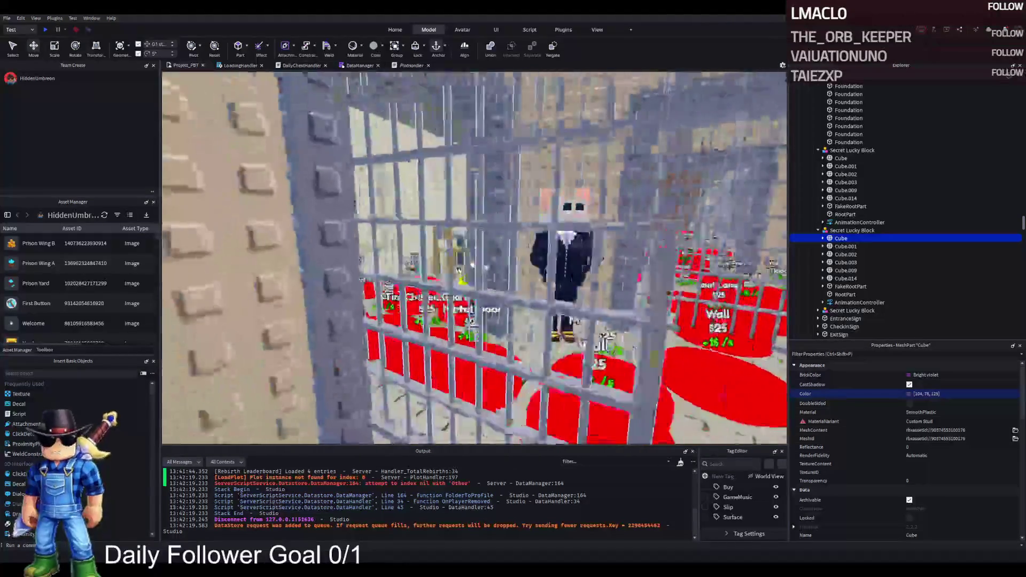
key("f")
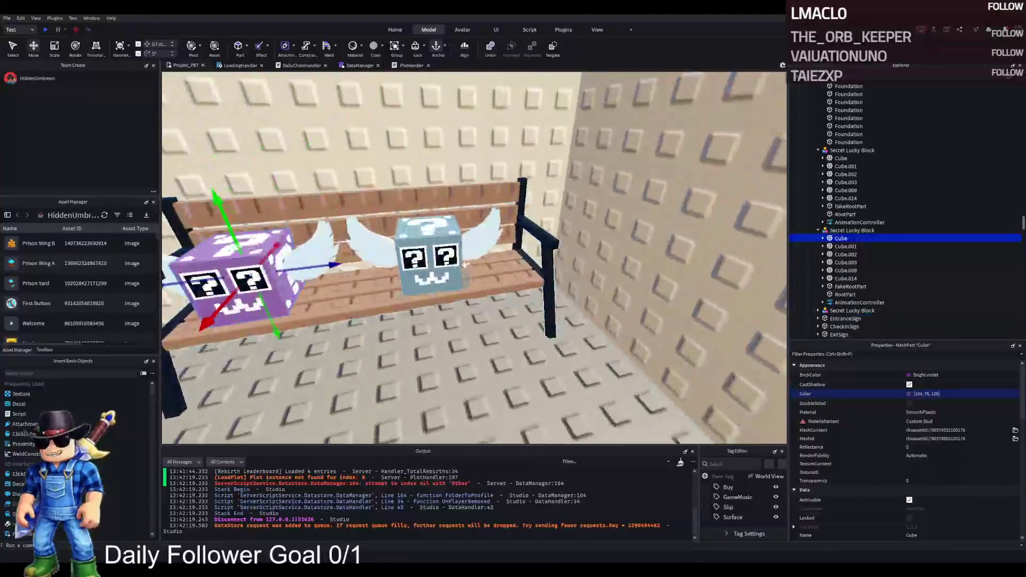
left_click(439, 239)
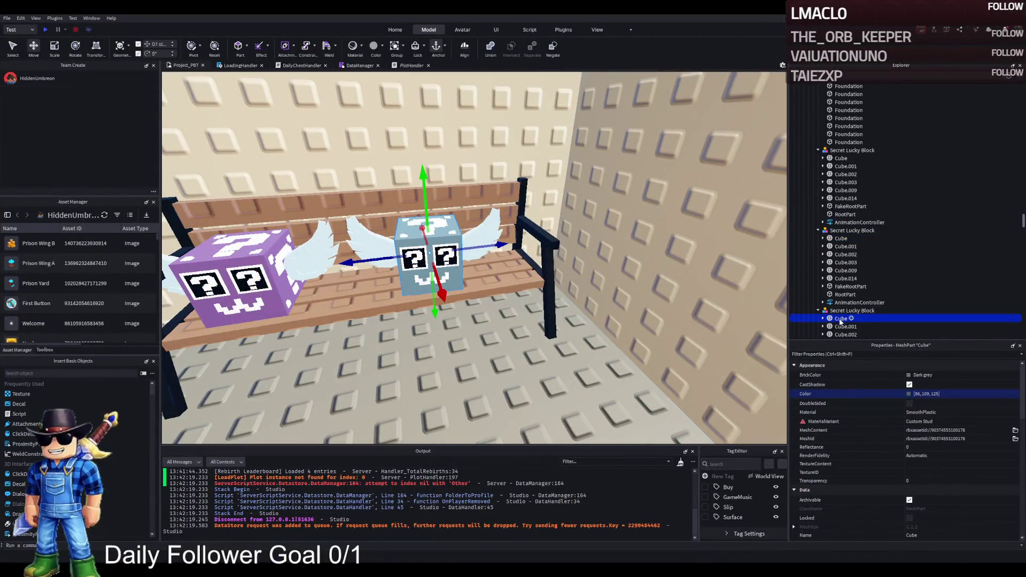
key("w")
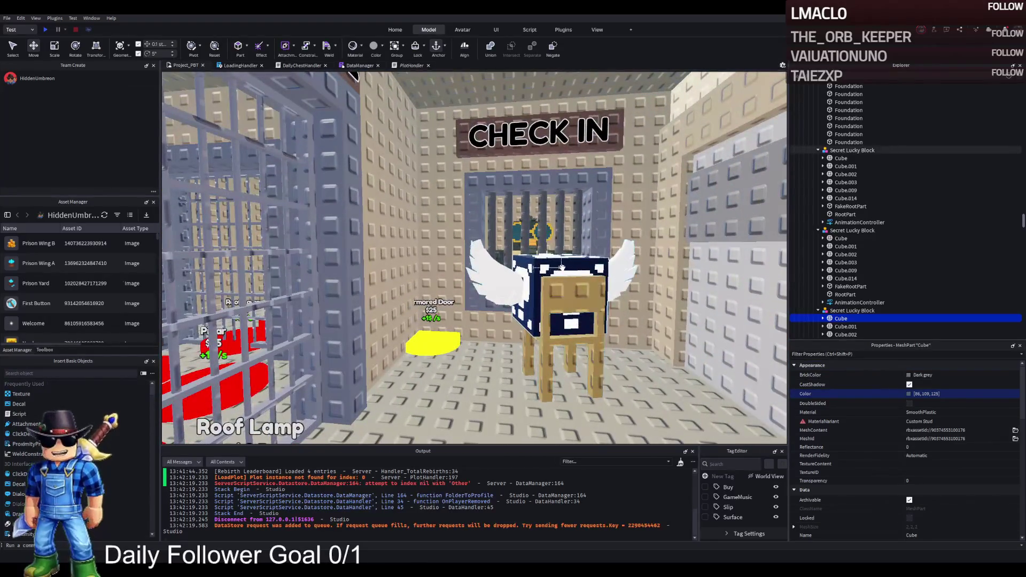
key("s")
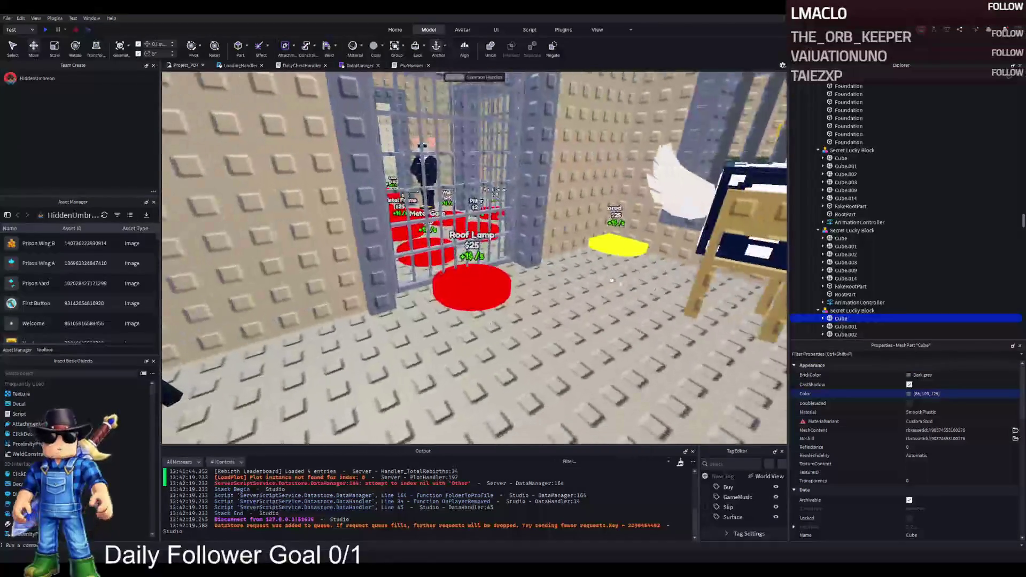
Move the purple lucky block 0.5 studs along the bench and rotate it to 95 degrees
key("f")
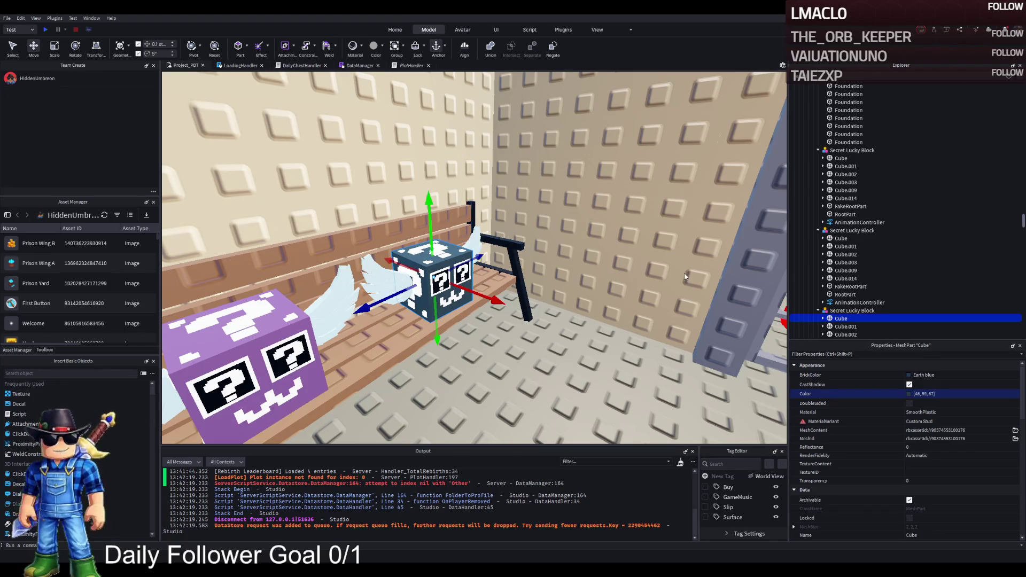
left_click(630, 356)
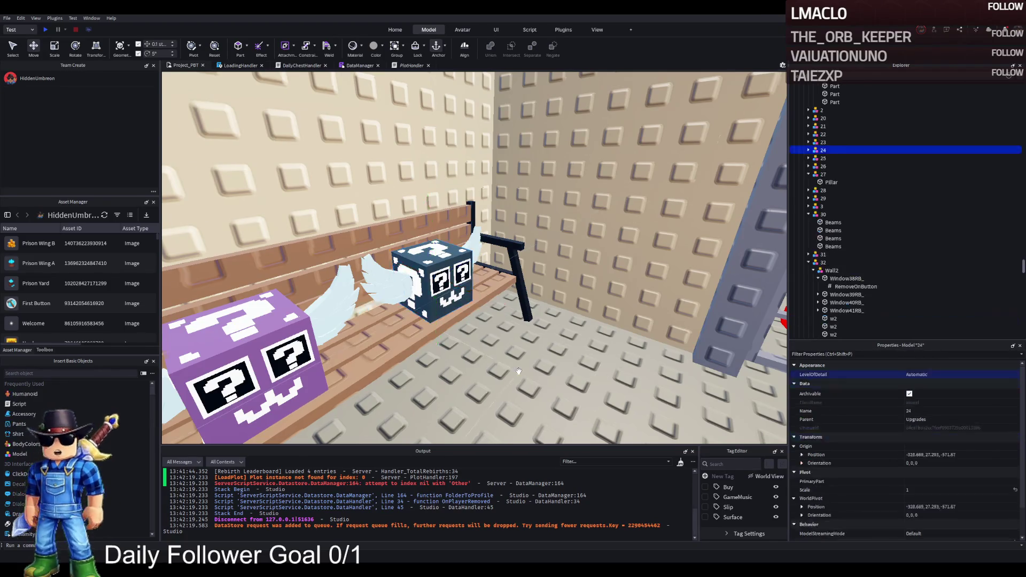
key("f")
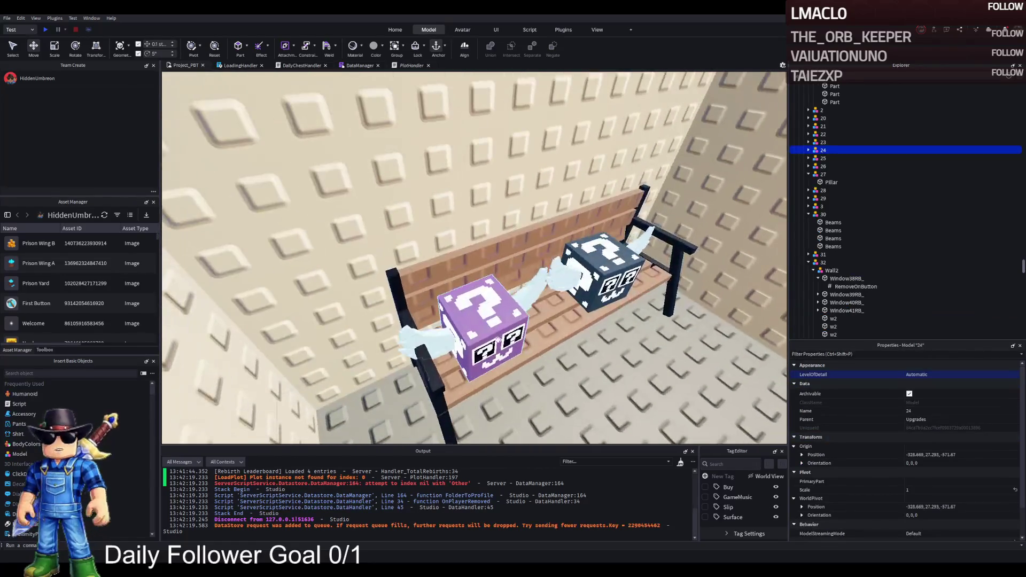
left_click(501, 314)
left_click_drag(501, 314, 523, 312)
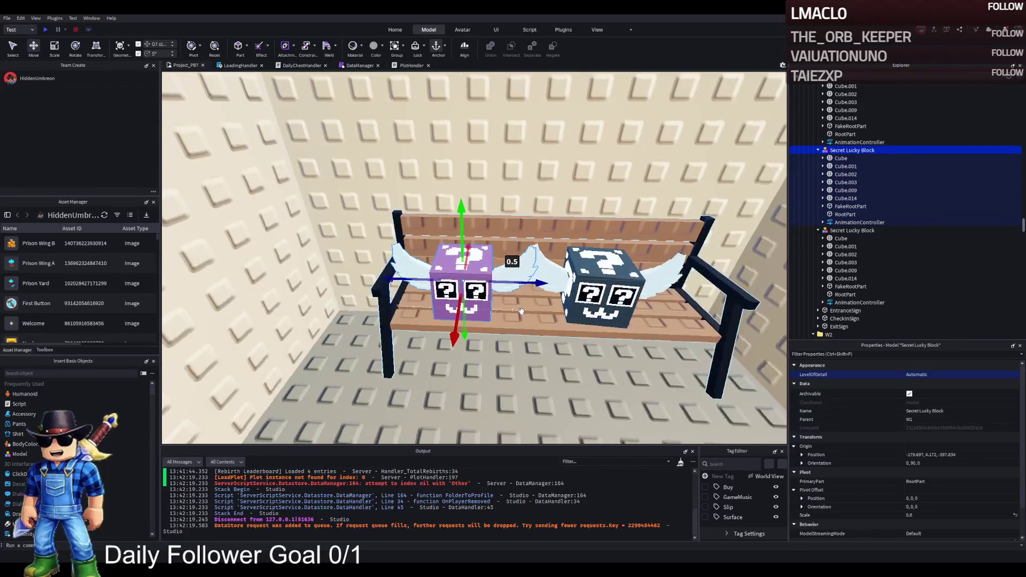
key("ctrl+4")
mouse_move(471, 334)
left_mouse_down()
mouse_move(481, 331)
mouse_move(465, 319)
left_mouse_up()
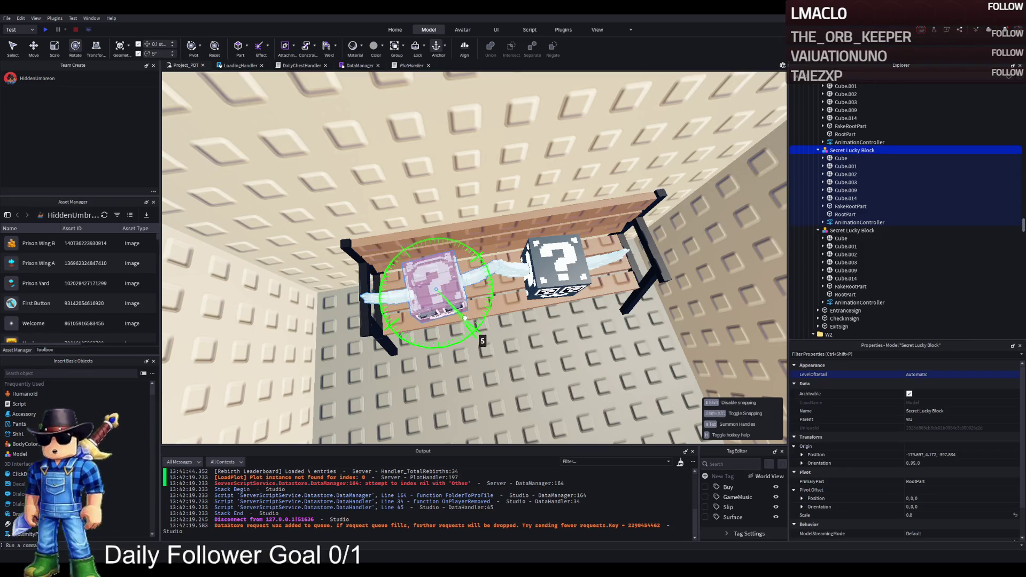
Navigate the view through the cages toward the red pads
scroll(465, 319, "up", 5)
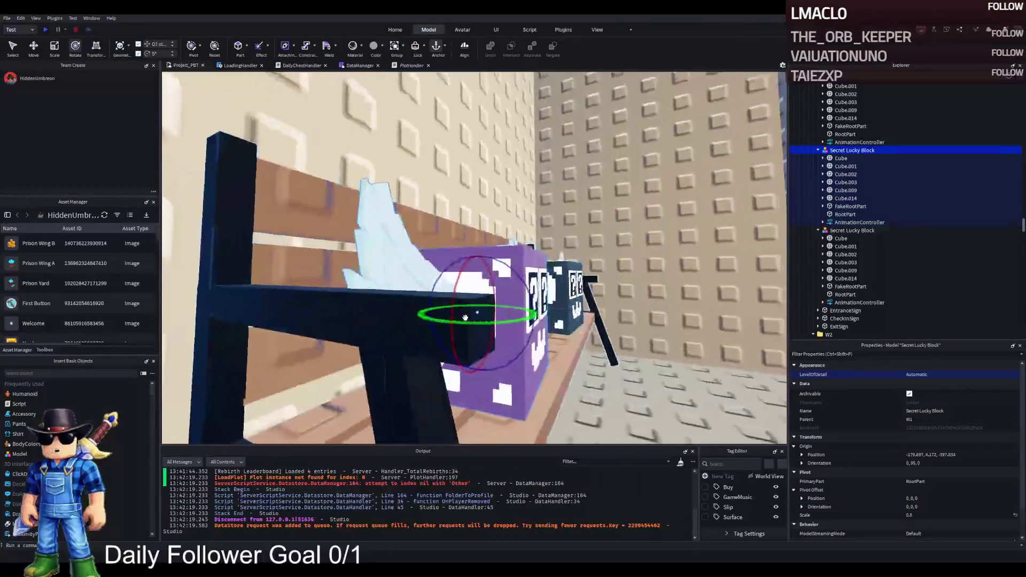
scroll(465, 319, "down", 5)
key("Right")
key("Up")
key("Up")
key("Right")
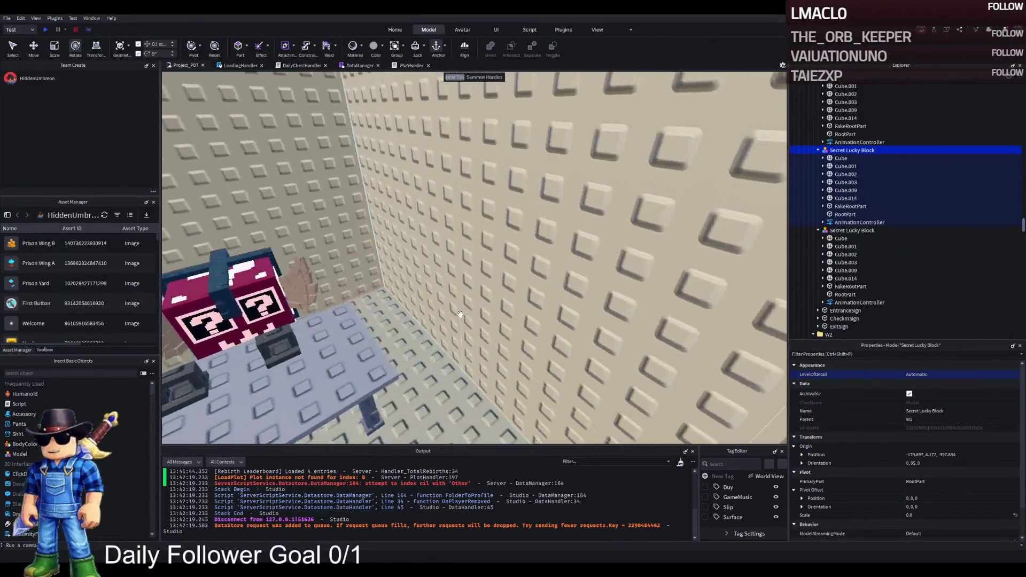
key("Down")
key("Left")
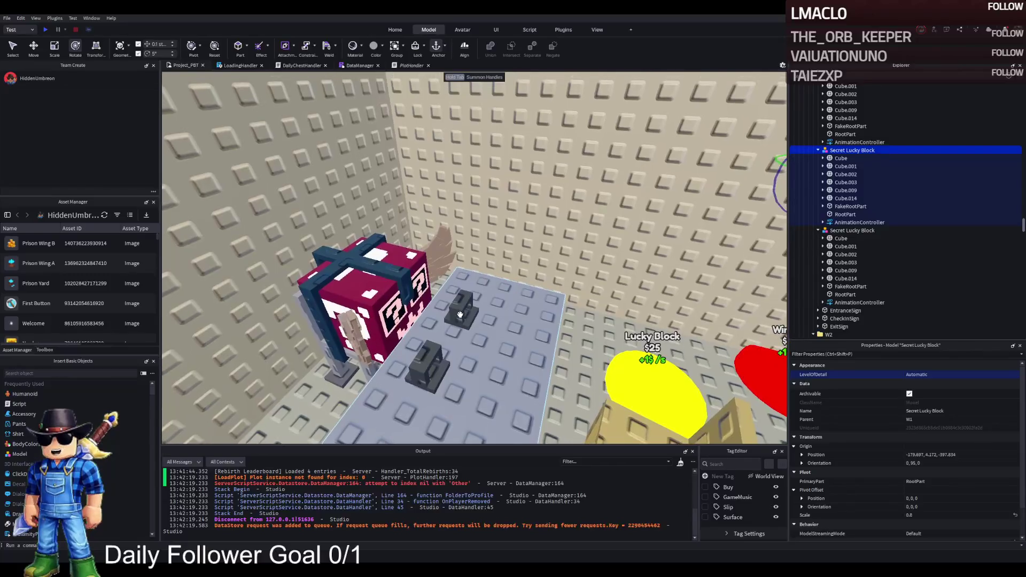
key("Right")
Collapse the Secret Lucky Block entries and focus the camera on the red Roof Lamp pad, part 76
key("e")
key("f")
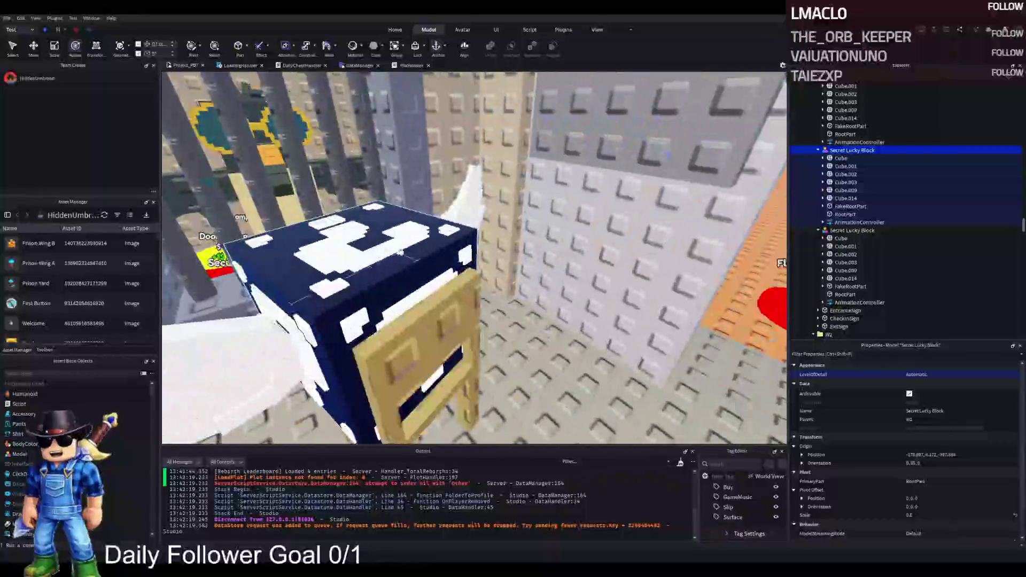
left_click(400, 252)
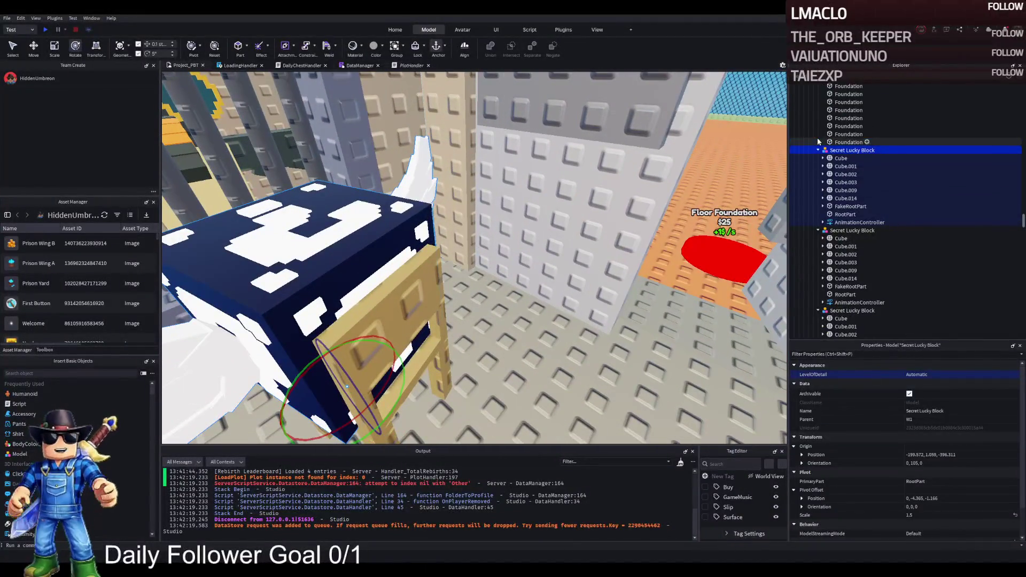
left_click(817, 150)
left_click(818, 158)
key("Left")
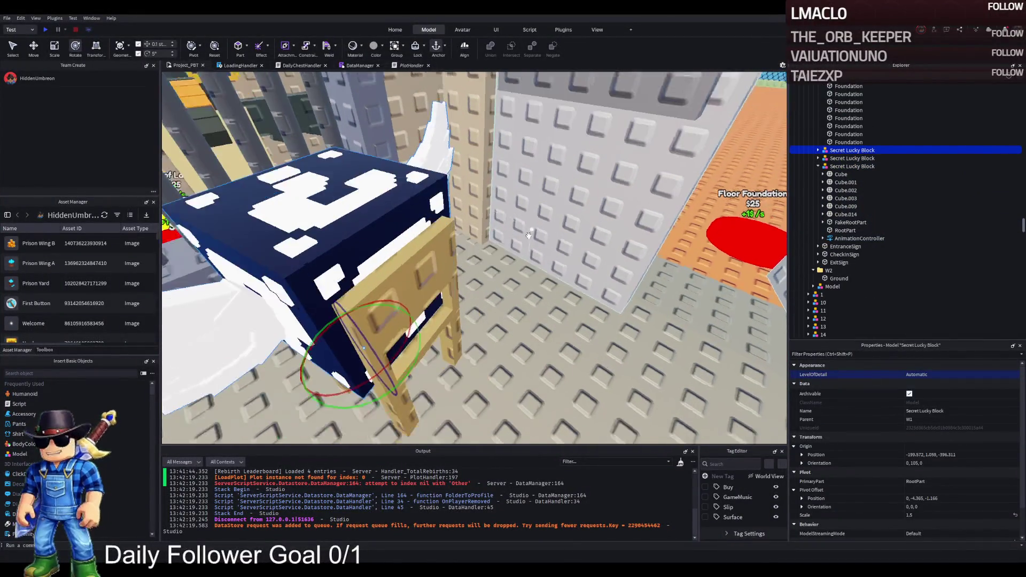
left_click(401, 198)
key("f")
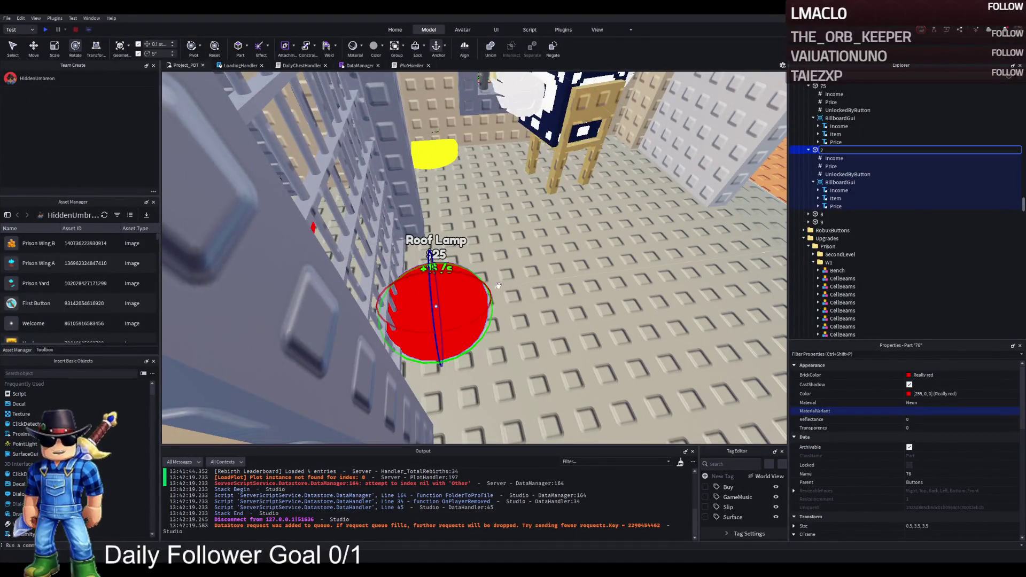
Duplicate the red $25 Roof Lamp pad and slide the copy toward the lucky block's chair
left_click_drag(537, 275, 631, 253)
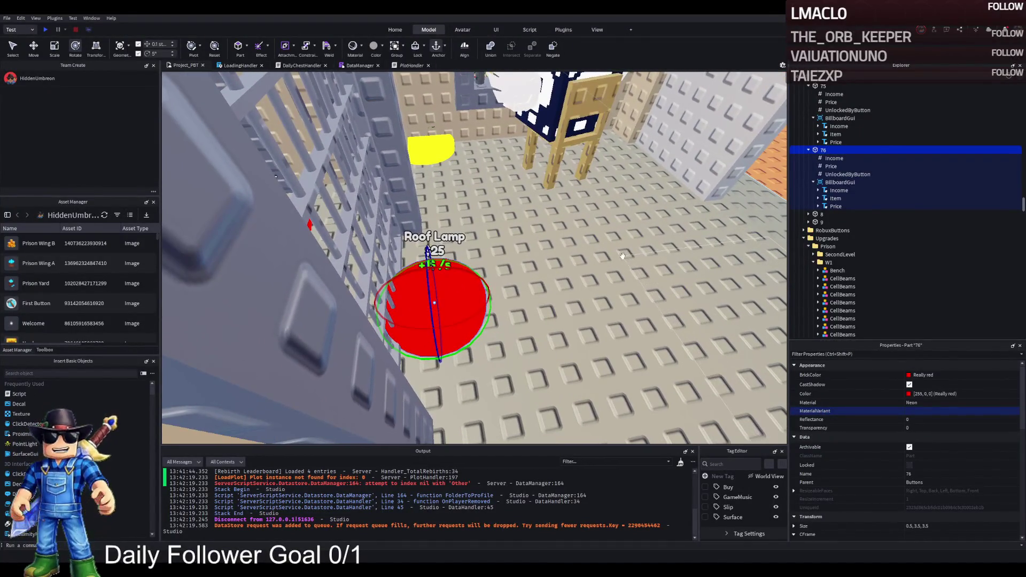
scroll(615, 259, "up", 5)
key("ctrl+2")
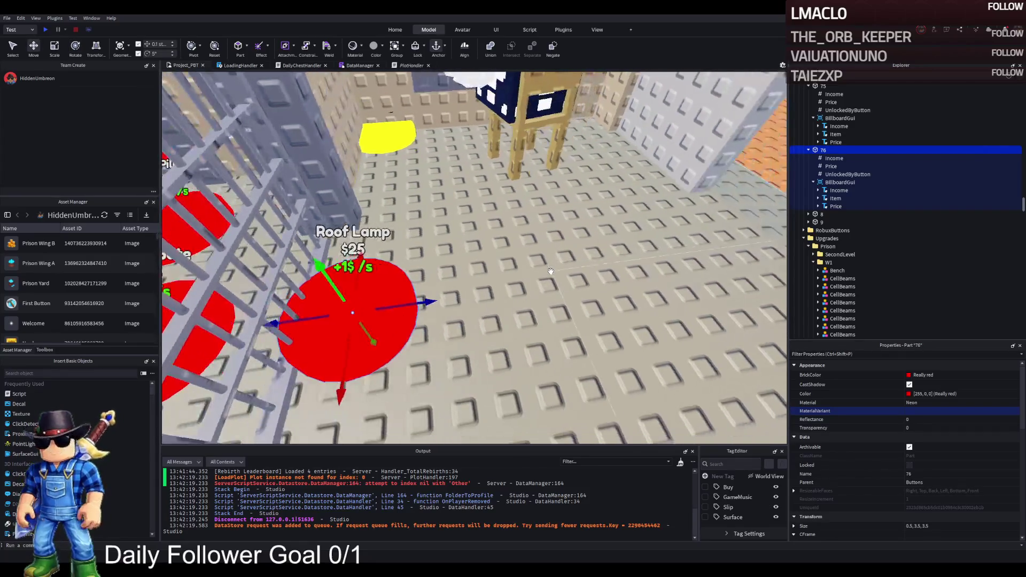
scroll(551, 271, "down", 3)
key("ctrl+d")
mouse_move(416, 361)
left_mouse_down()
mouse_move(532, 333)
mouse_move(497, 379)
mouse_move(509, 344)
mouse_move(488, 298)
left_mouse_up()
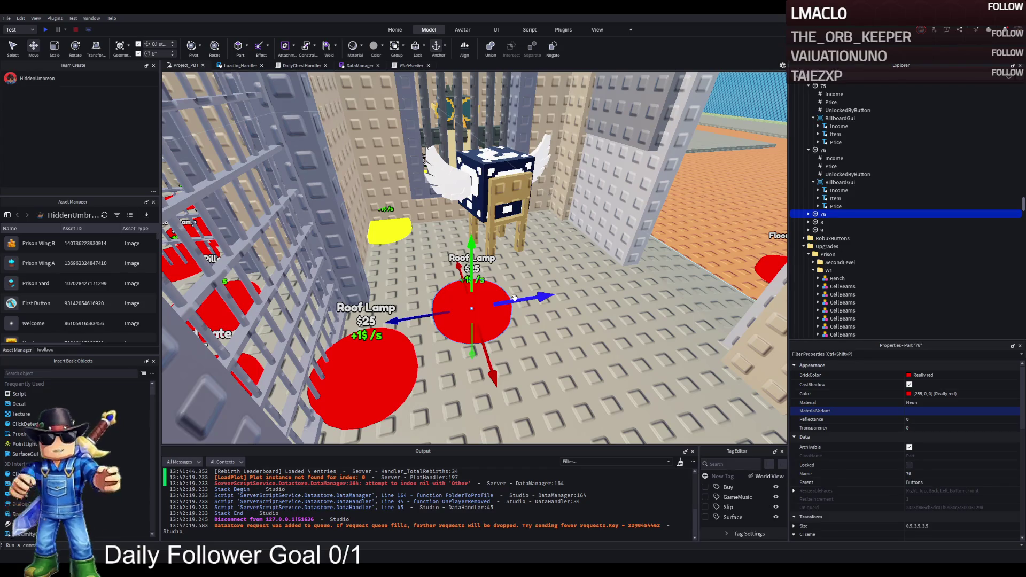
mouse_move(514, 297)
left_mouse_down()
mouse_move(462, 308)
mouse_move(433, 285)
left_mouse_up()
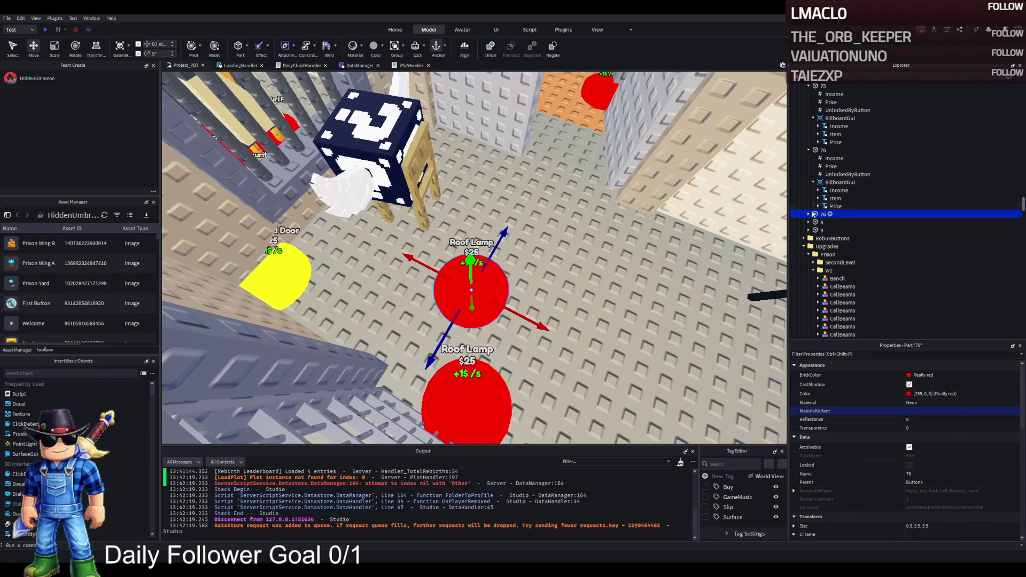
left_click(808, 215)
Change the copied pad's BillboardGui Item text from 'Roof Lamp' to 'Chair'
left_click(840, 247)
left_click(836, 263)
scroll(954, 494, "down", 10)
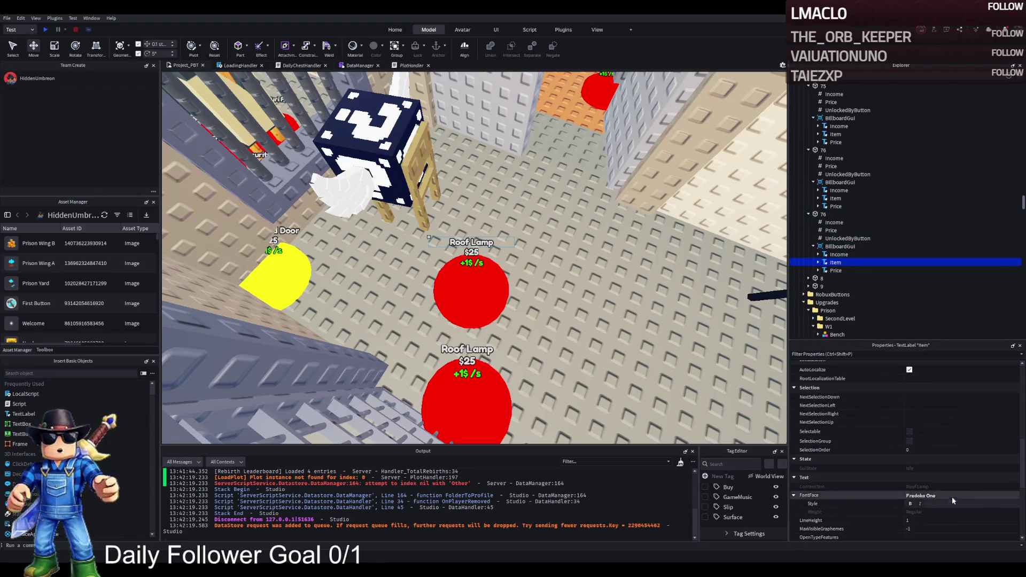
scroll(944, 483, "down", 1)
left_click(952, 450)
type("S")
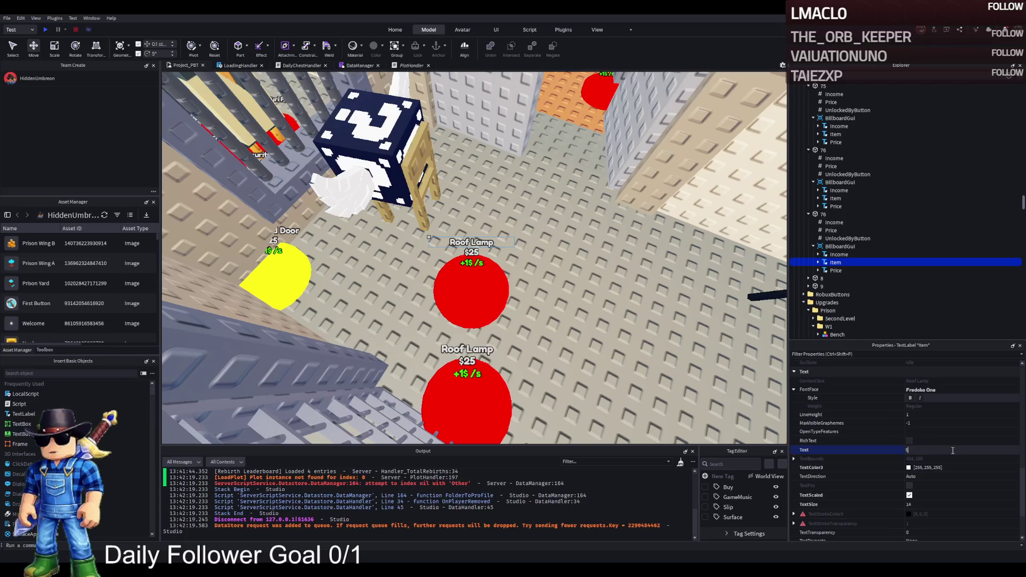
key("Return")
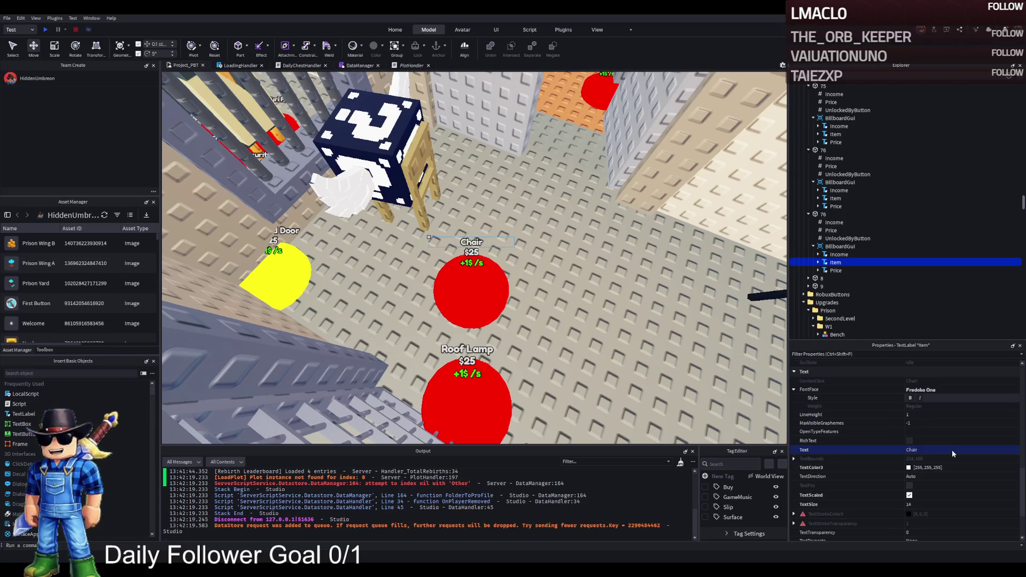
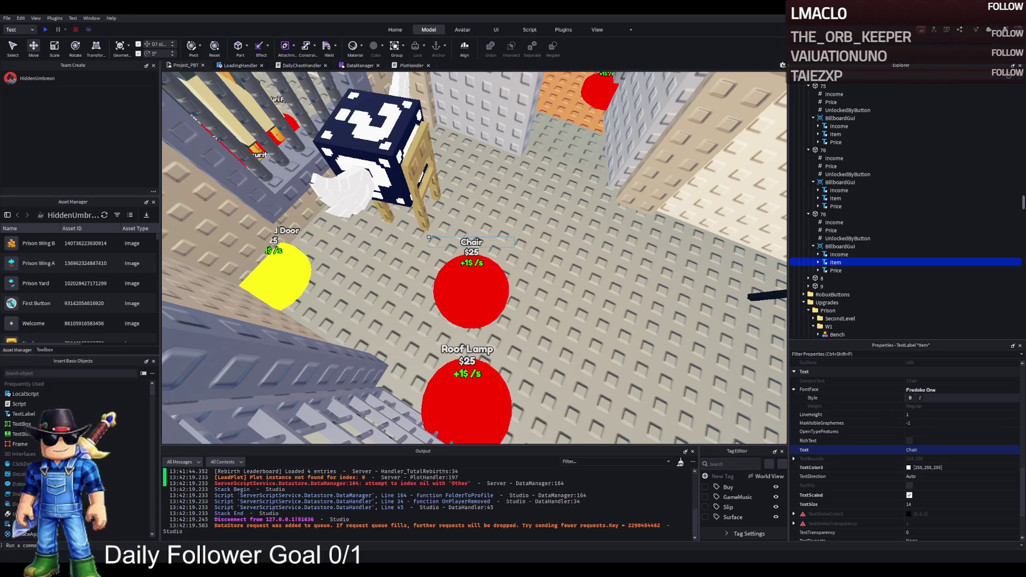
Raise pad 78's Price value to 3850
left_click(941, 419)
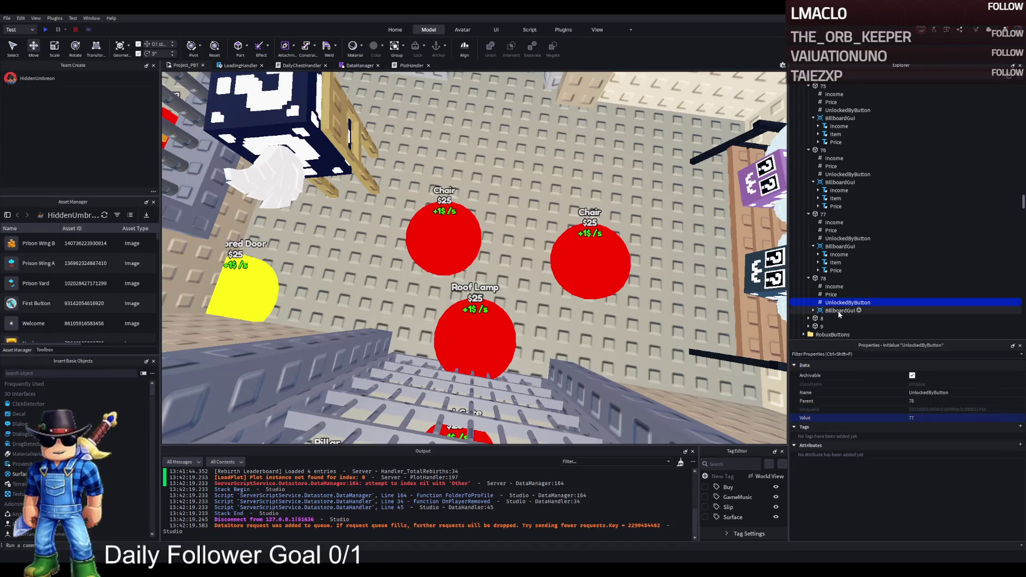
left_click(831, 295)
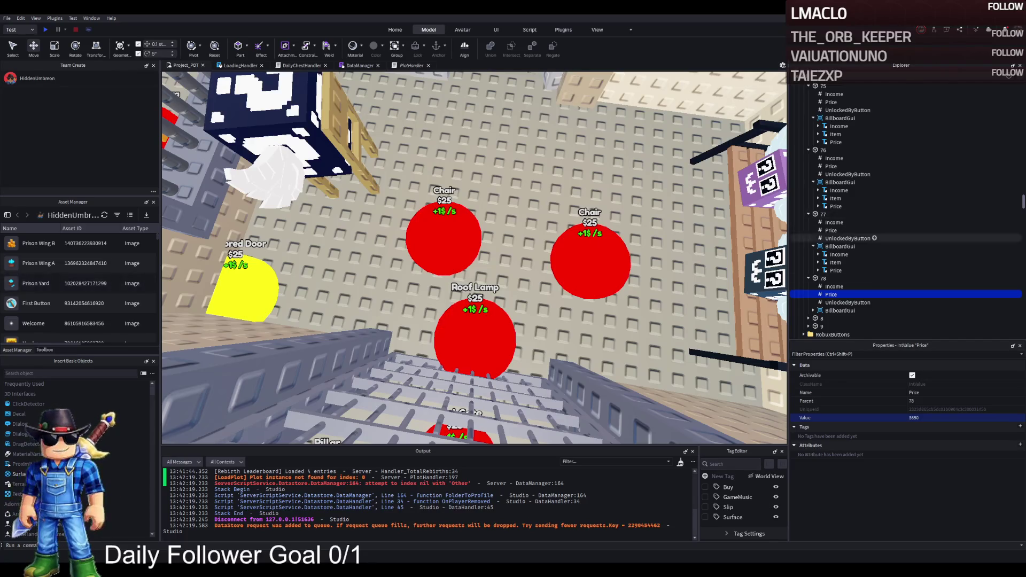
type("3950")
key("Return")
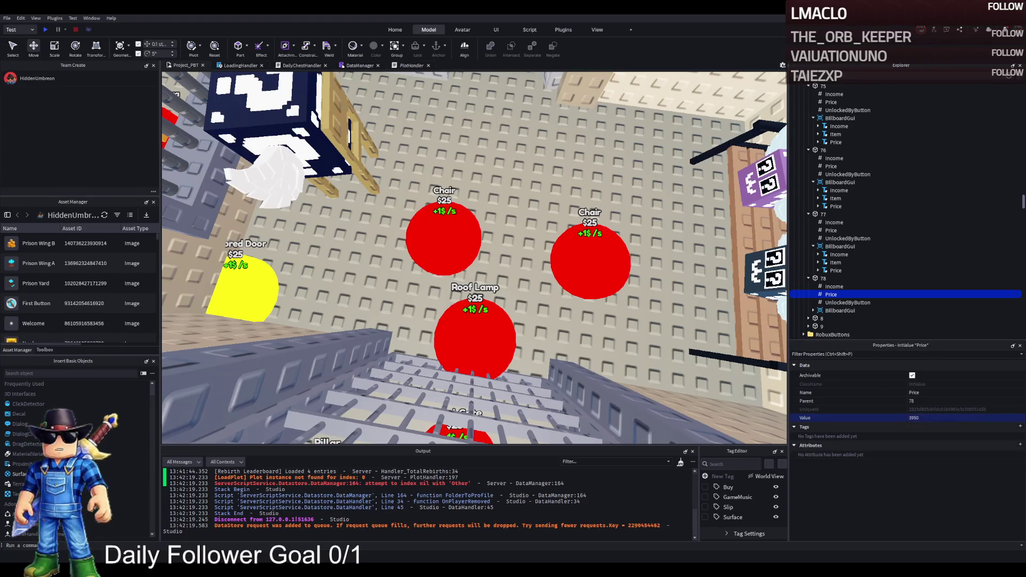
left_click(915, 418)
type("850")
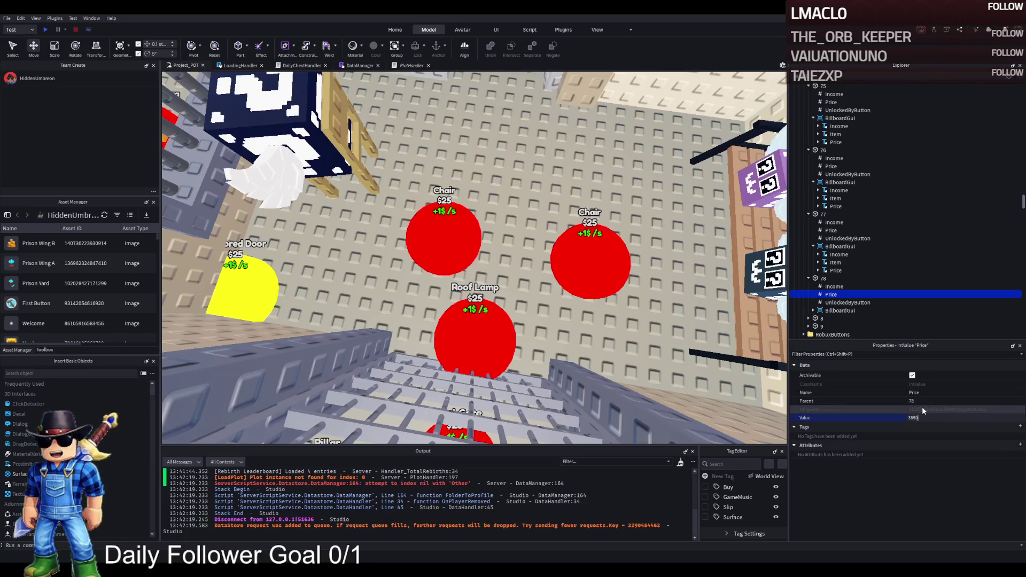
key("Return")
Change pad 78's billboard Item label text from Chair to Bench
left_click(823, 279)
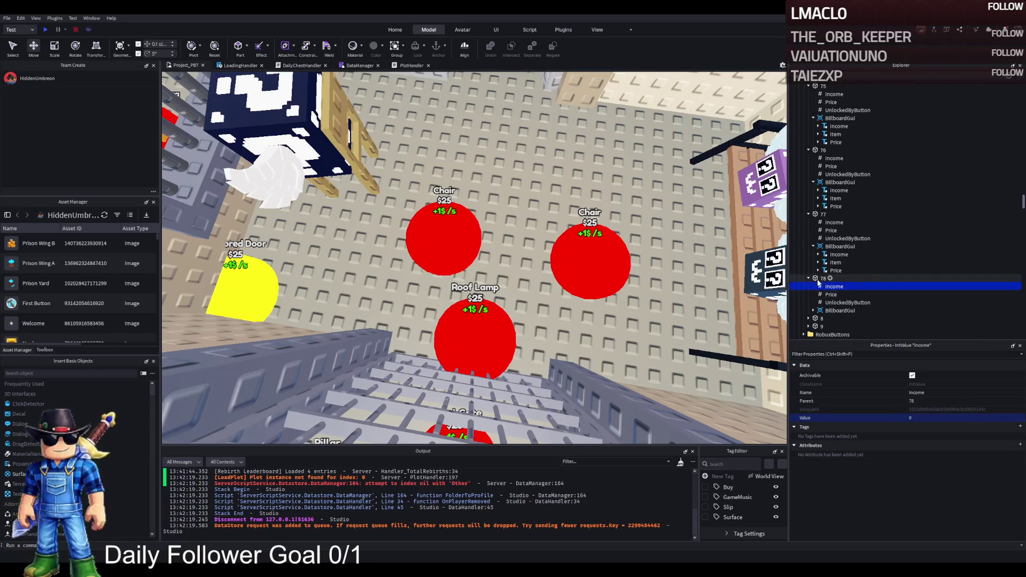
left_click(814, 310)
left_click(836, 329)
scroll(986, 422, "down", 10)
left_click(973, 400)
type("Bench")
key("Return")
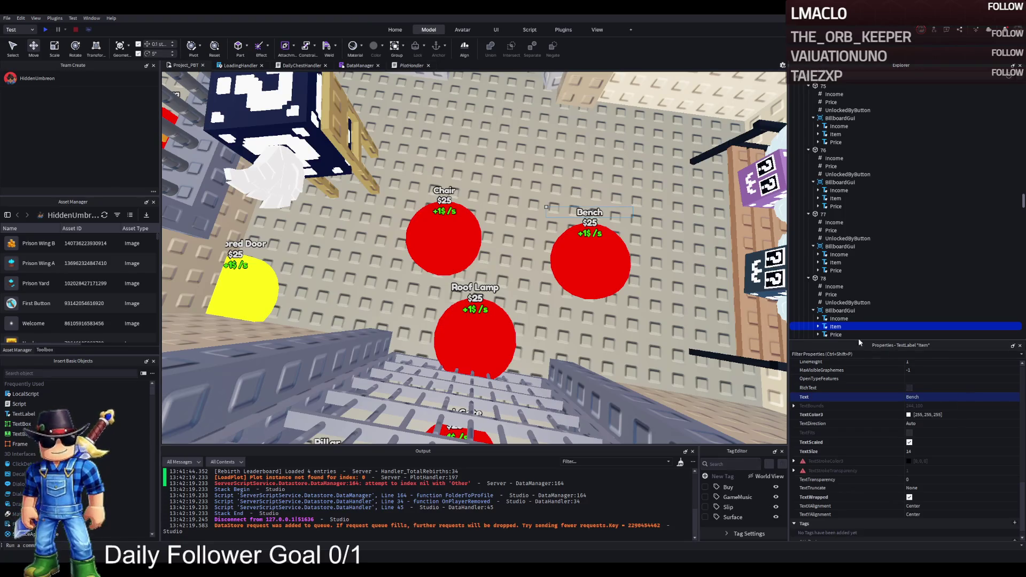
left_click(855, 279)
left_click(864, 305)
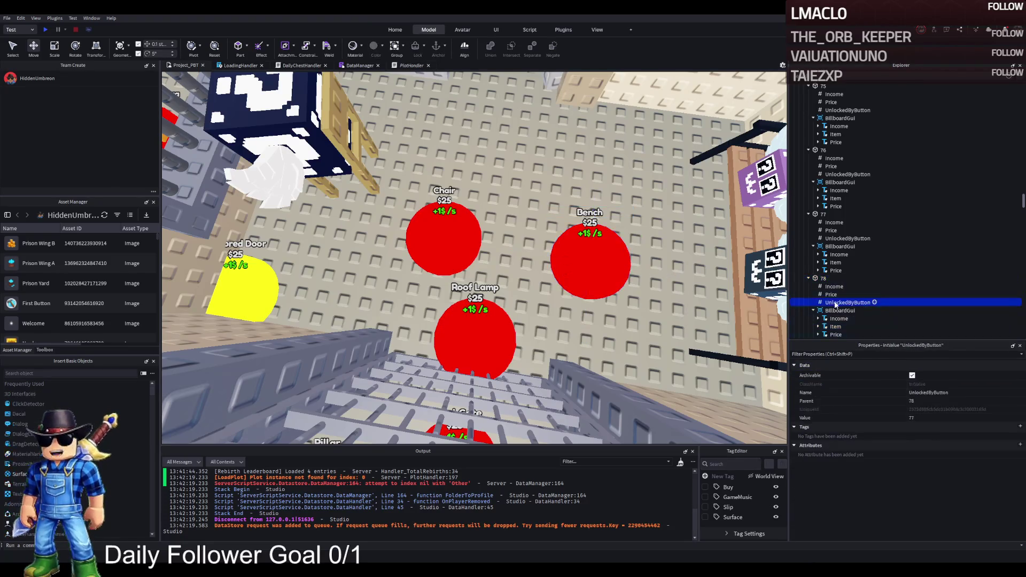
left_click(813, 278)
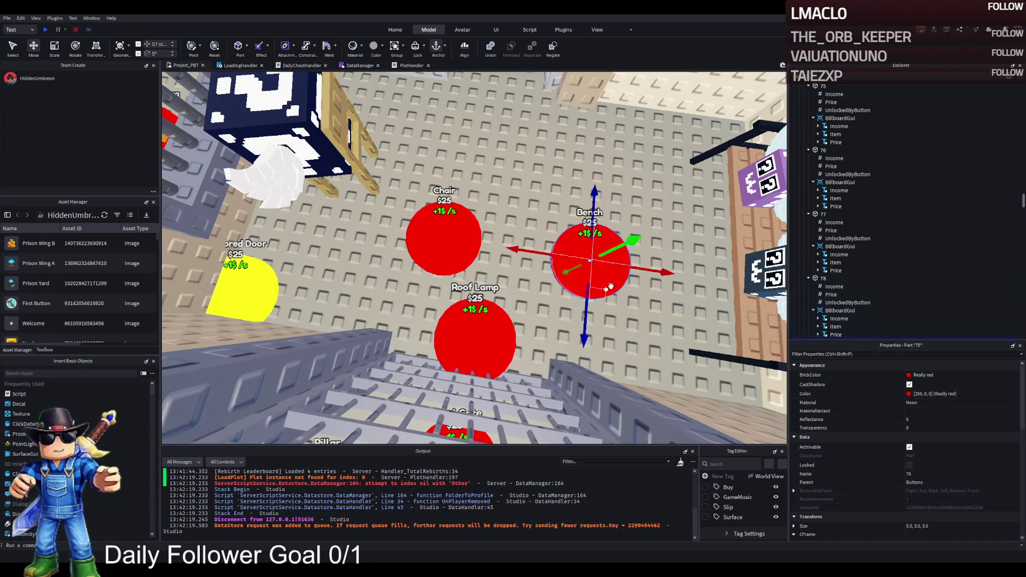
Duplicate the Bench pad 78 and arrange the pads beside the Chair pad
key("ctrl+d")
mouse_move(535, 278)
left_mouse_down()
mouse_move(444, 261)
mouse_move(471, 243)
mouse_move(476, 213)
left_mouse_up()
left_click_drag(390, 254, 322, 278)
left_click_drag(541, 301, 469, 298)
mouse_move(457, 200)
left_mouse_down()
mouse_move(551, 231)
mouse_move(538, 247)
mouse_move(541, 235)
left_mouse_up()
left_click_drag(458, 282, 422, 253)
left_click_drag(535, 233, 550, 233)
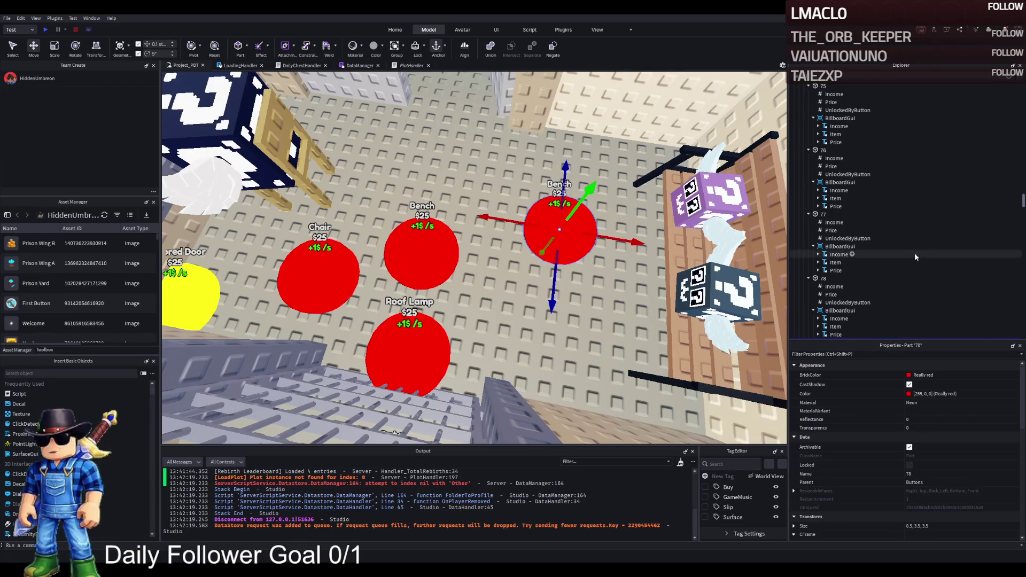
Rename the duplicated pad to 79 and move it into place
key("F2")
type("79")
key("Return")
left_click_drag(422, 251, 582, 311)
left_click_drag(556, 230, 435, 213)
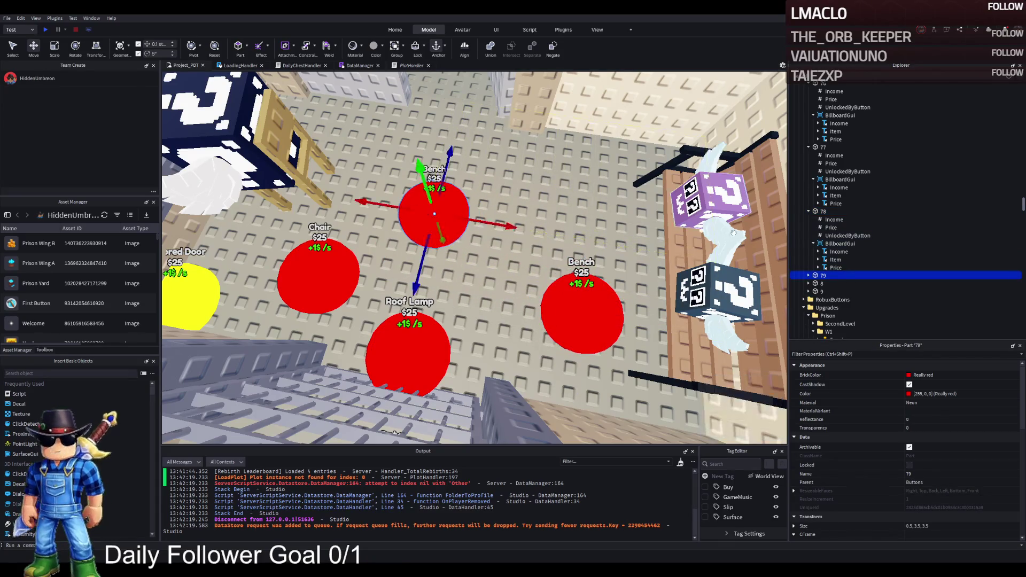
Set pad 79's UnlockedByButton value to 78
left_click(808, 275)
left_click(850, 300)
left_click(929, 418)
key("BackSpace")
type("8")
key("Return")
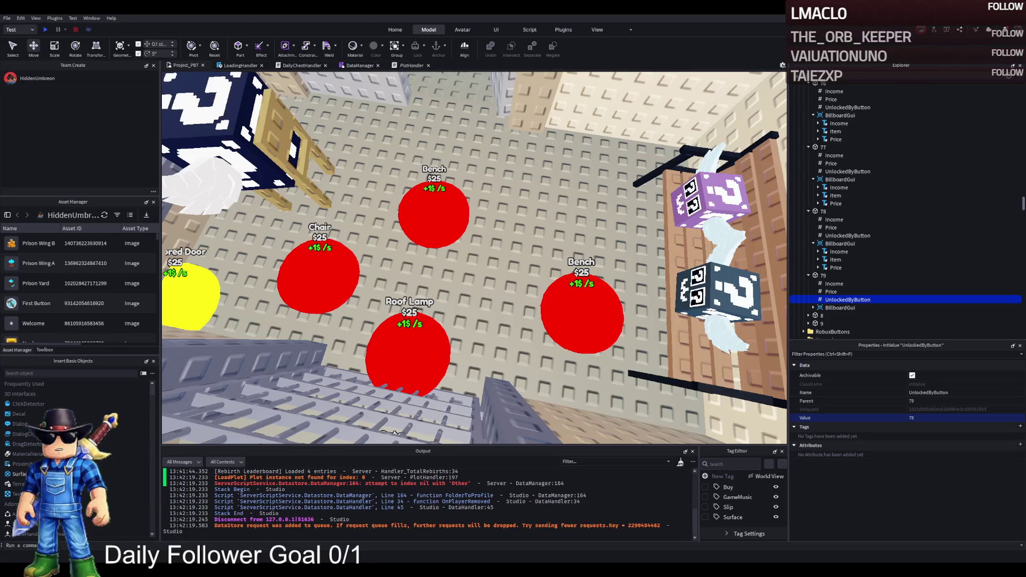
Set pad 79's BrickColor to Gold
left_click(831, 292)
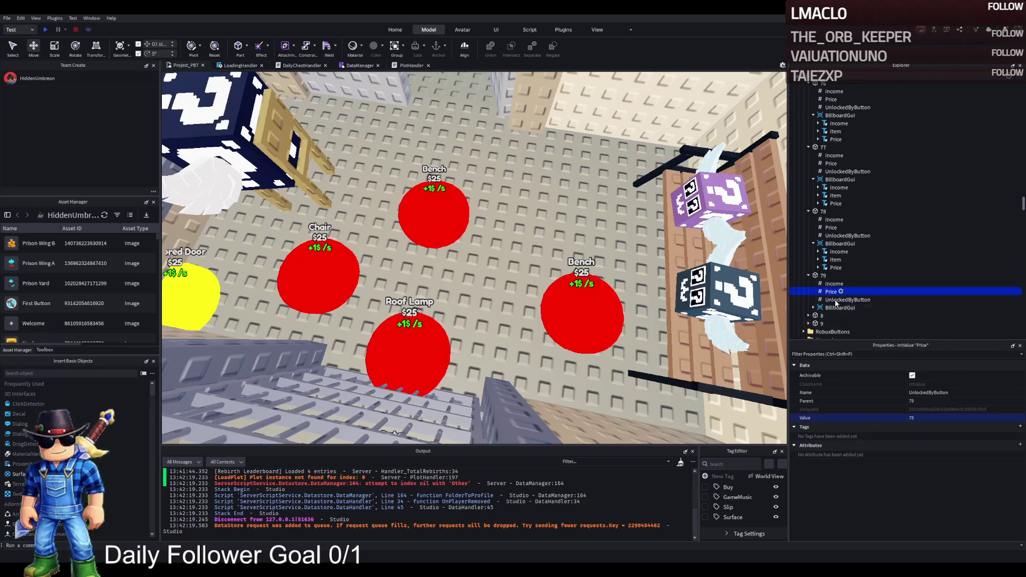
left_click(823, 276)
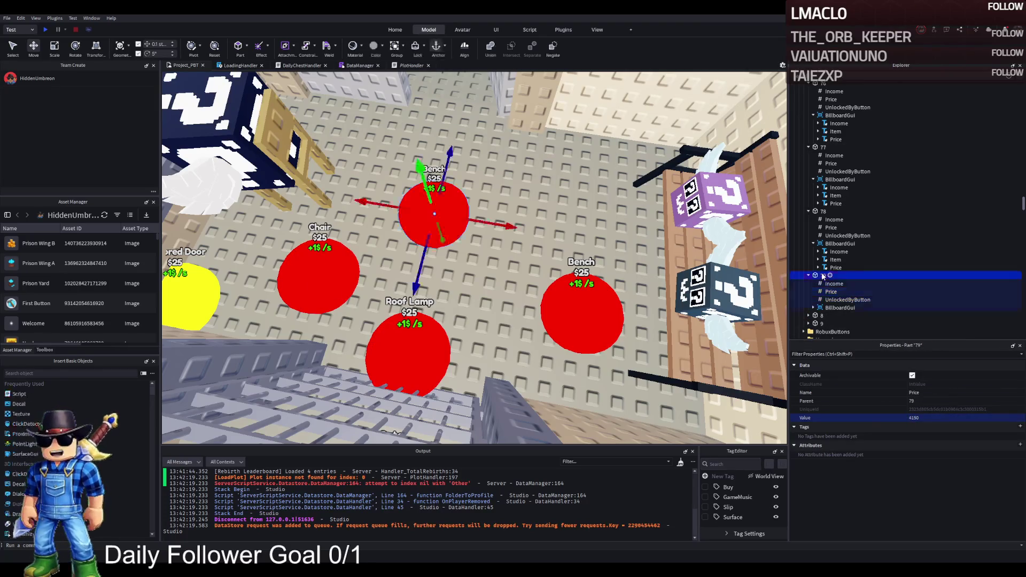
left_click(935, 375)
left_click(858, 422)
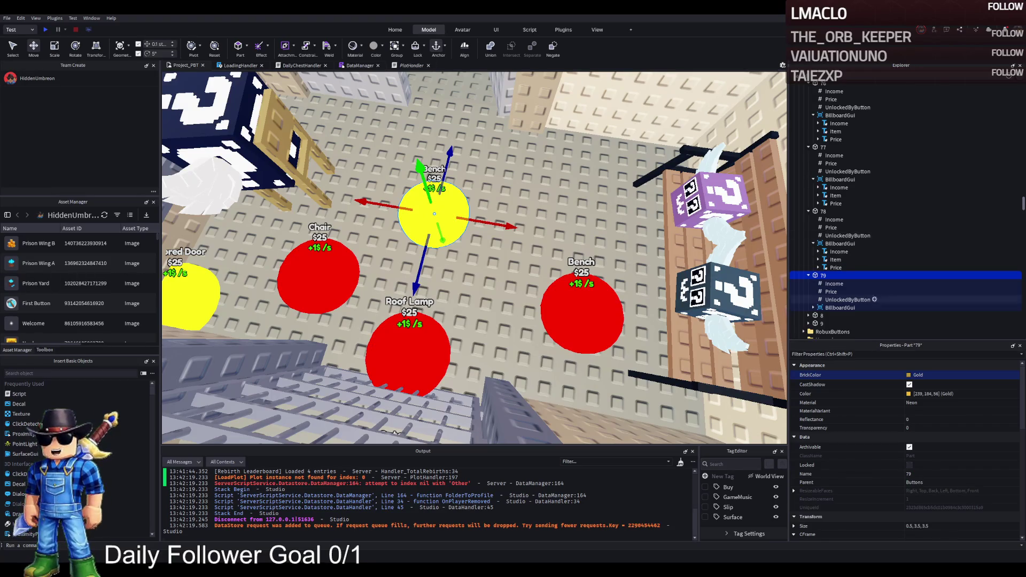
Set pad 79's Income value to 75
left_click(835, 284)
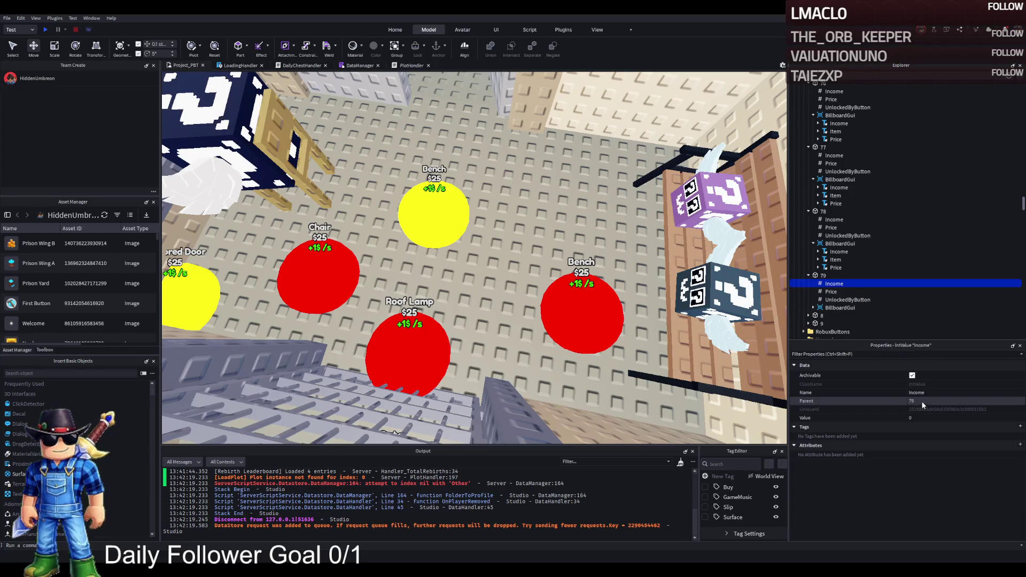
left_click(921, 418)
type("75")
key("Return")
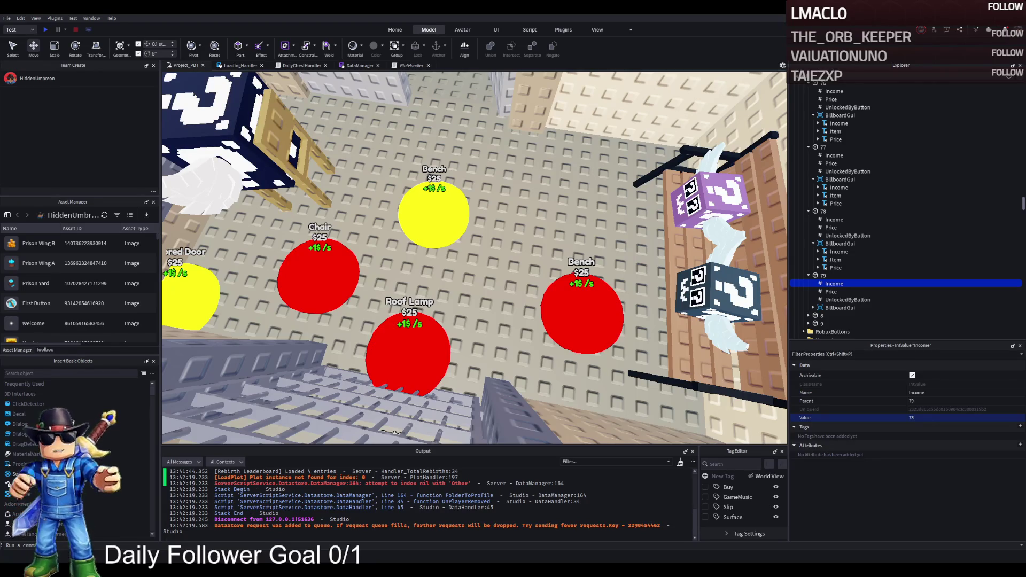
Compare pad 79's price with pad 78's 3850 and select pad 79's Item label
left_click(824, 276)
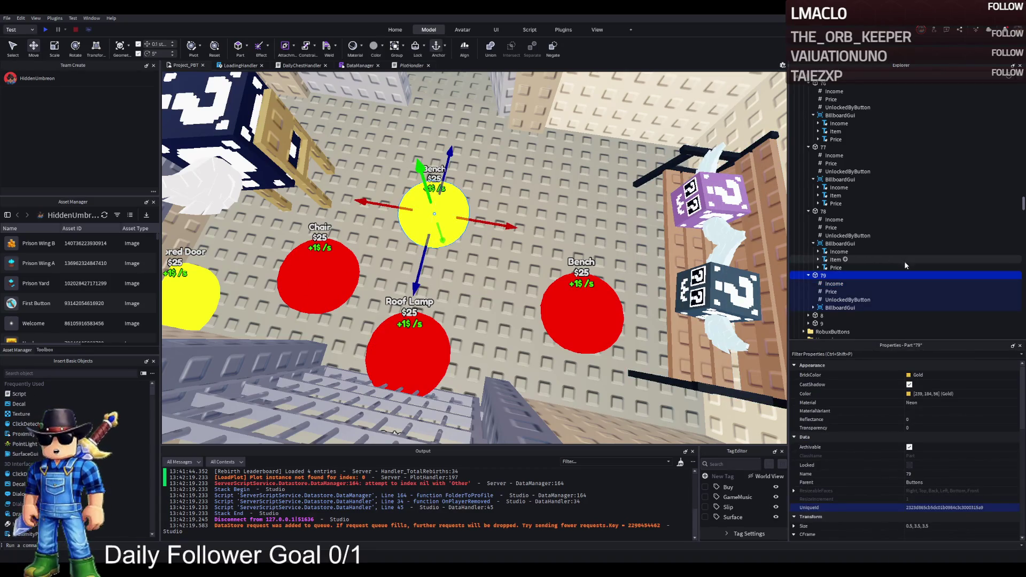
left_click(832, 291)
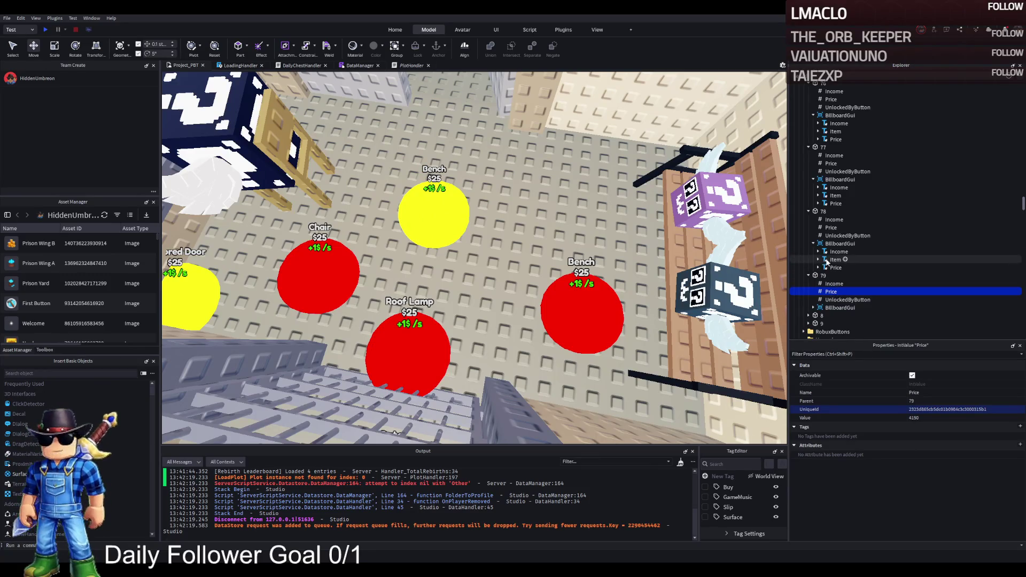
left_click(828, 228)
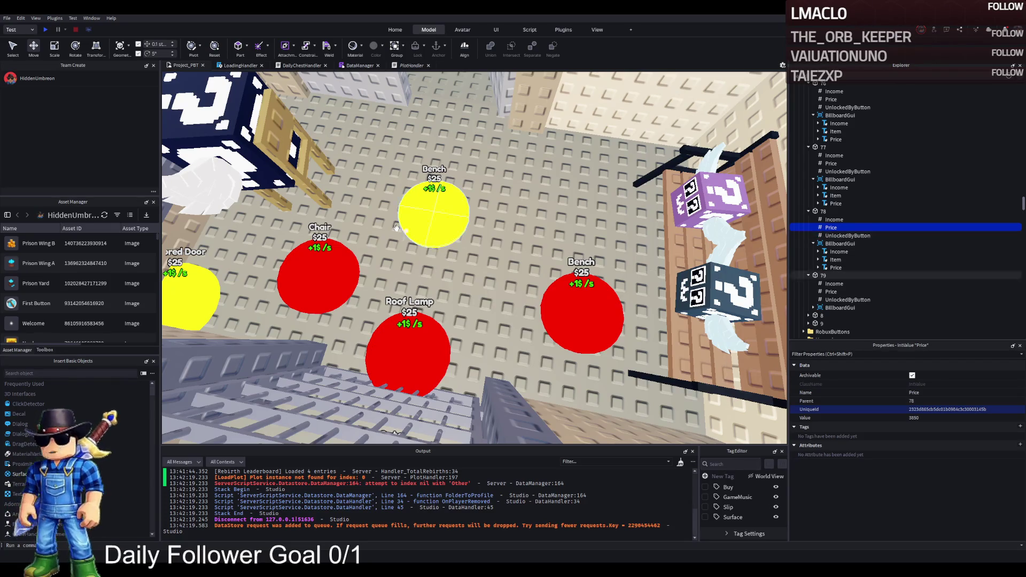
left_click(821, 275)
left_click(813, 309)
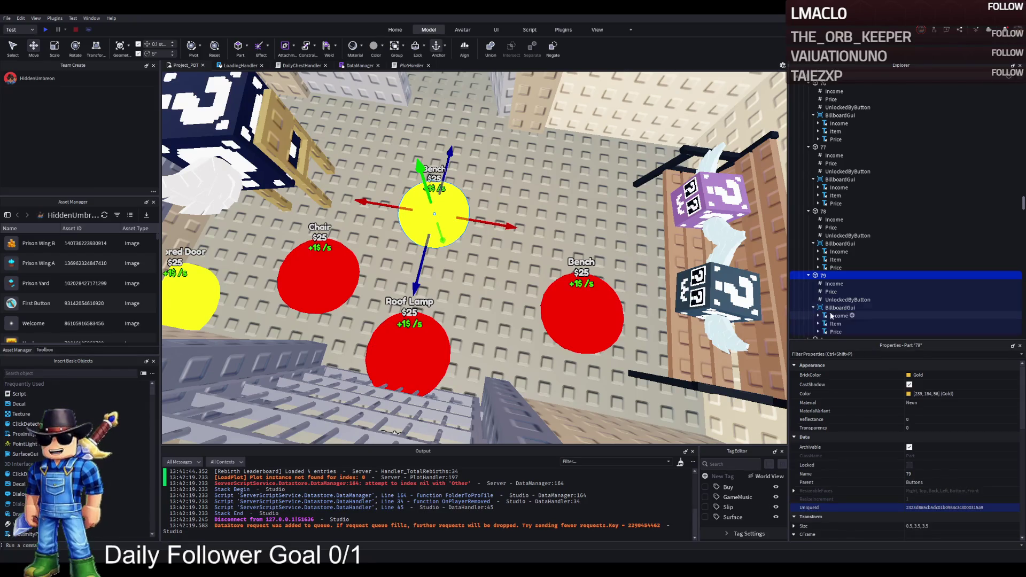
left_click(836, 323)
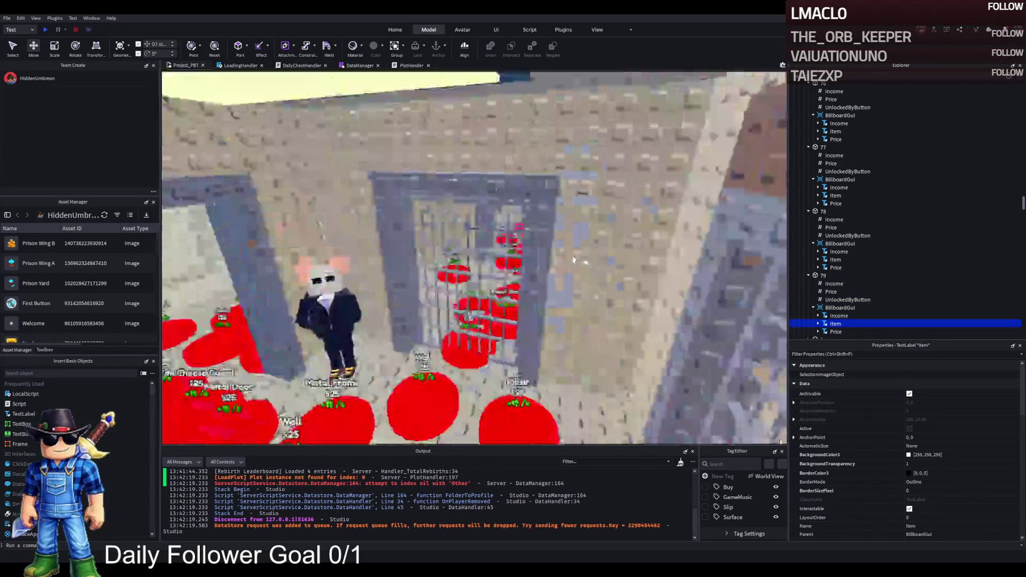
Set the Text of pad 79's billboard Item label to 'Lucky Block Family'
scroll(935, 481, "down", 6)
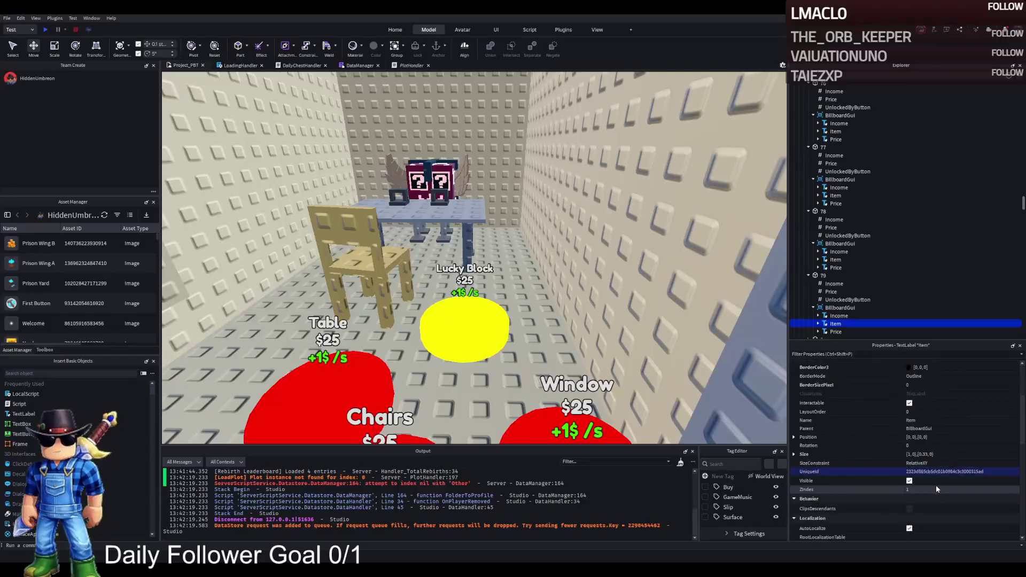
left_click(949, 450)
type("Lucky Block Family")
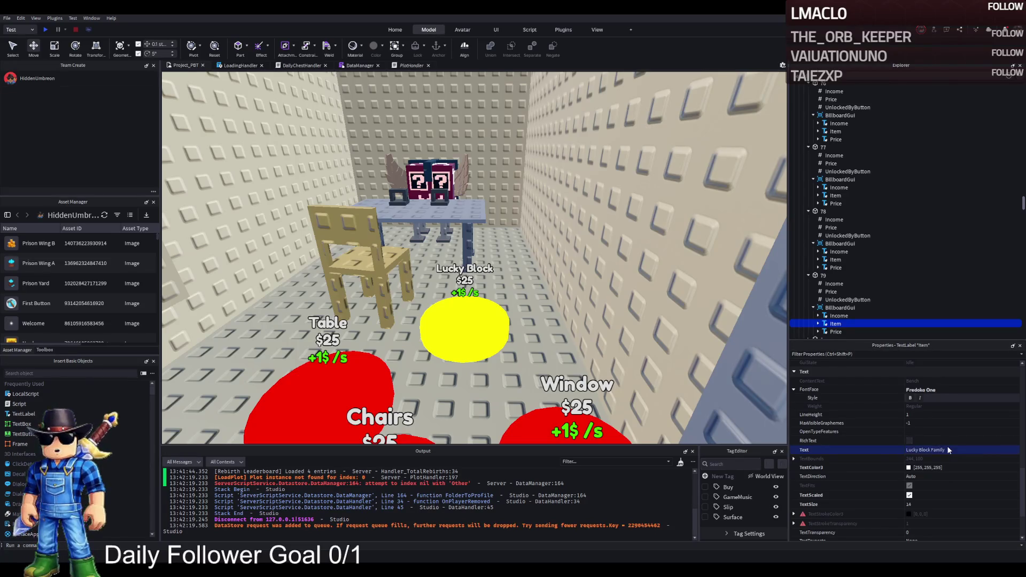
key("Return")
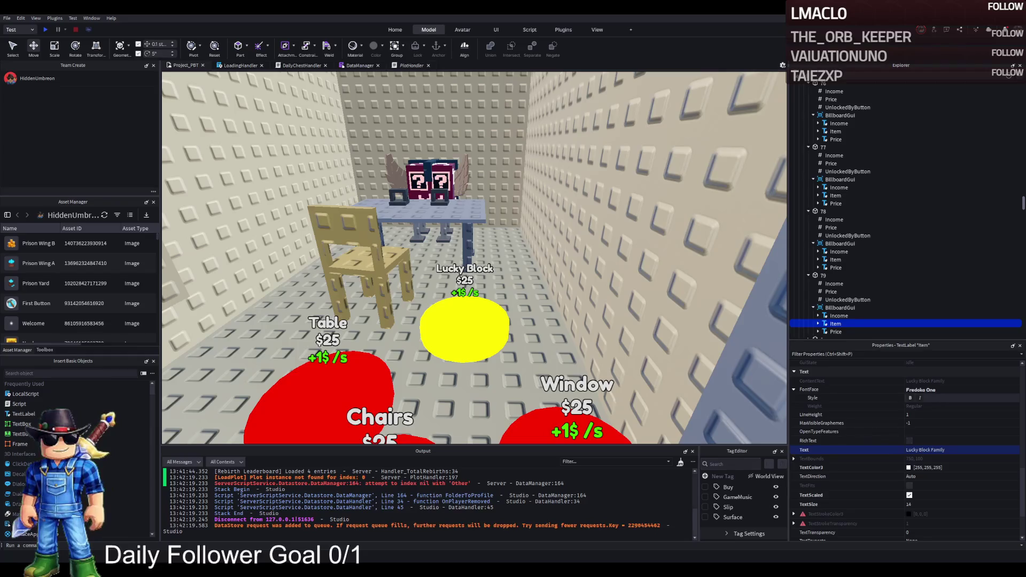
scroll(374, 278, "down", 5)
scroll(374, 278, "up", 5)
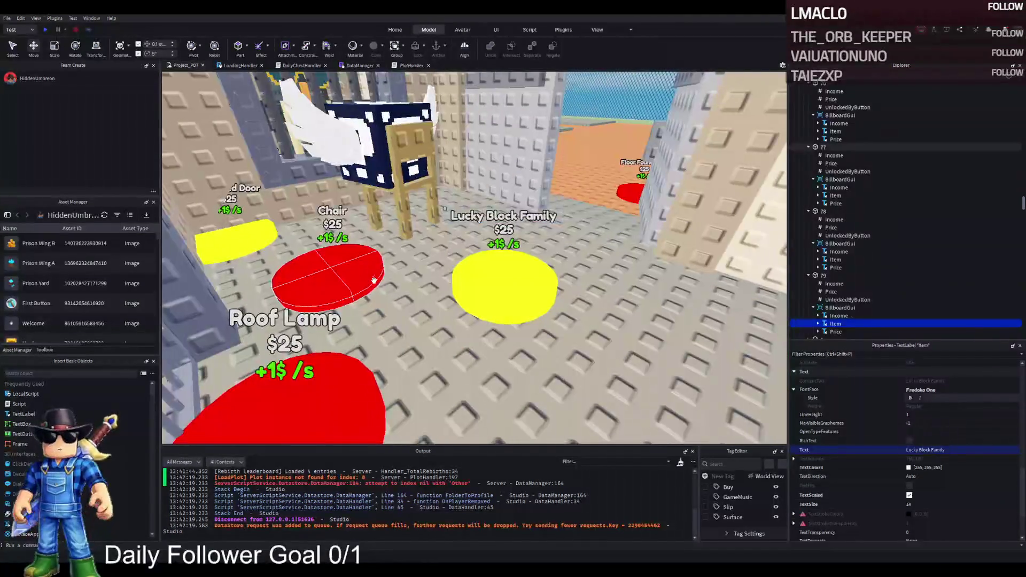
scroll(428, 274, "up", 2)
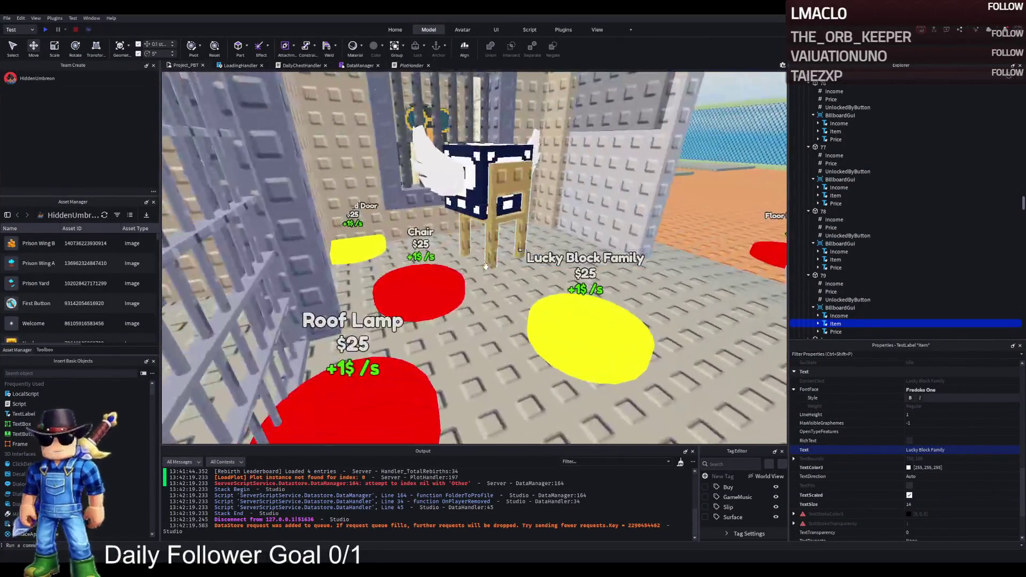
left_click(423, 289)
Select the upgrade models and move the loose wall part into the Lamp model
left_click(422, 288)
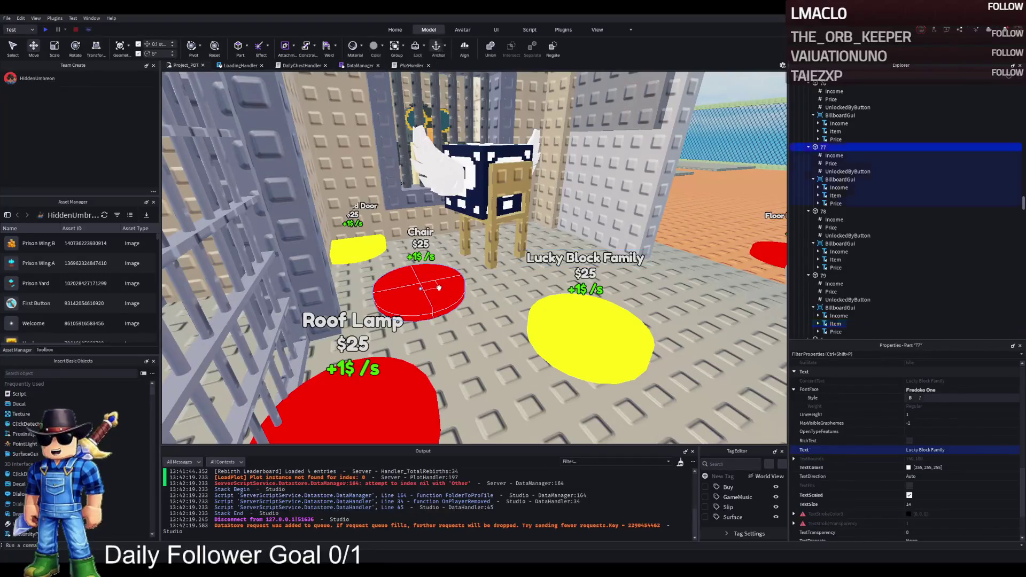
left_click(508, 180)
left_click(428, 139, "ctrl")
key("f")
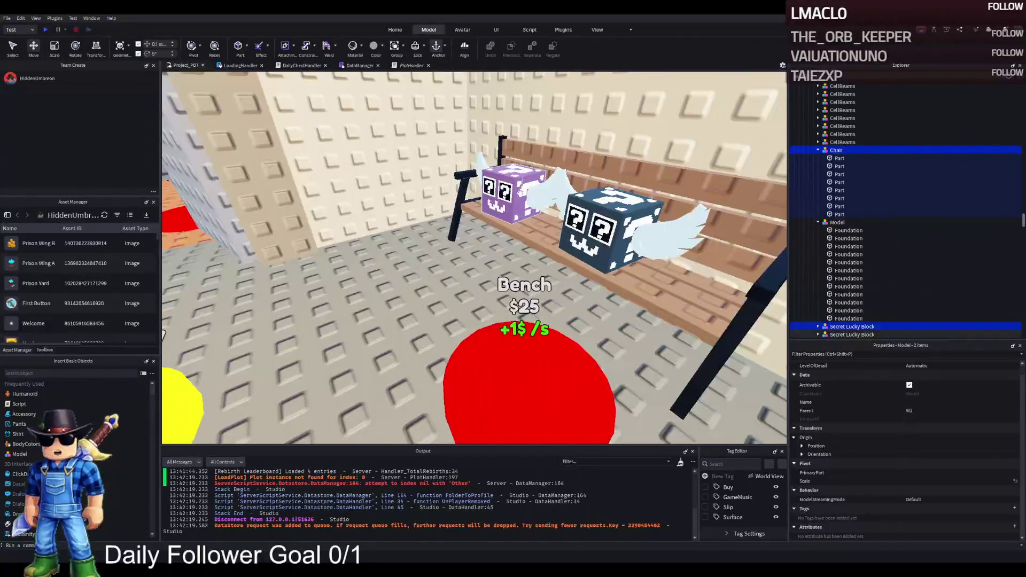
left_click(542, 222, "ctrl")
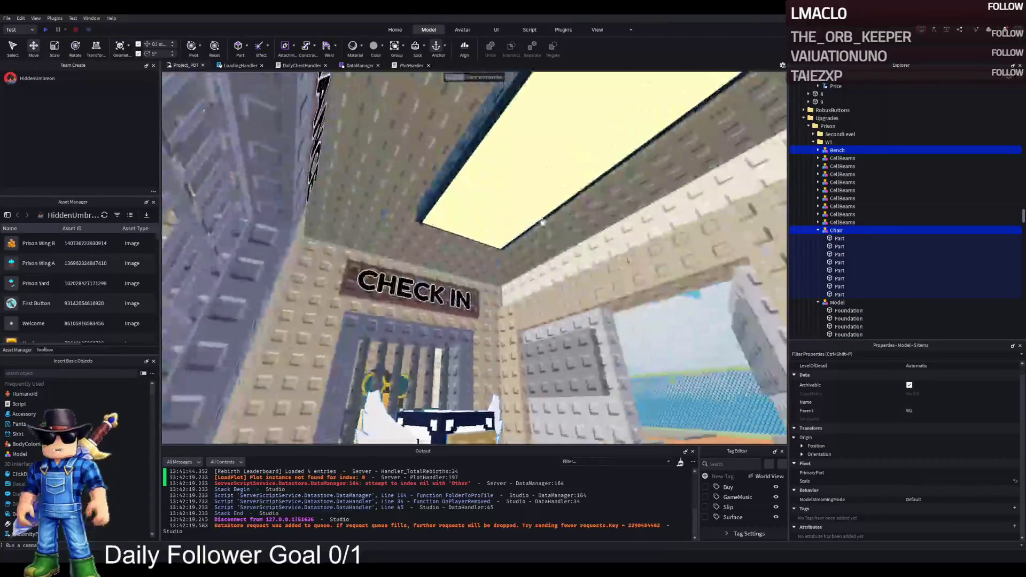
left_click(588, 320, "ctrl")
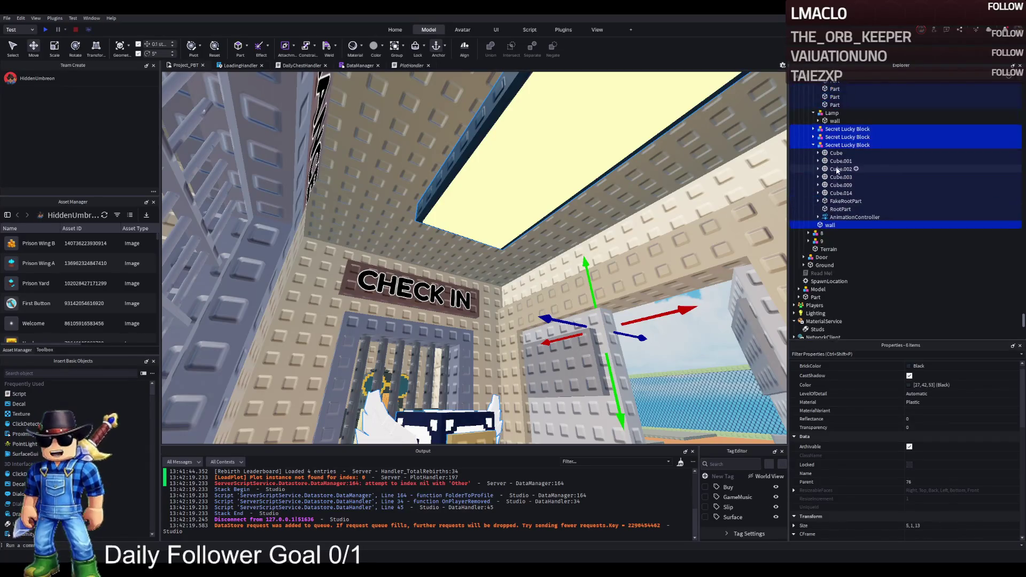
scroll(838, 170, "up", 2)
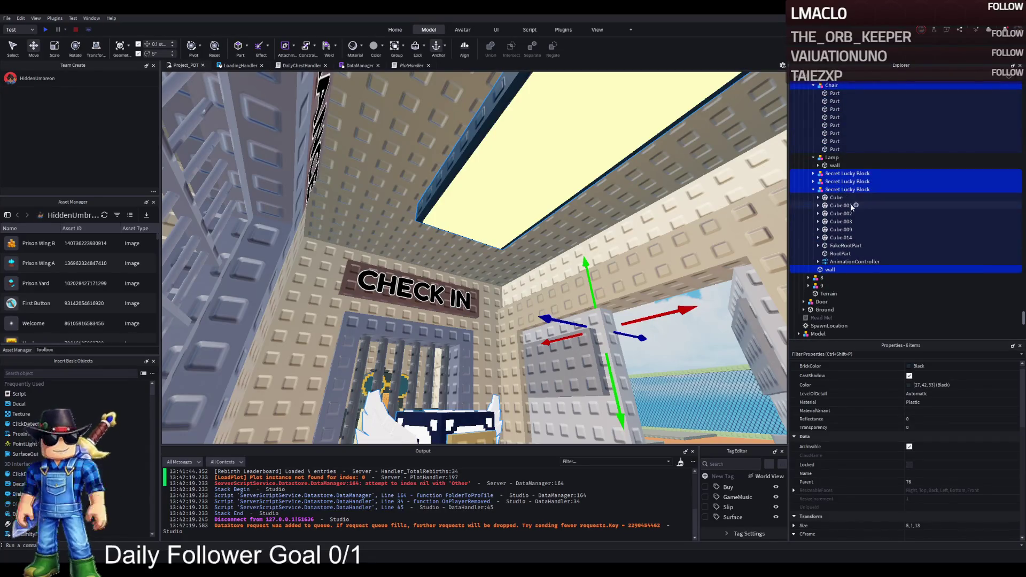
left_click(833, 269, "ctrl")
scroll(837, 216, "up", 2)
scroll(837, 217, "up", 2)
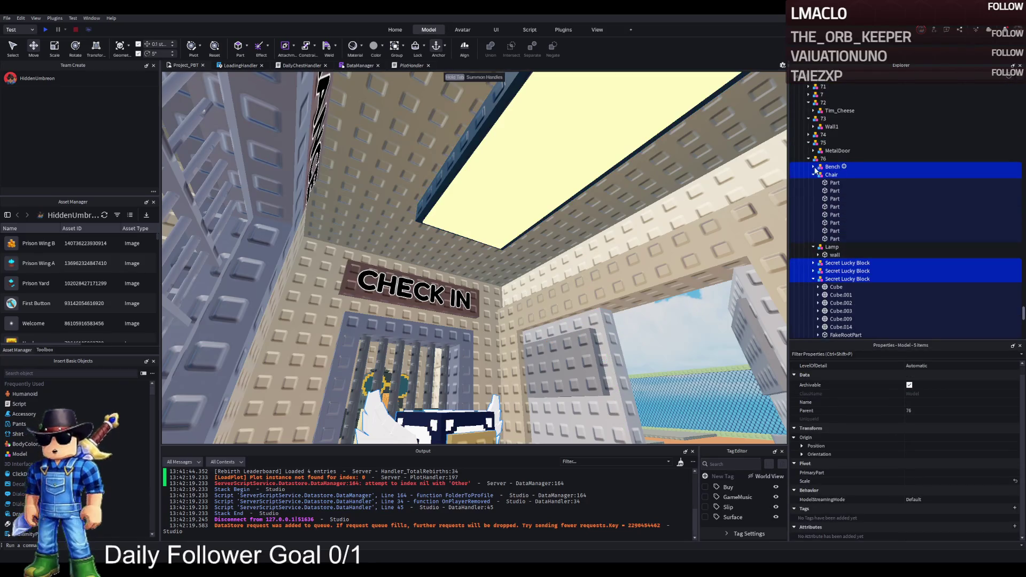
left_click(813, 174)
left_click(813, 214)
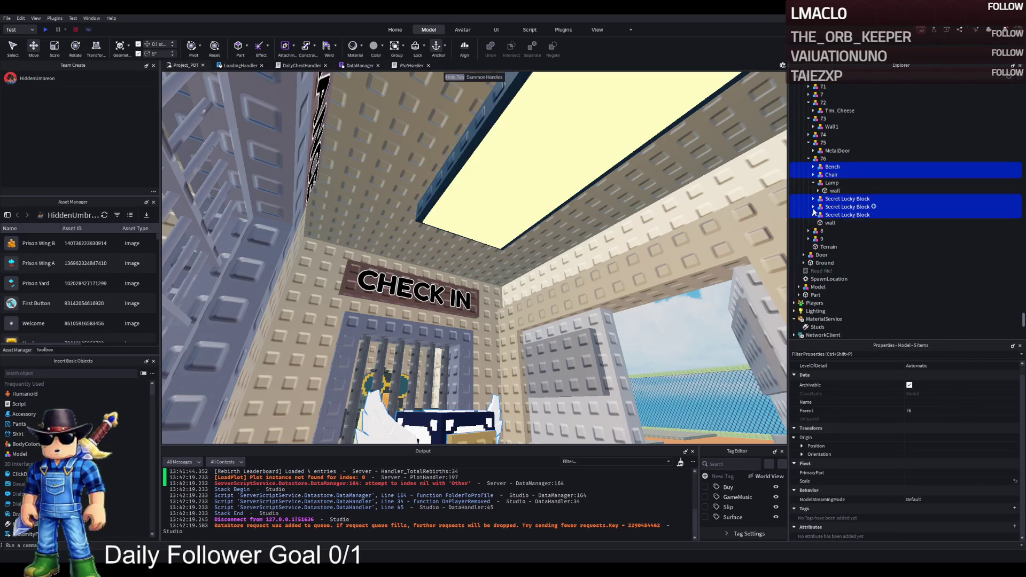
left_click(813, 183)
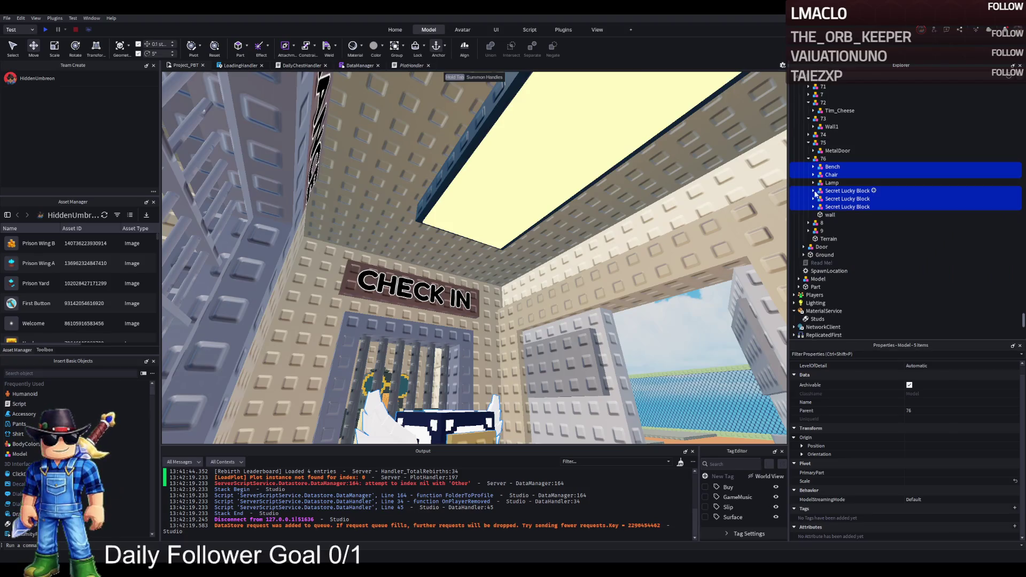
left_click(830, 215)
left_click_drag(832, 185, 832, 183)
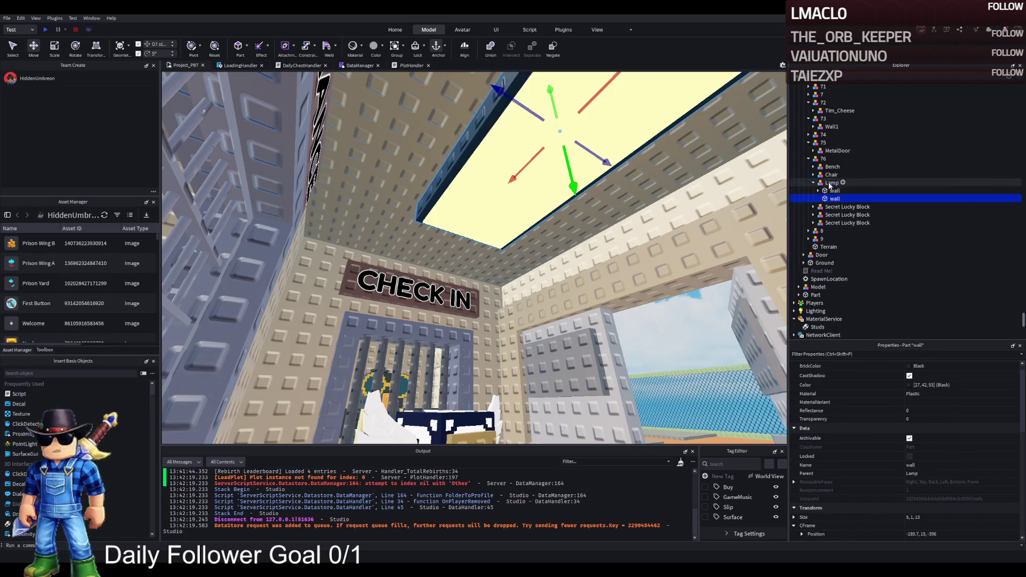
Duplicate model 76 as 77 and strip model 76 down to the Lamp
left_click(896, 160)
key("ctrl+d")
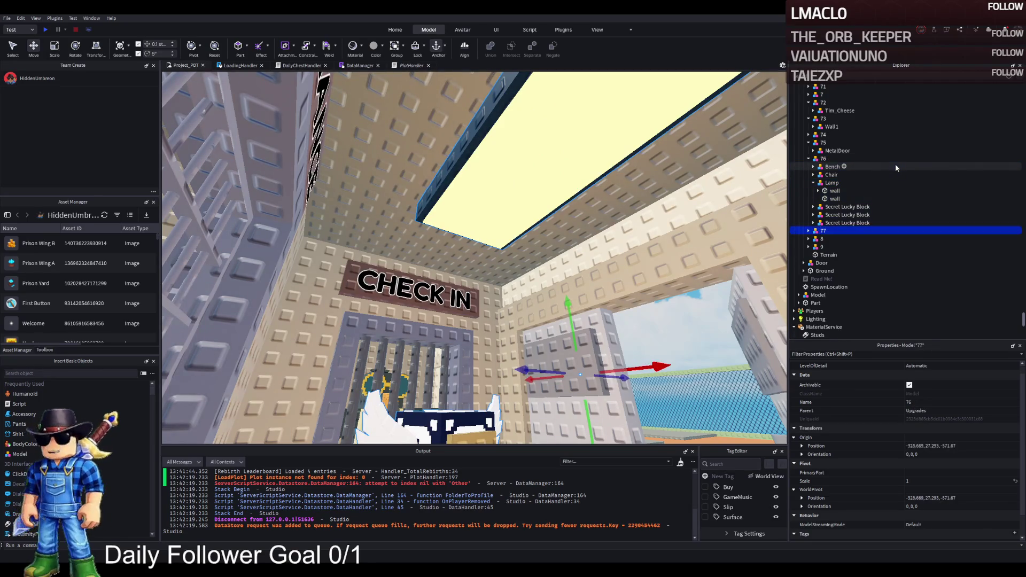
key("Return")
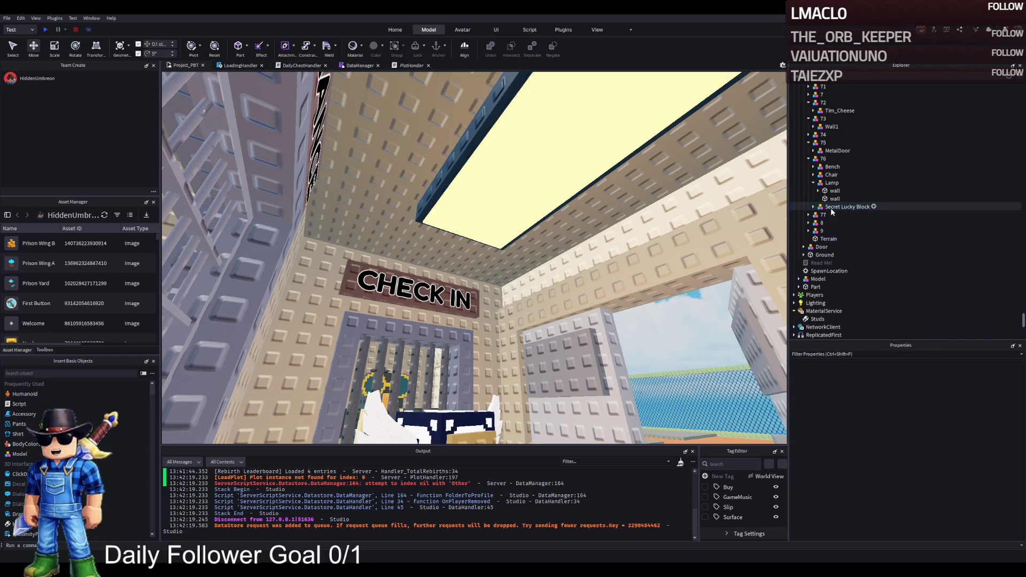
left_click_drag(832, 211, 832, 174)
left_click(832, 169)
key("Delete")
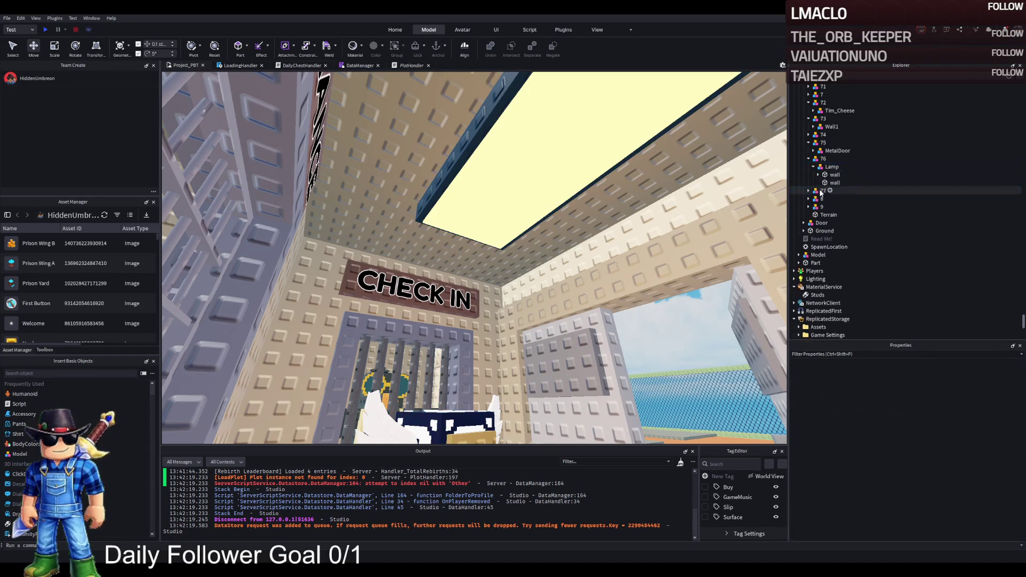
Duplicate model 77 twice, naming the copies 78 and 79
left_click(855, 191)
key("ctrl+d")
type("78")
key("Return")
key("ctrl+d")
type("79")
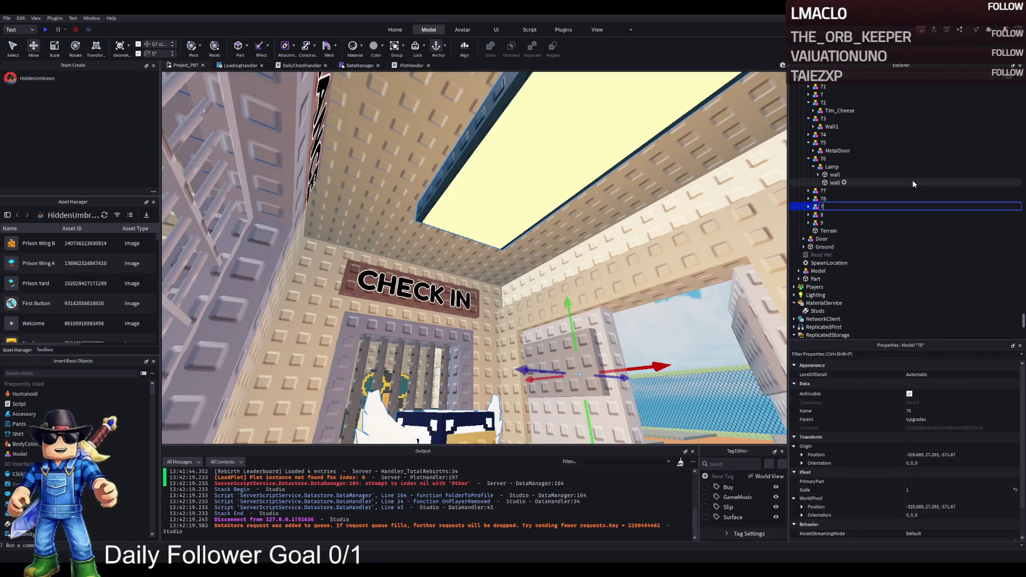
key("Return")
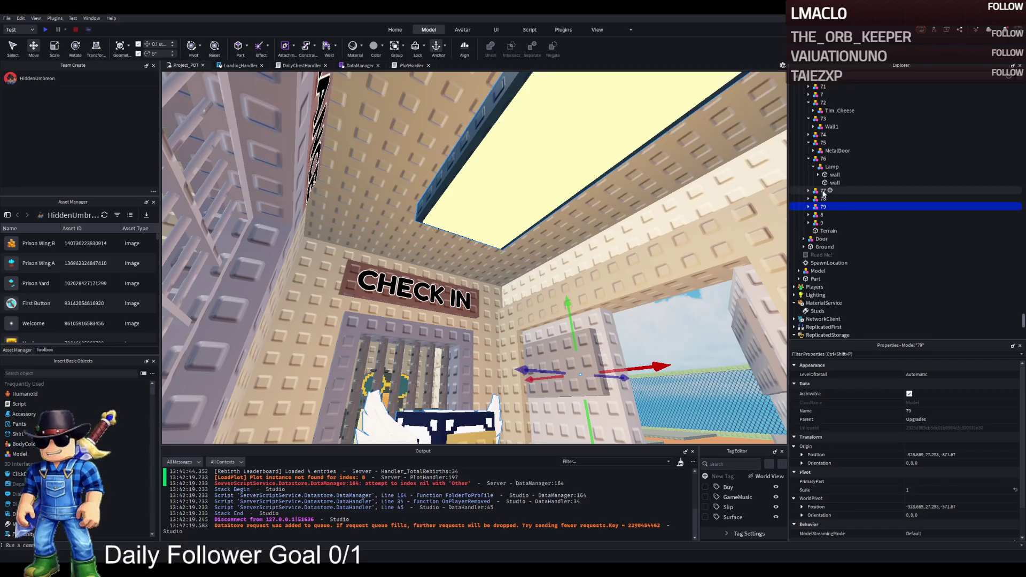
Delete the Bench, Lamp and two Secret Lucky Blocks from model 77, leaving the Chair
double_click(867, 190)
left_click(830, 199)
key("Delete")
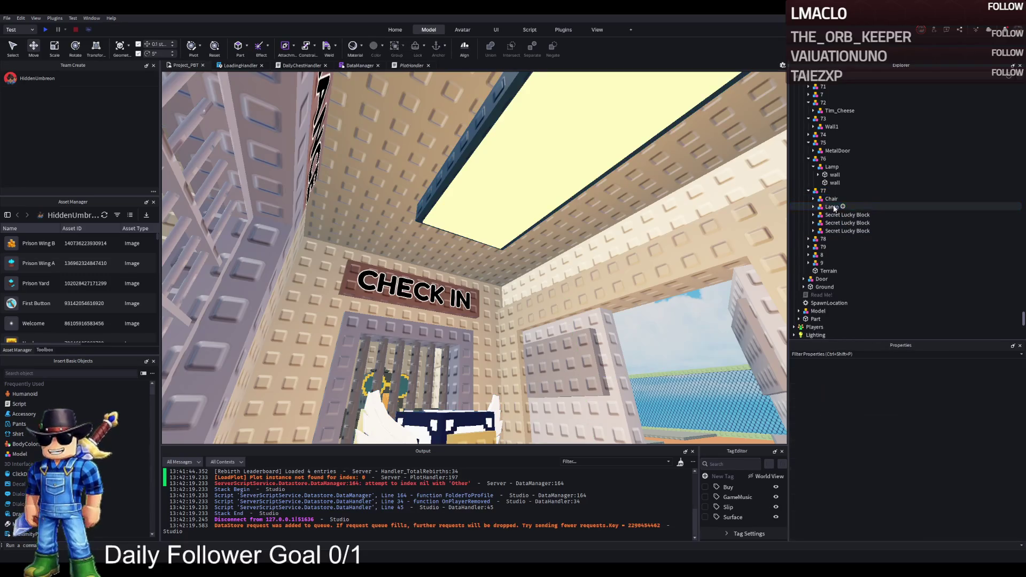
left_click(834, 207)
key("Delete")
left_click(834, 207)
key("Delete")
left_click(834, 208)
key("Delete")
left_click(834, 208)
key("Delete")
Delete the Chair, Lamp and two Secret Lucky Blocks from model 78, leaving the Bench
double_click(834, 208)
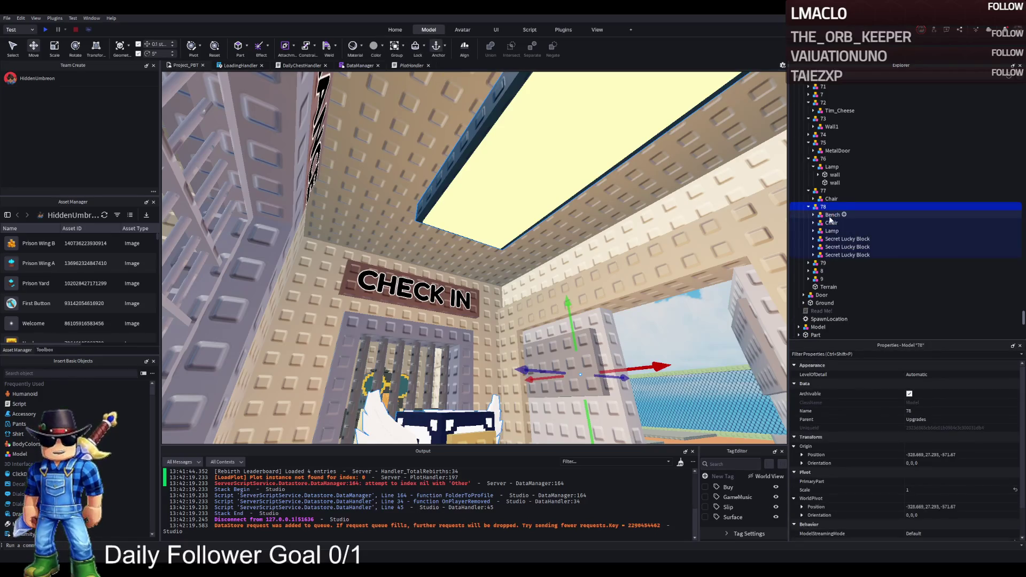
left_click(831, 223)
key("Delete")
left_click(832, 222)
key("Delete")
left_click(831, 222)
key("Delete")
left_click(831, 222)
key("Delete")
Delete the Bench, Chair and Lamp from model 79, leaving its Secret Lucky Blocks
double_click(831, 223)
left_click(832, 231)
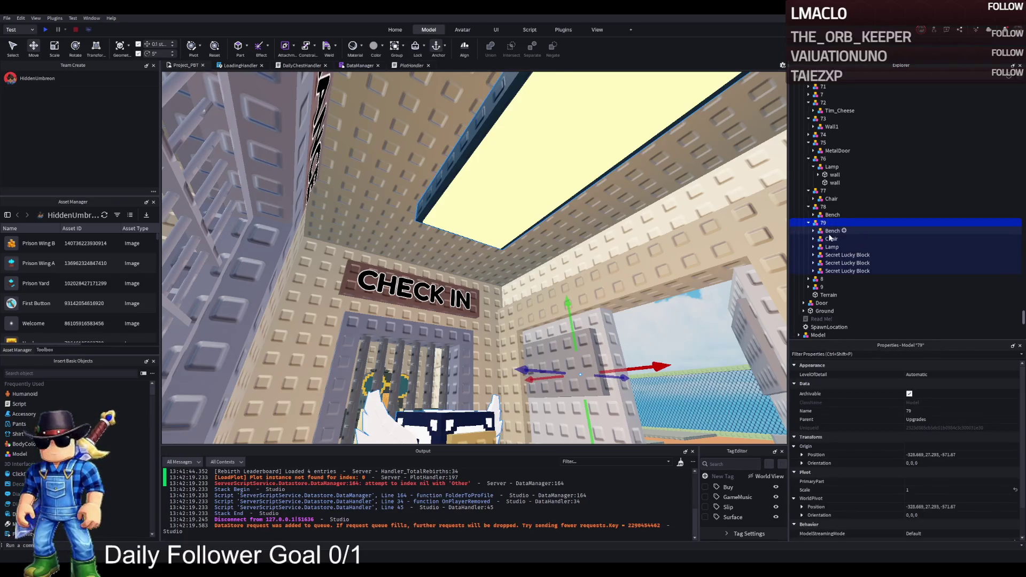
key("Delete")
left_click(833, 230)
key("Delete")
left_click(832, 231)
key("Delete")
Fly the view to the floor pads and check models 77 and 76
left_click_drag(528, 265, 552, 264)
key("w")
key("d")
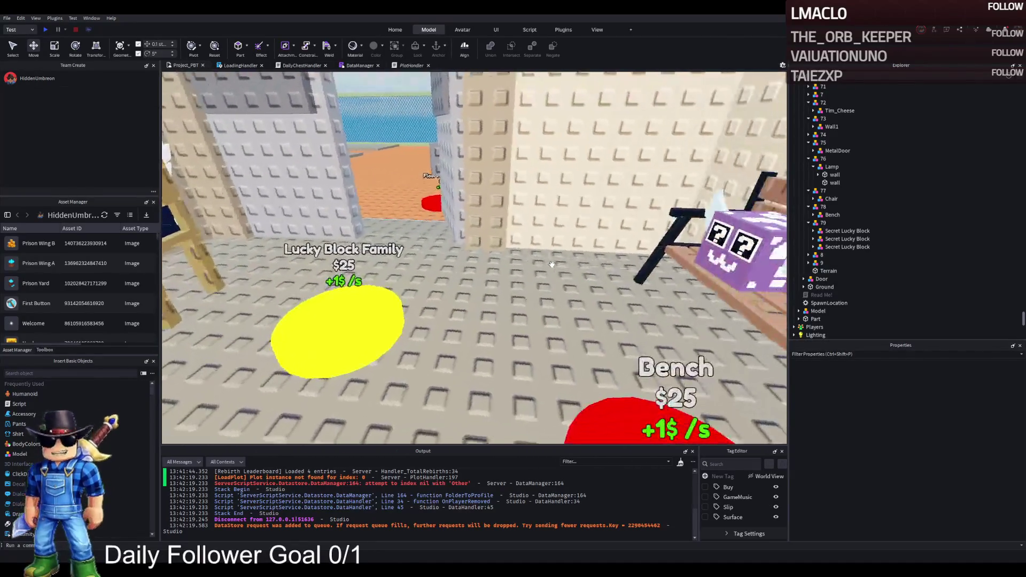
left_click(882, 191)
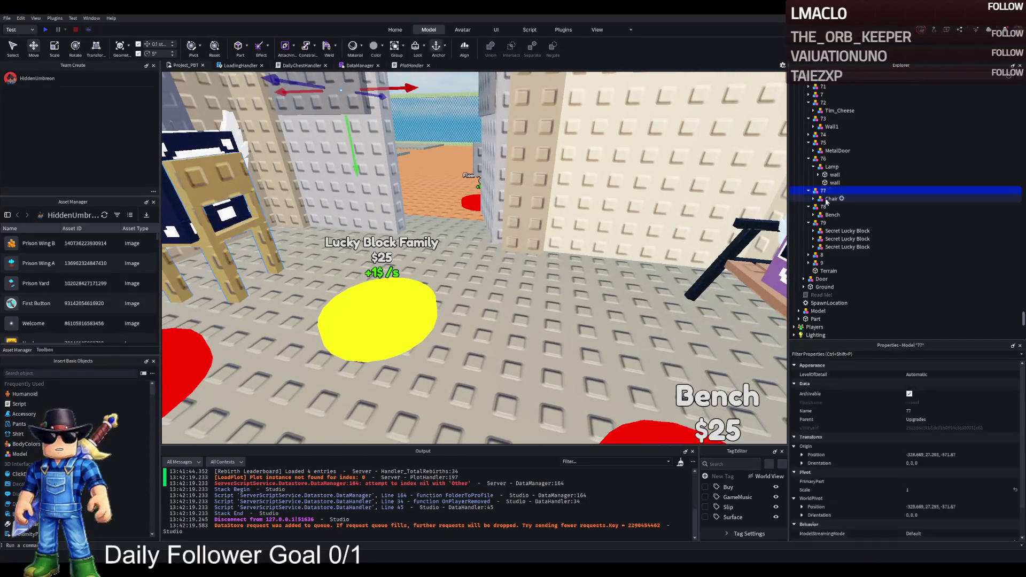
key("Left")
key("Left")
key("Left")
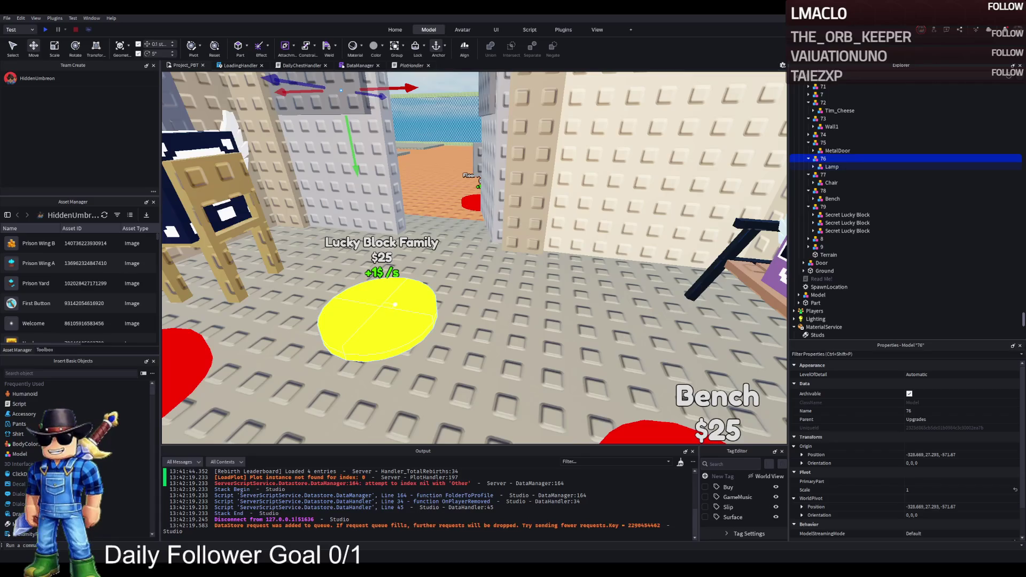
Inspect model 79's Price and UnlockedByButton values while flying around the plot
left_click(377, 321)
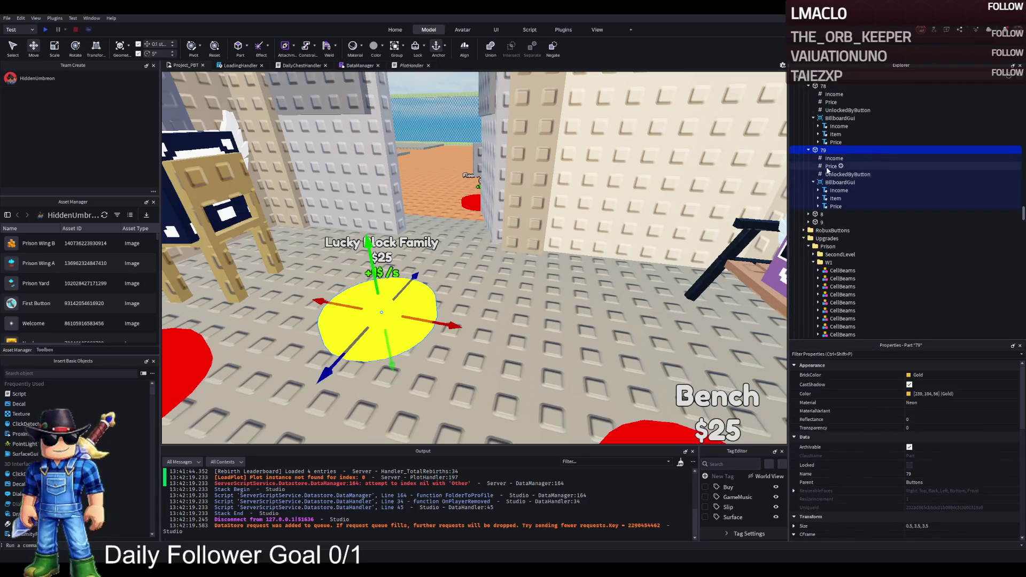
left_click(855, 166)
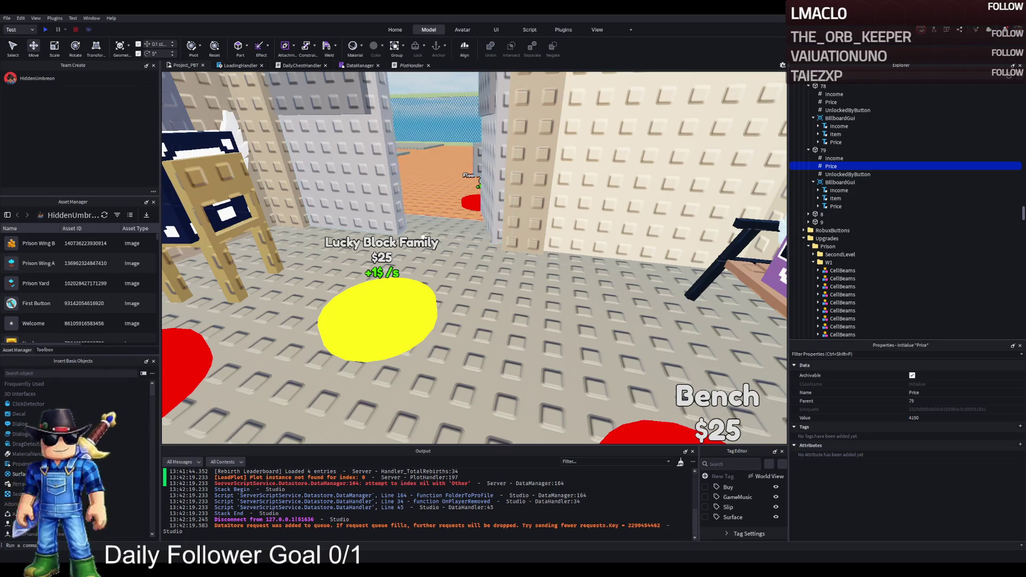
key("s")
key("s")
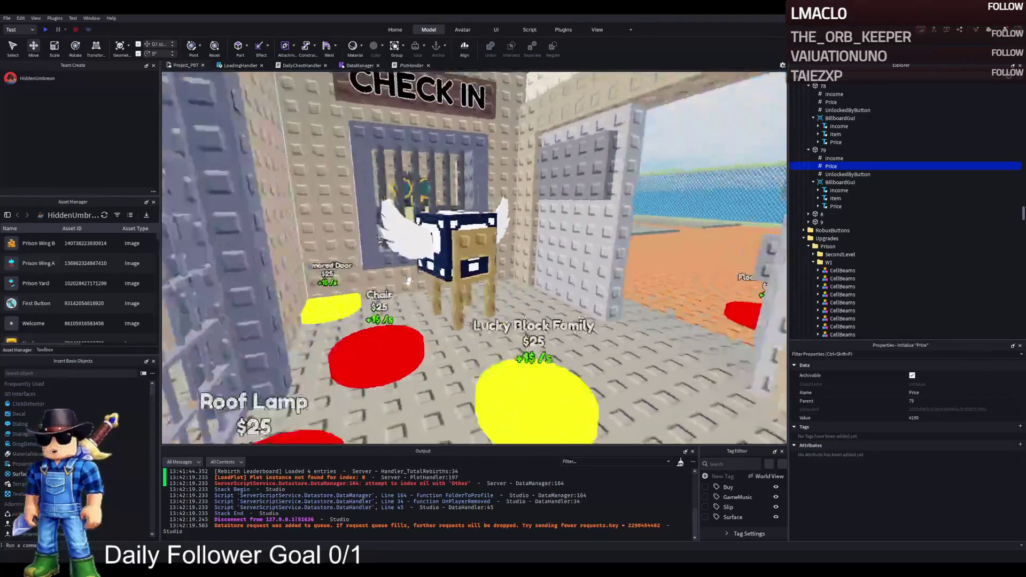
key("s")
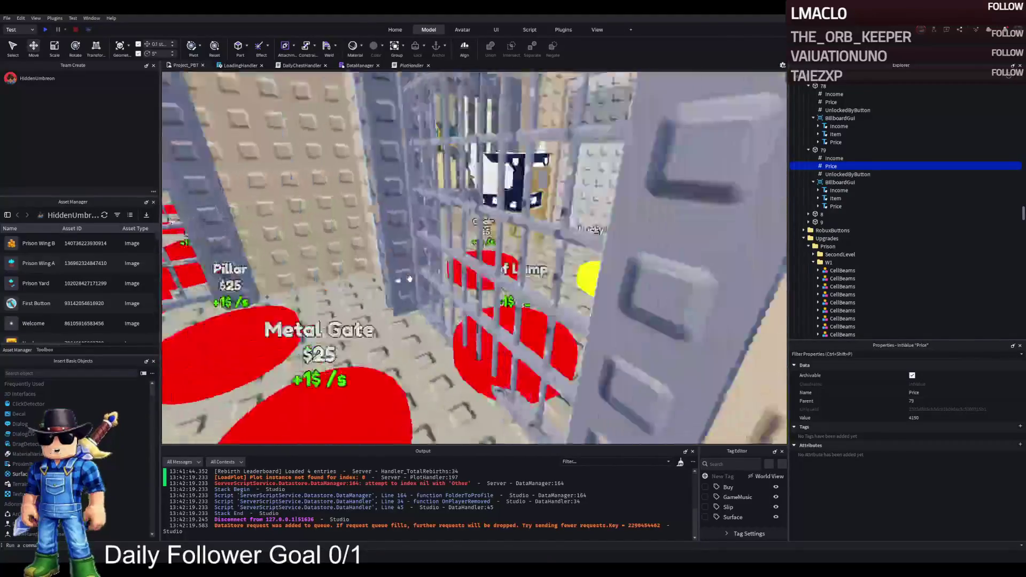
key("s")
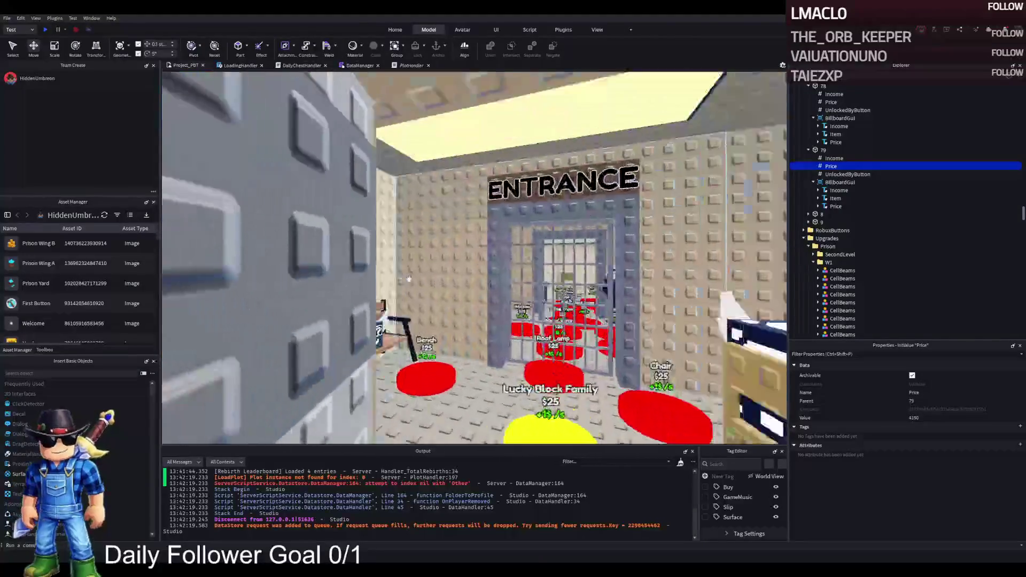
key("Left")
key("Left")
key("Right")
key("Down")
key("Down")
key("Down")
Drag the TemplatePlot folder from Workspace into ReplicatedStorage
key("Left")
key("Left")
key("Left")
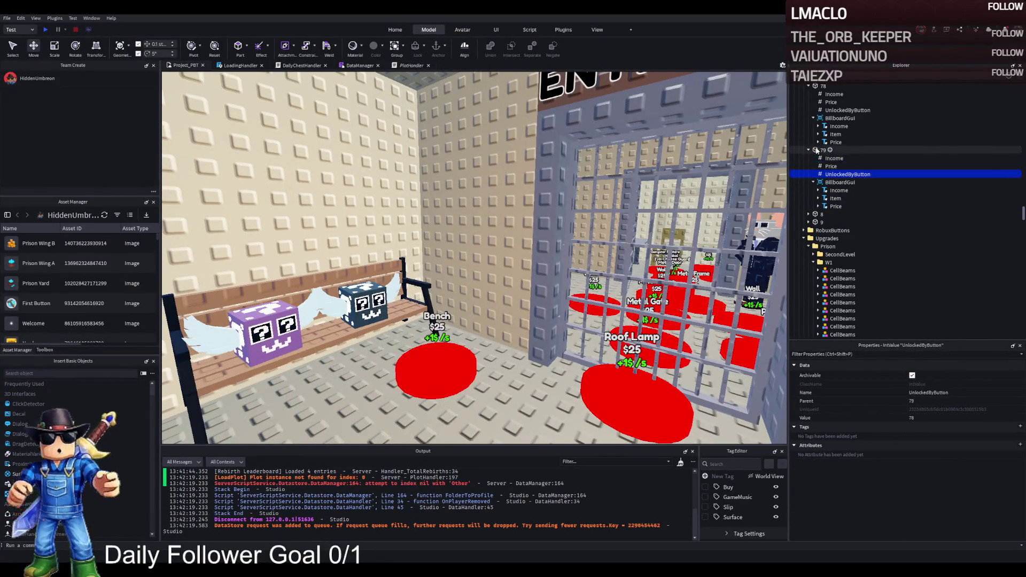
left_click_drag(826, 149, 829, 230)
scroll(556, 225, "up", 2)
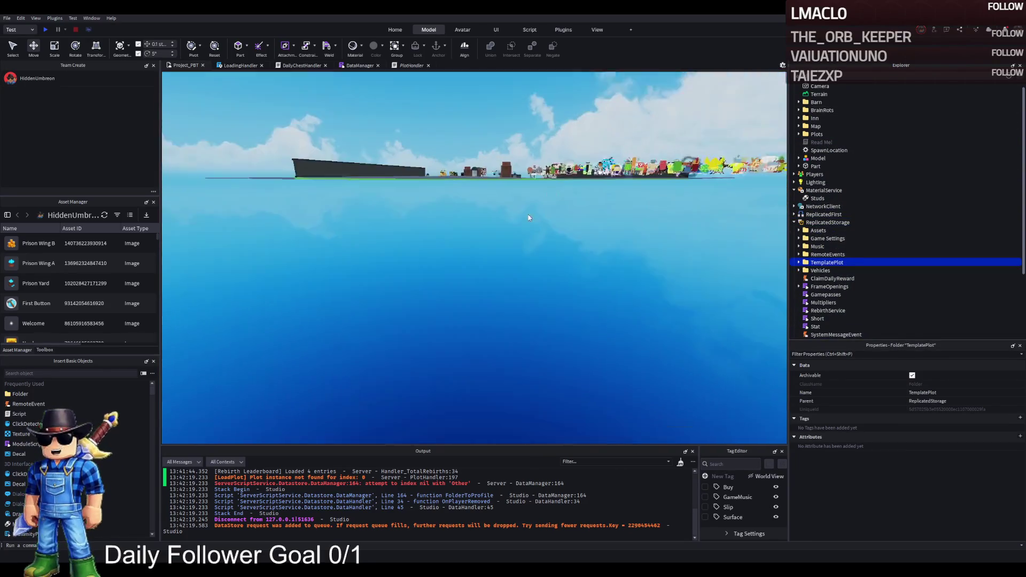
Playtest with F5, walk through the auto-building prison to the bench, then stop
key("F5")
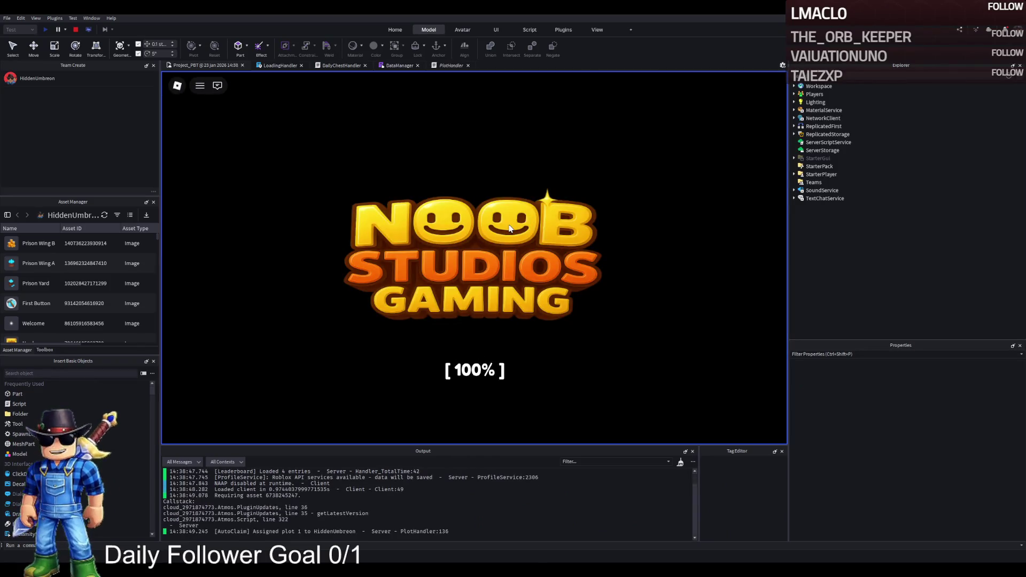
key("w")
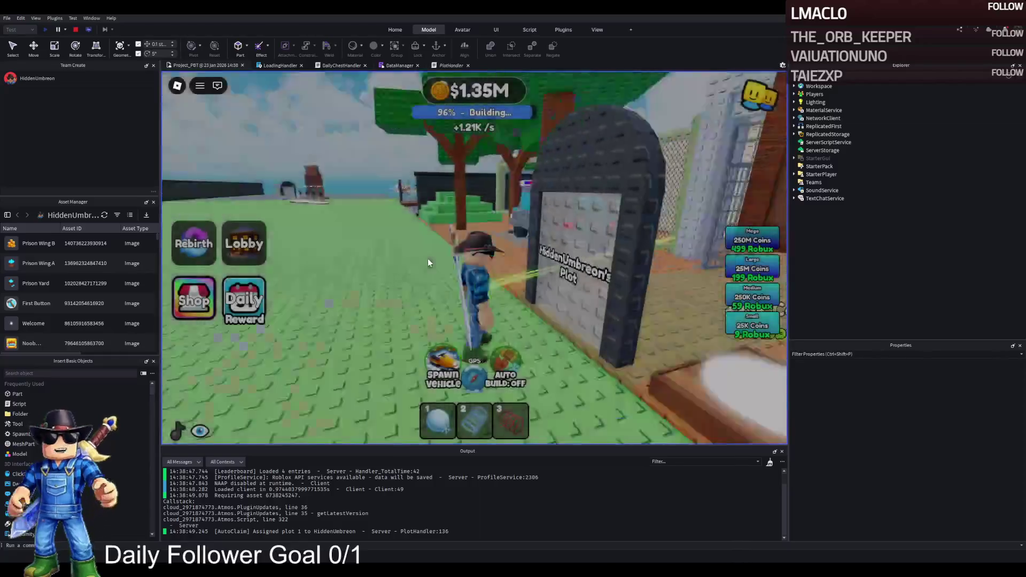
key("a")
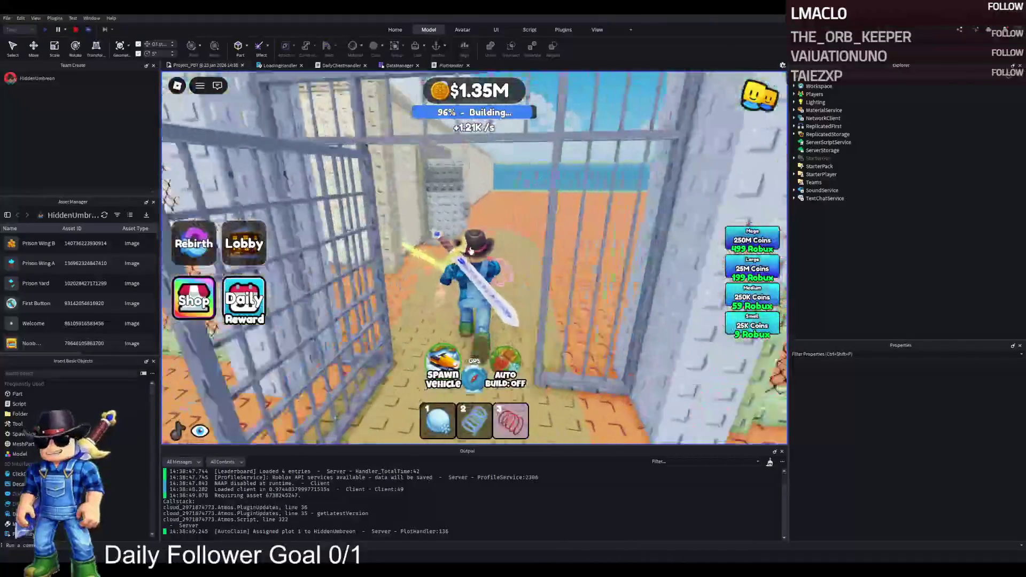
key("w")
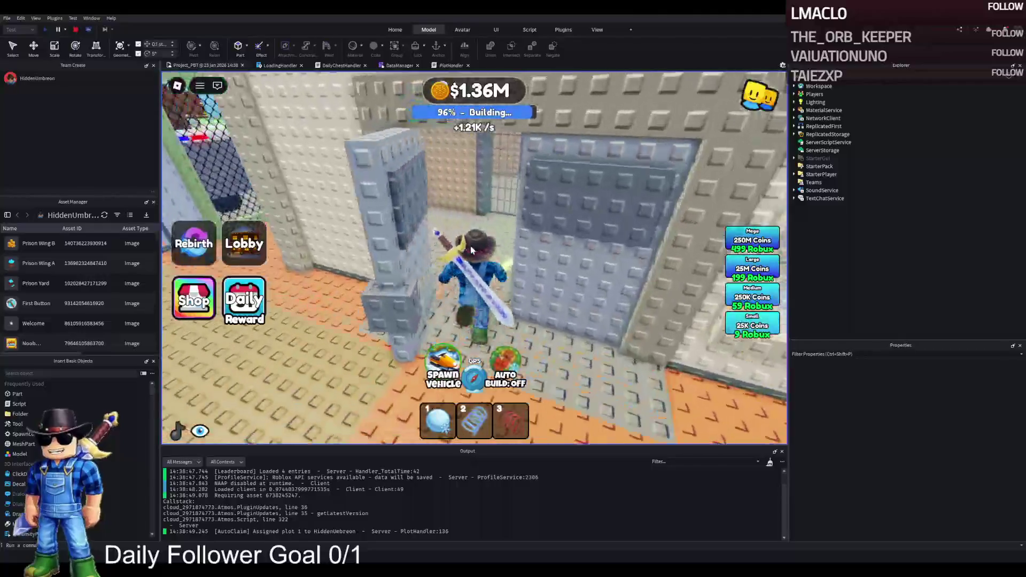
key("w")
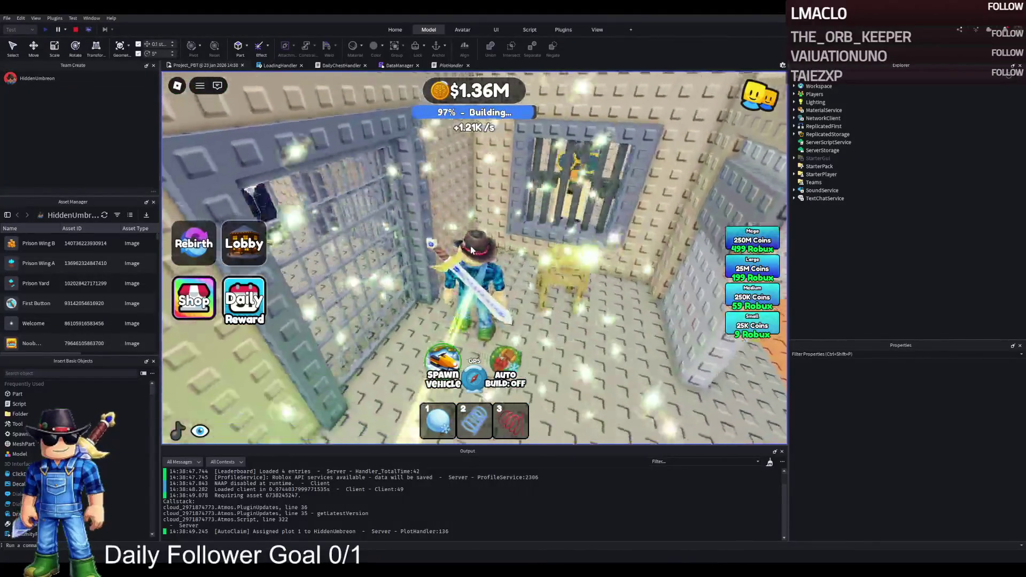
key("w")
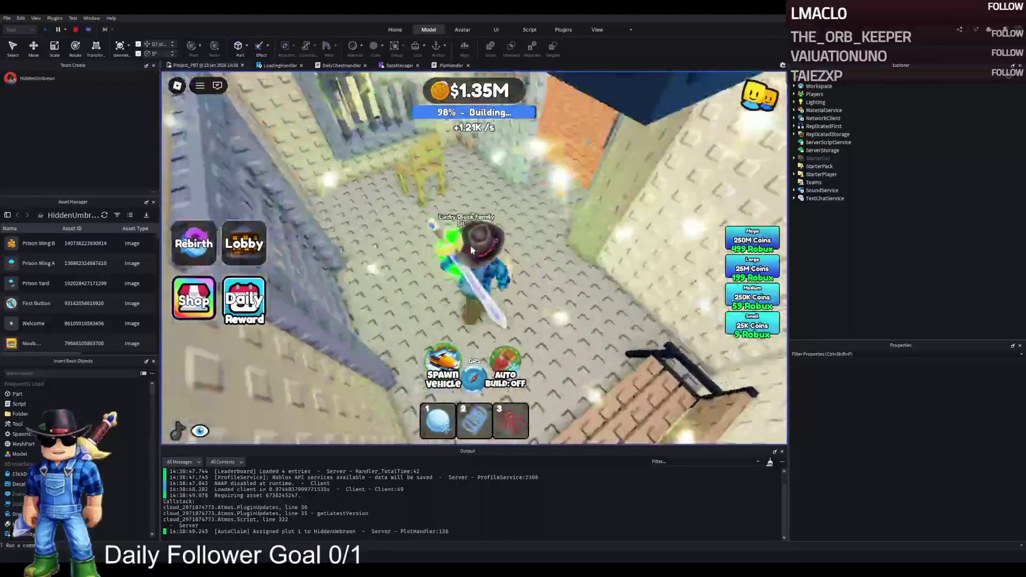
key("w")
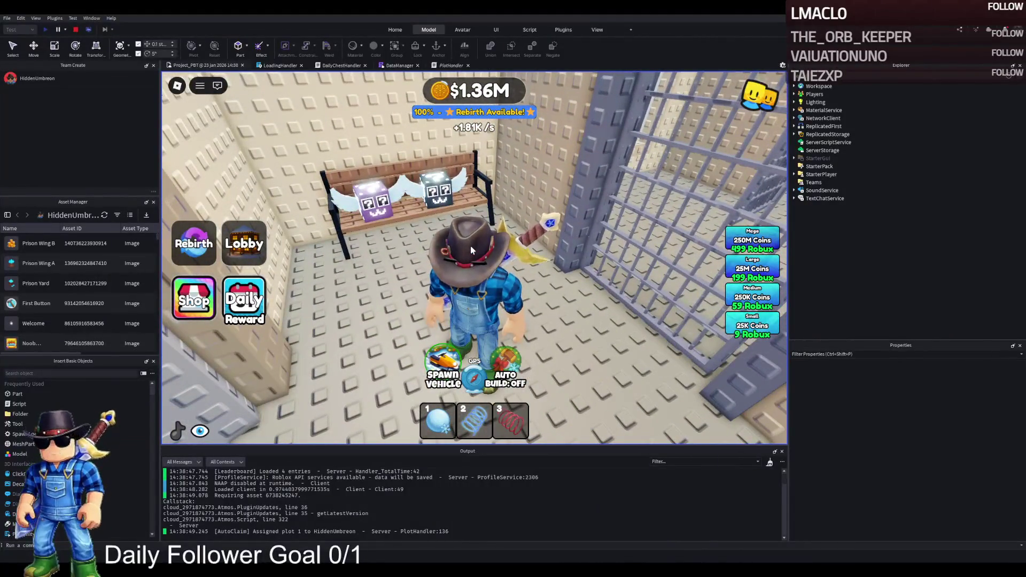
key("w")
key("w")
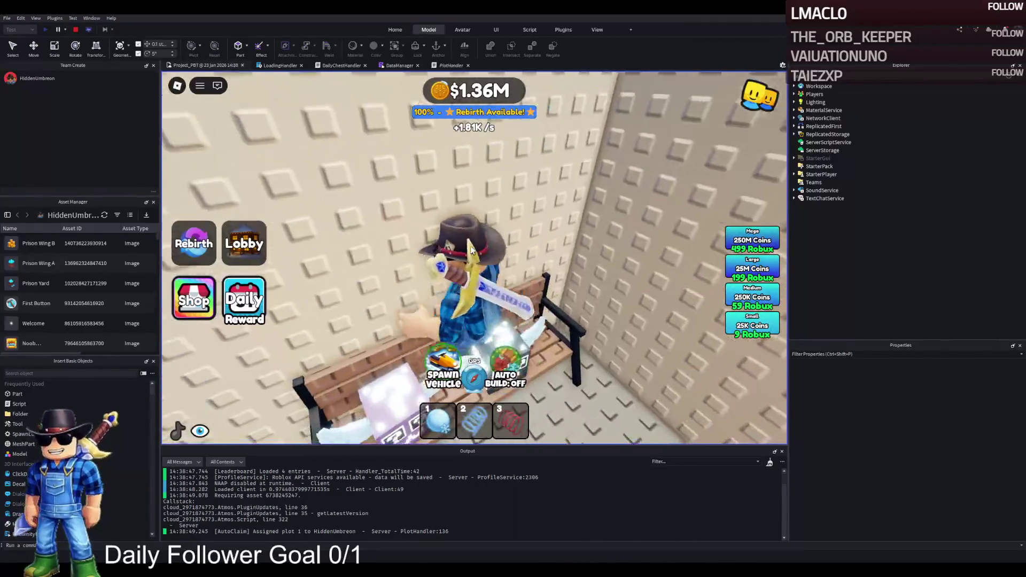
key("s")
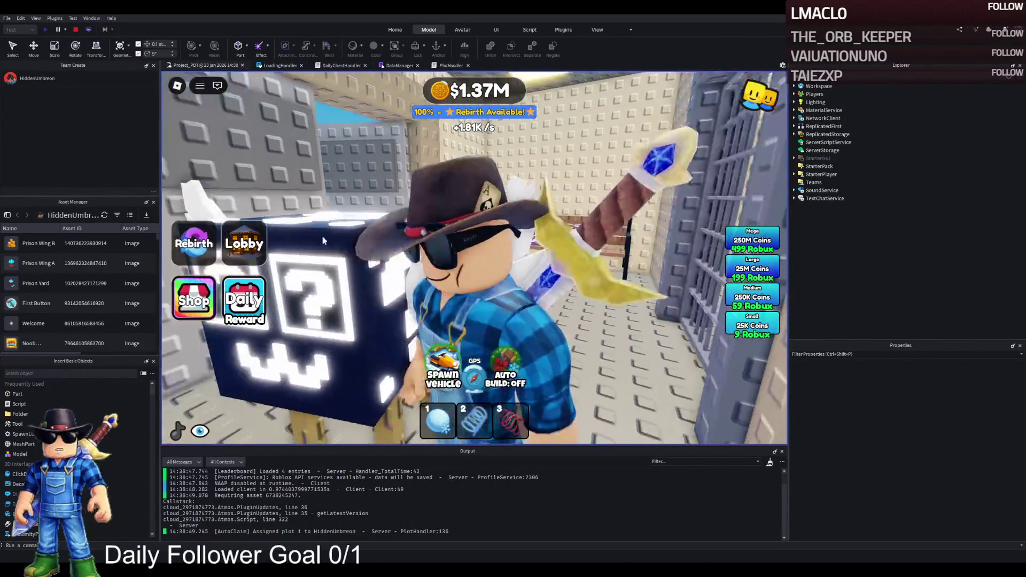
left_click(74, 31)
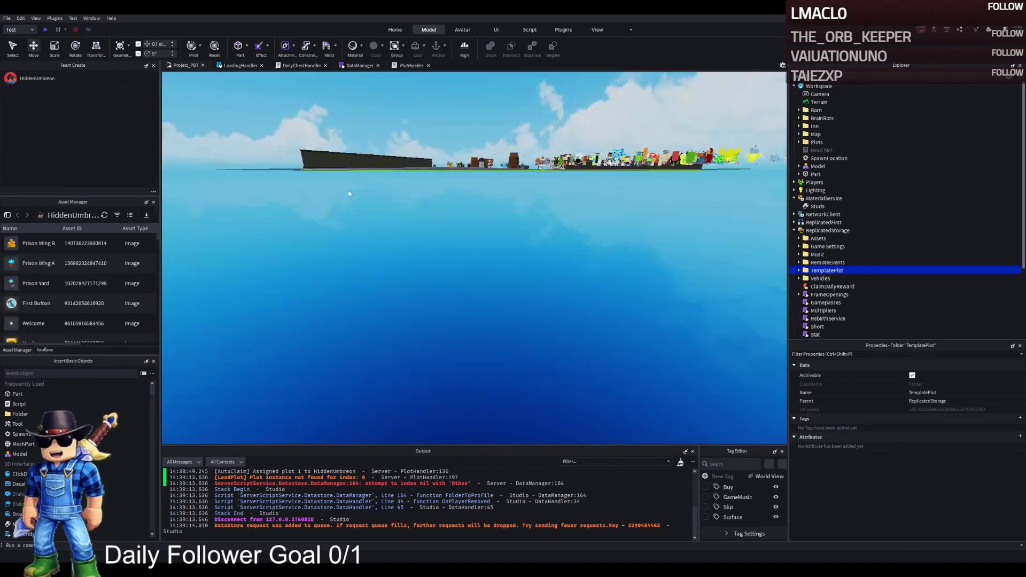
Move TemplatePlot from ReplicatedStorage into Workspace
key("ctrl+x")
key("ctrl+v")
key("f")
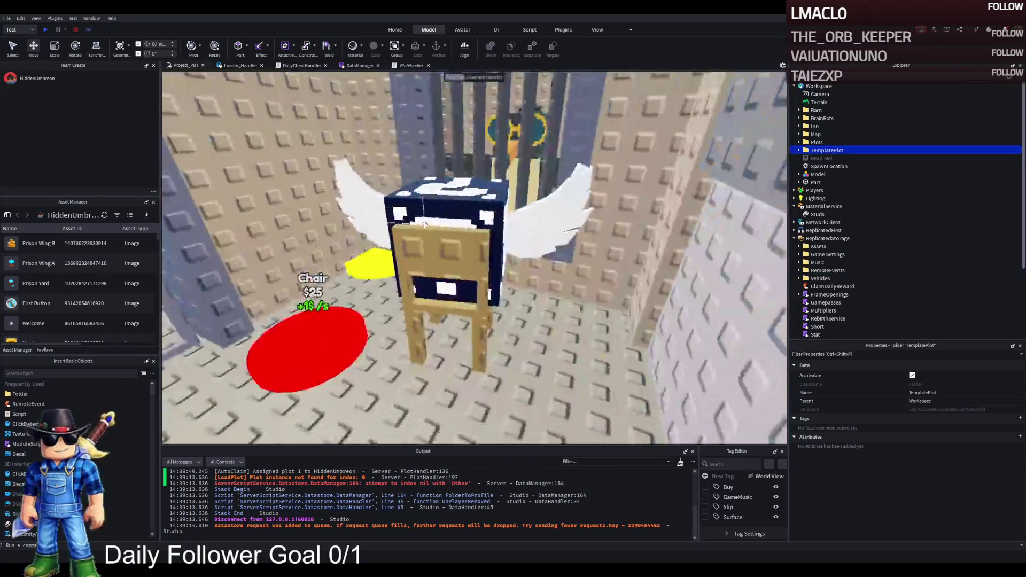
scroll(425, 224, "up", 5)
Colour the winged lucky block's top pattern part Persimmon after trying Lilac and Really red
left_click(421, 263)
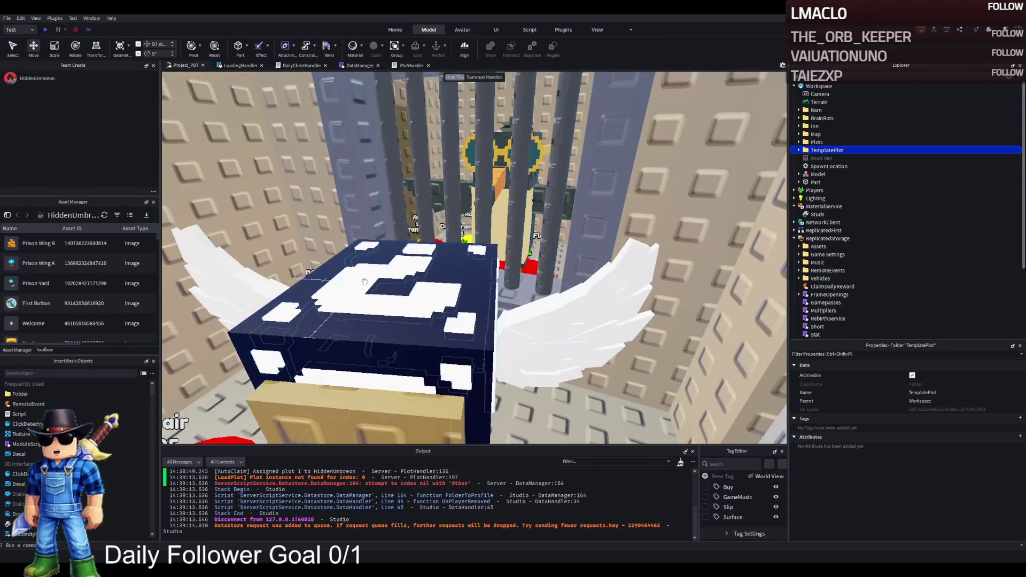
key("f")
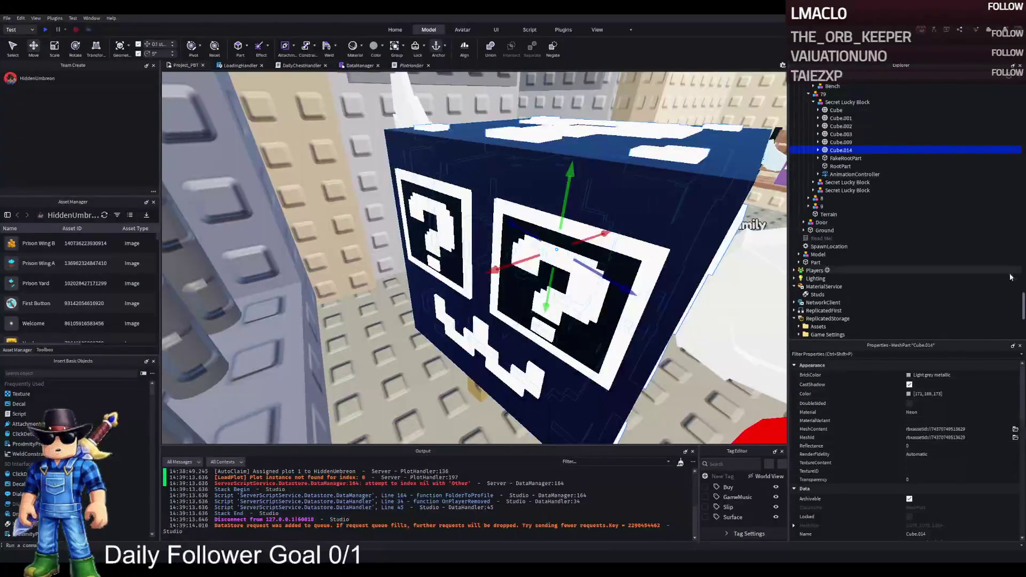
left_click(909, 377)
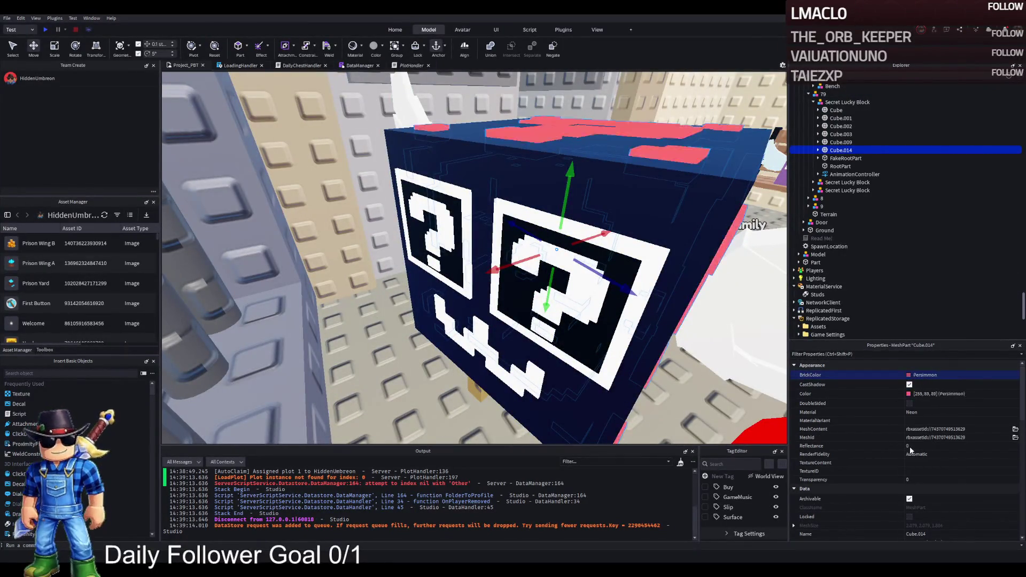
key("Down")
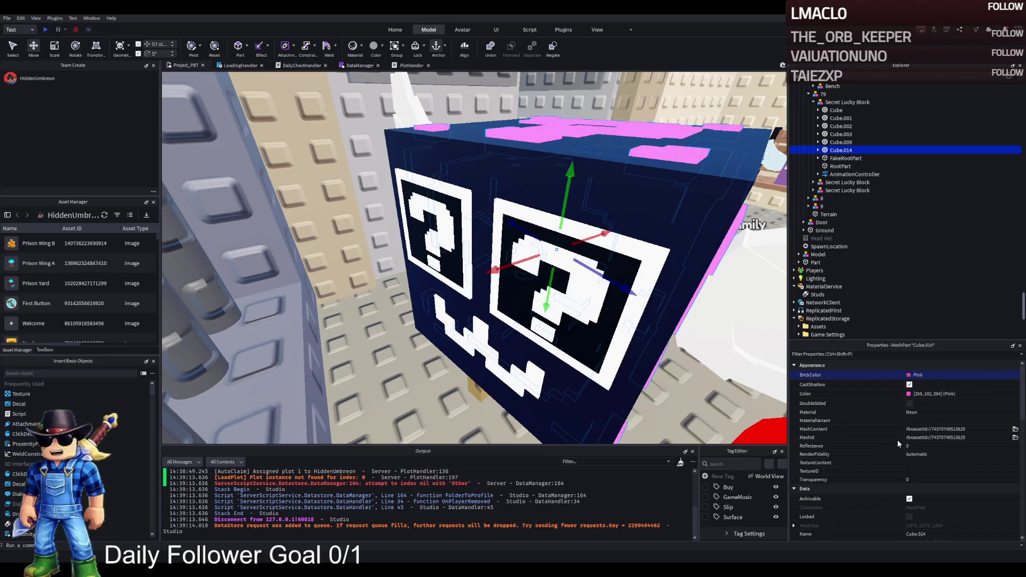
key("Down")
key("Down")
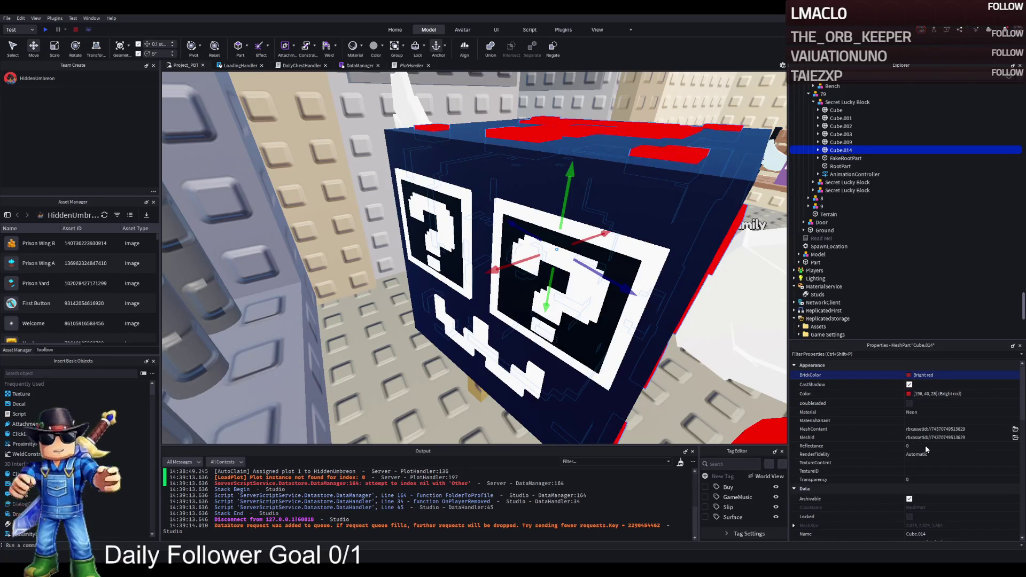
key("Down")
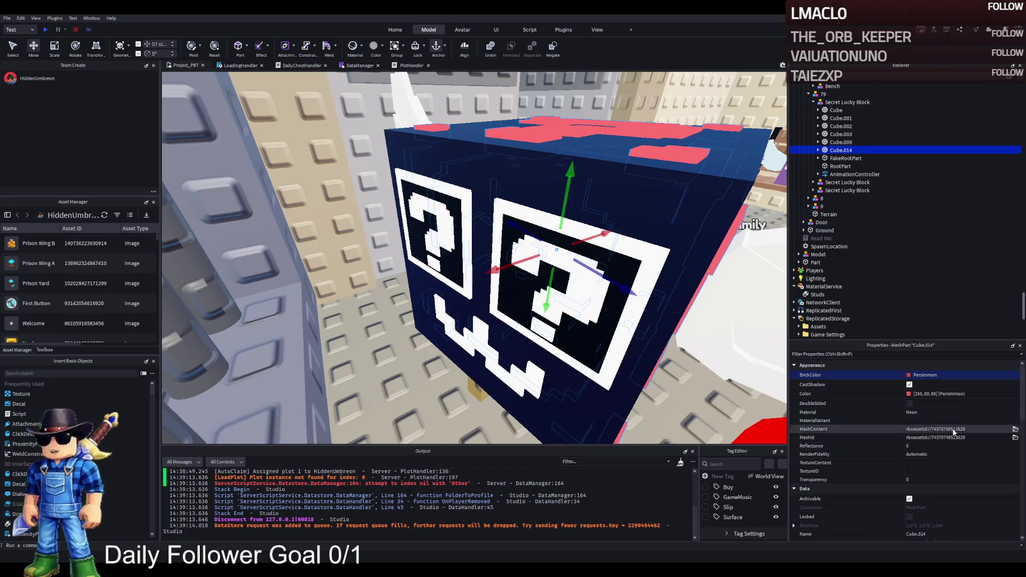
left_click(941, 394)
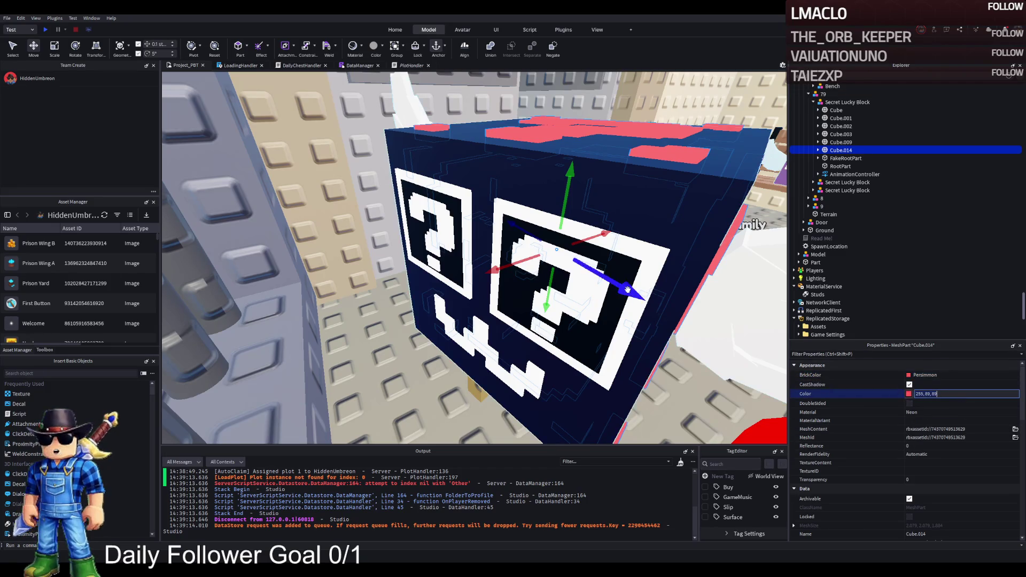
Paste the Persimmon colour value onto the question-mark face part, undoing a Magenta attempt
left_click(841, 134)
left_click(944, 394)
key("ctrl+v")
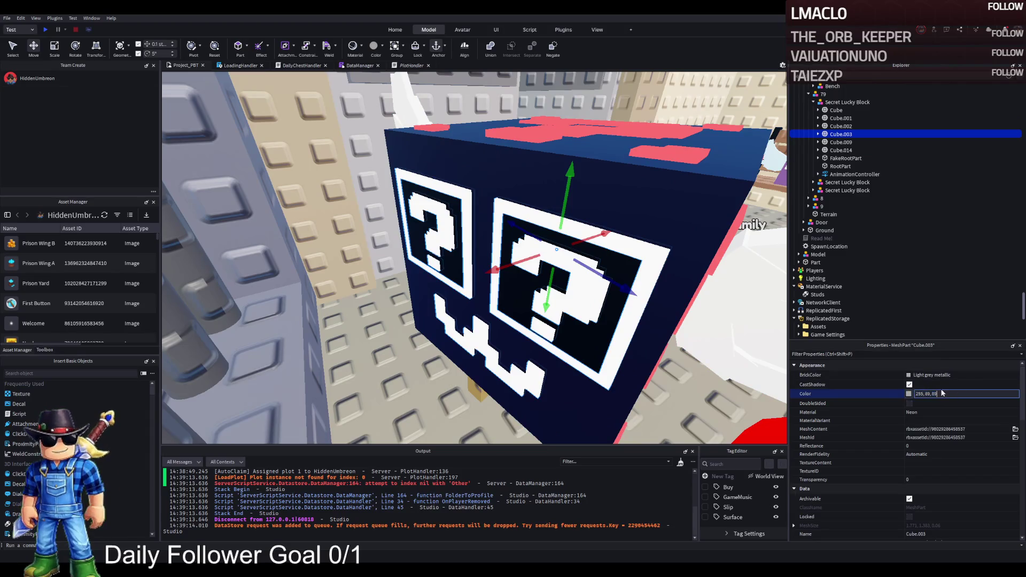
key("Return")
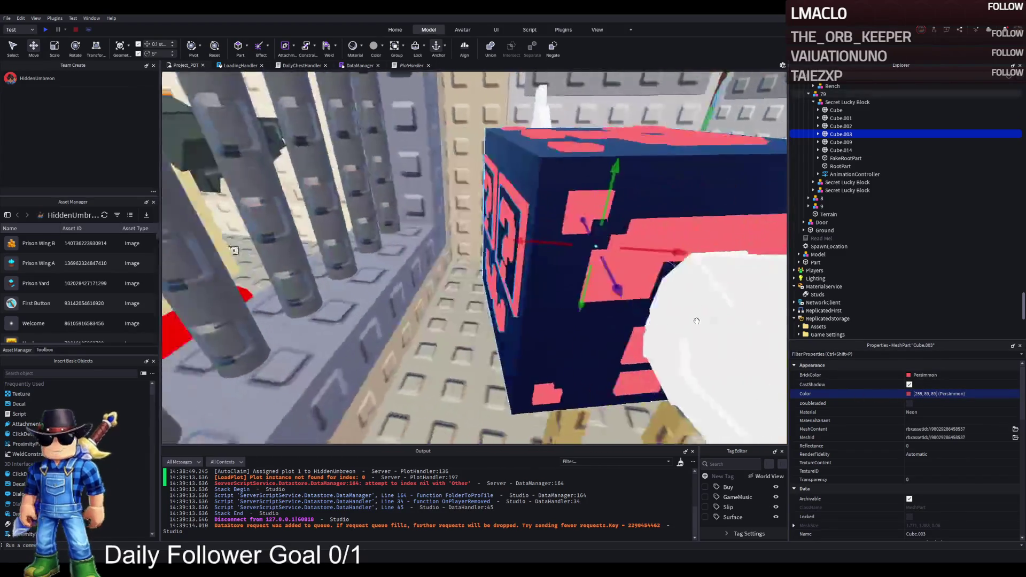
left_click(922, 375)
type("Magenta")
key("Return")
key("ctrl+z")
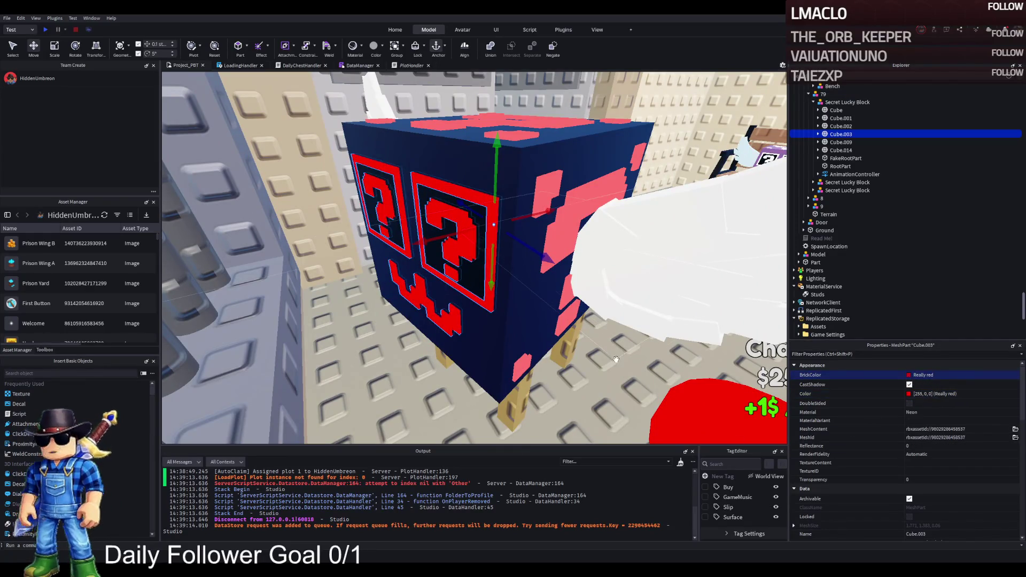
left_click(640, 358)
scroll(454, 335, "up", 5)
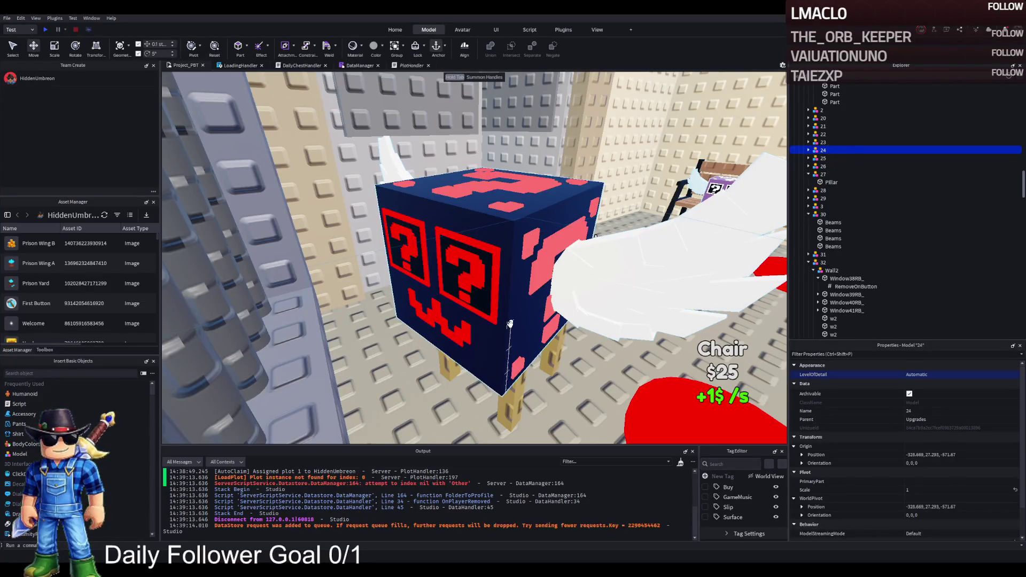
Set the lucky block's top pattern part to Lily white
key("d")
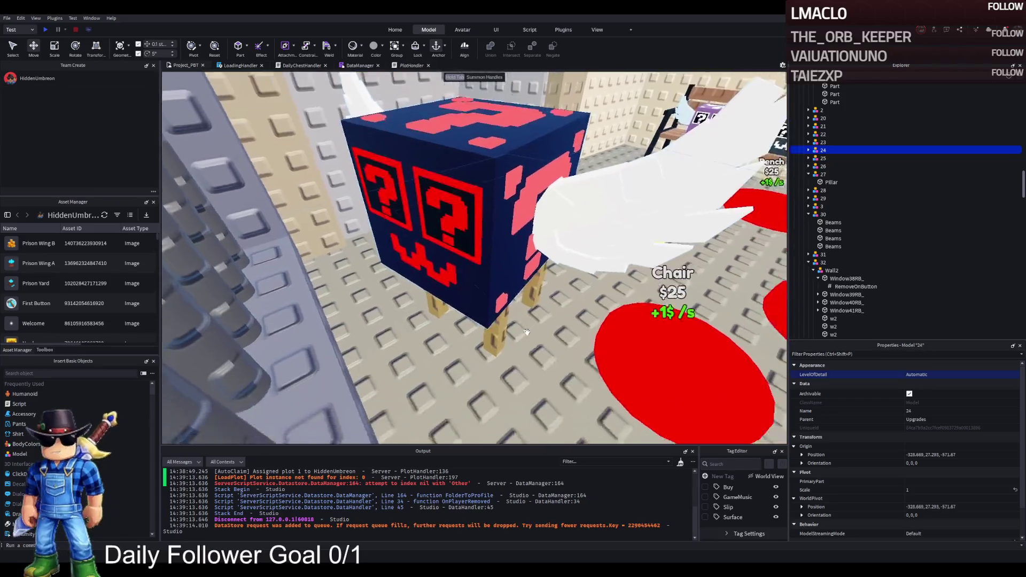
key("d")
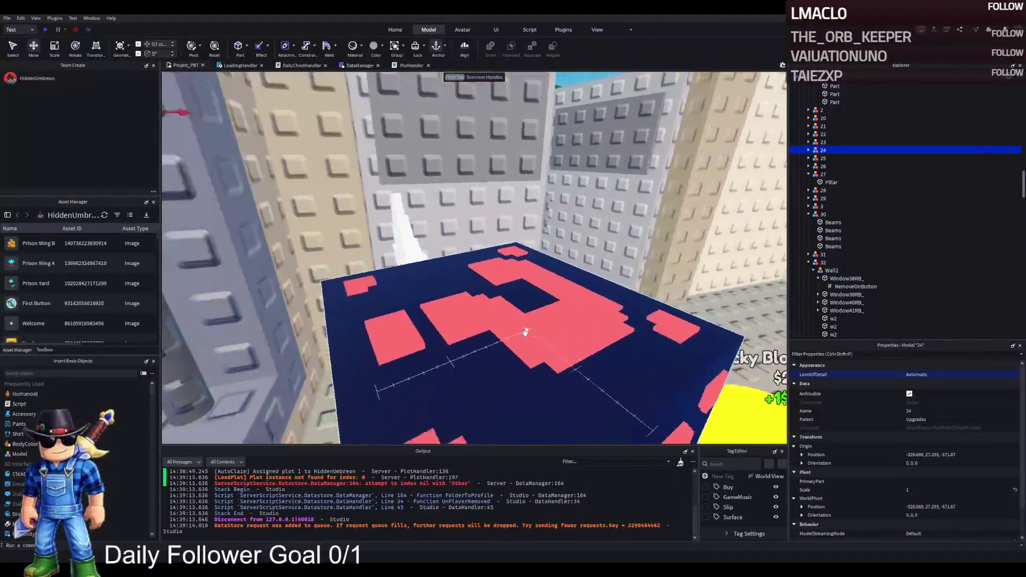
left_click(527, 271)
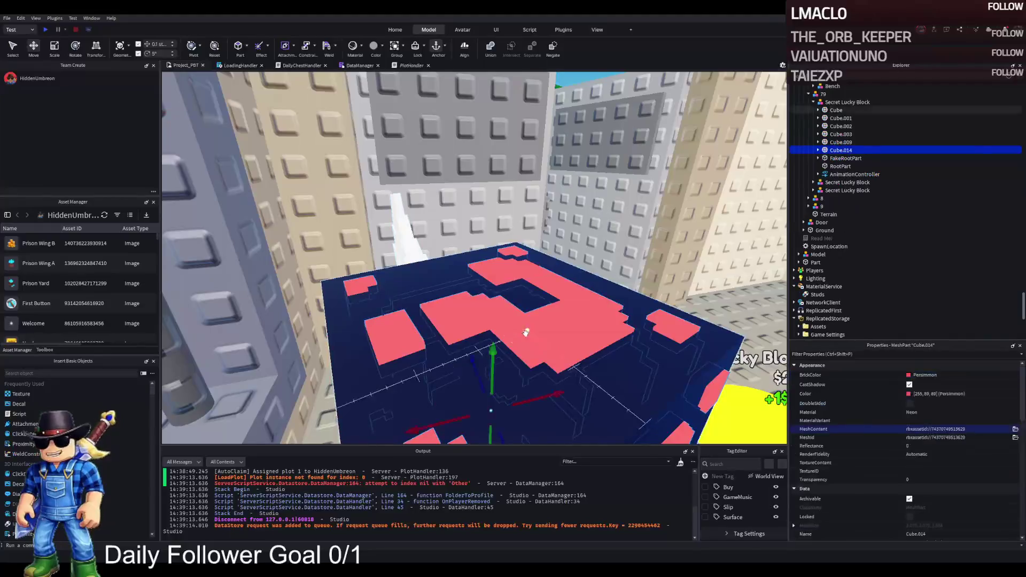
left_click(924, 375)
left_click(896, 517)
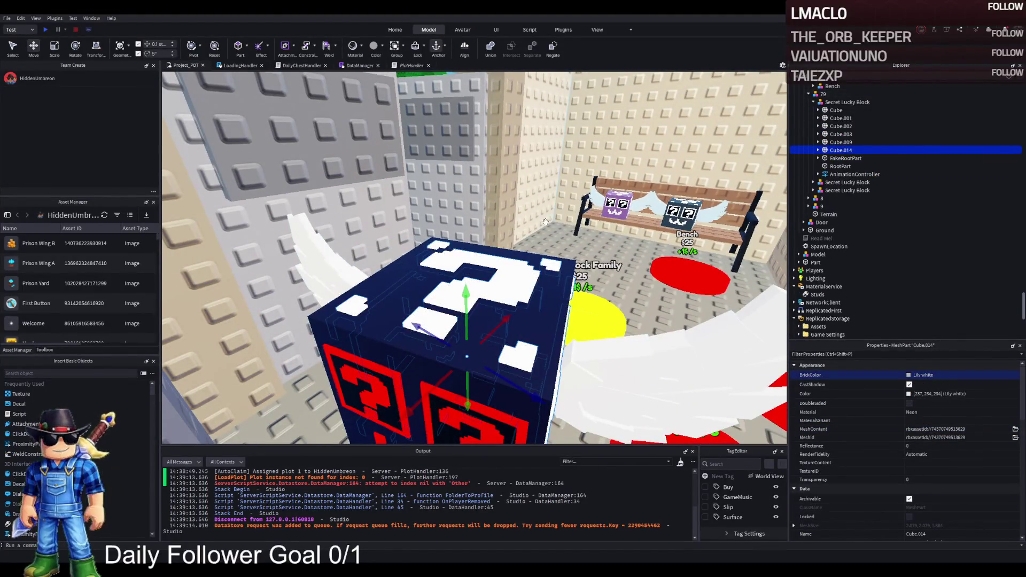
Select the question-mark faces of both bench lucky blocks and make them Lime green
left_click(545, 221)
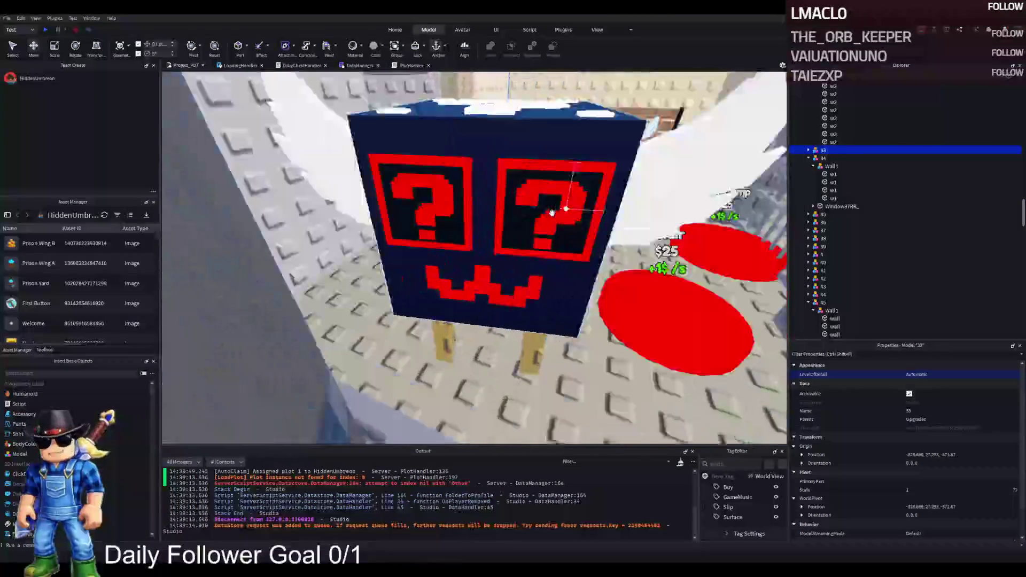
scroll(551, 212, "down", 5)
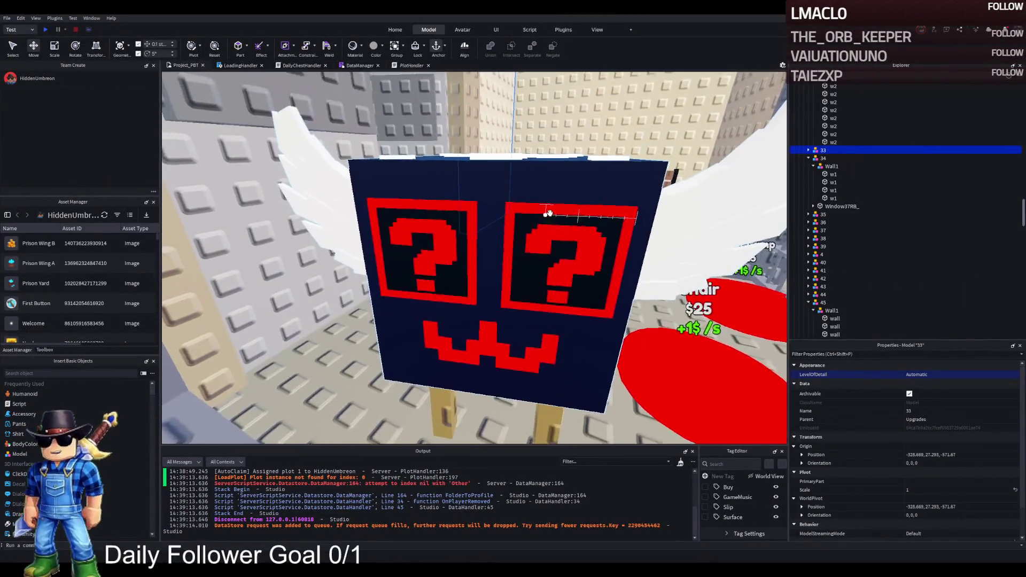
scroll(550, 212, "up", 5)
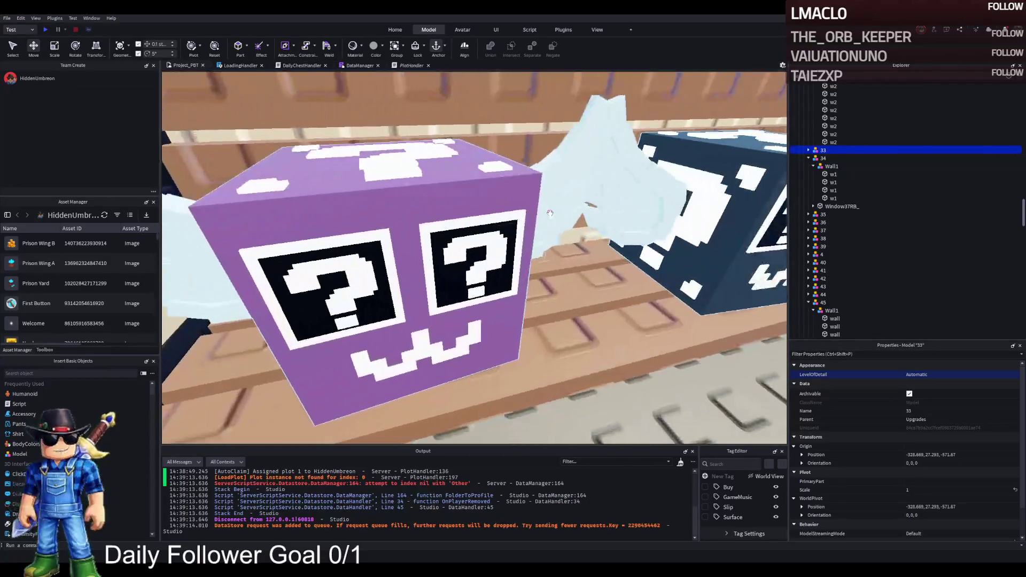
left_click(468, 228)
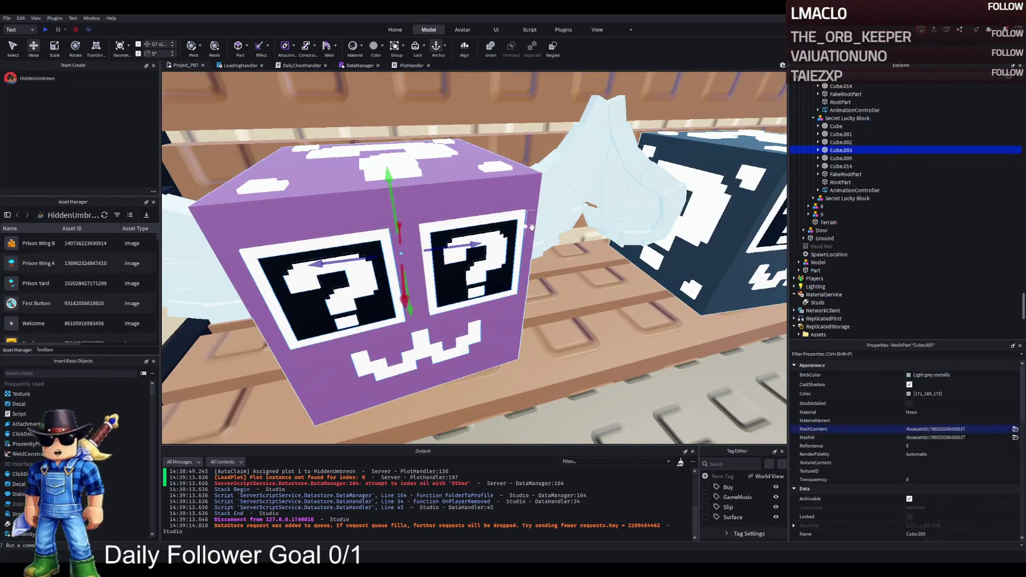
key("d")
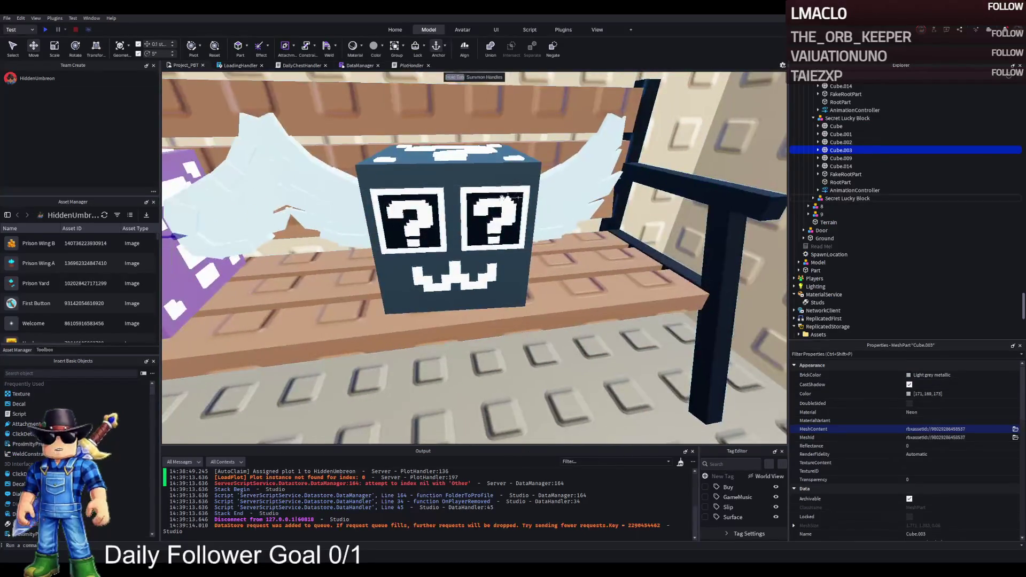
left_click(491, 190, "ctrl")
key("ctrl+v")
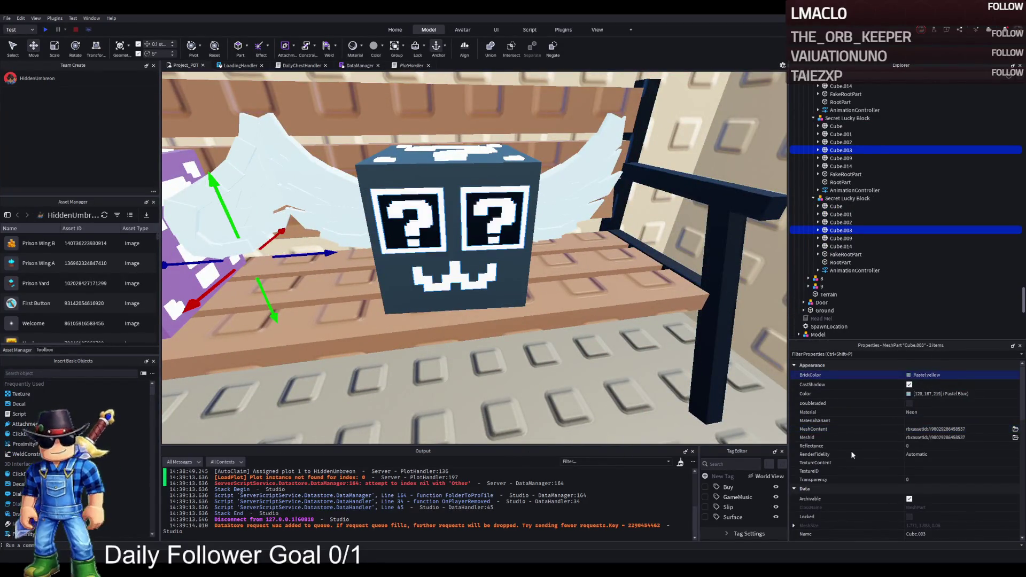
key("ctrl+v")
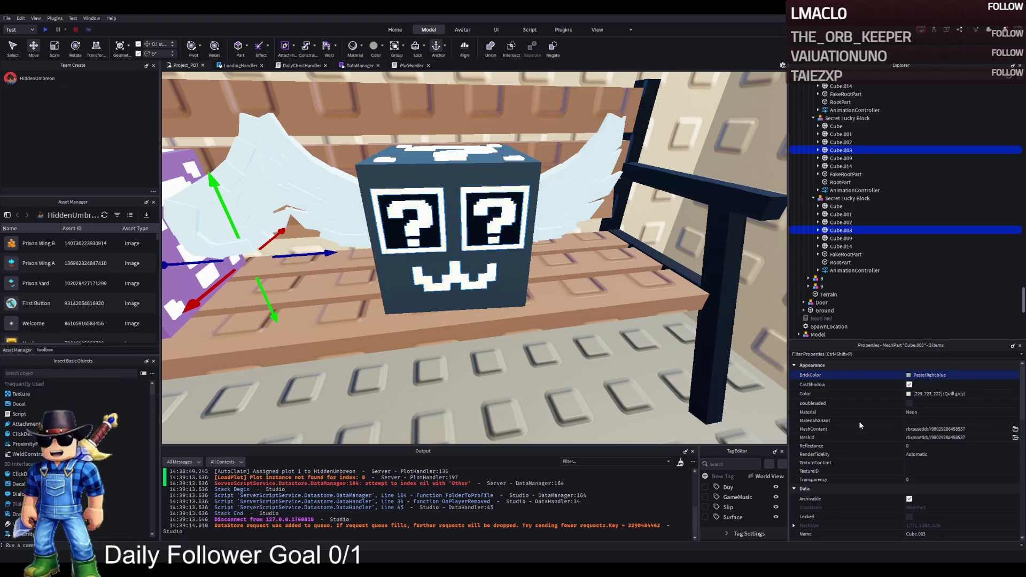
key("f")
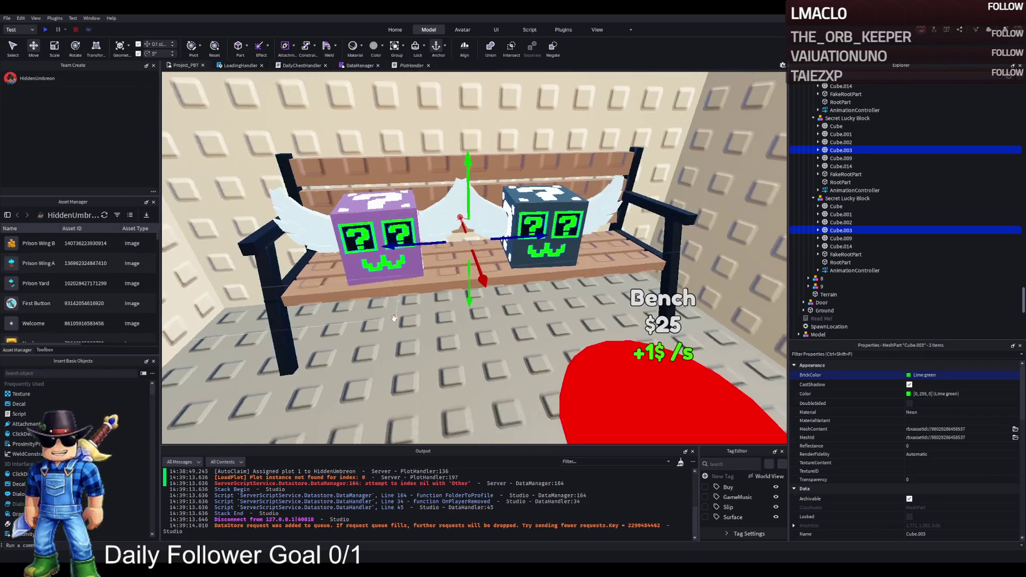
Turn the view toward the right wall and select upgrade model 24
key("d")
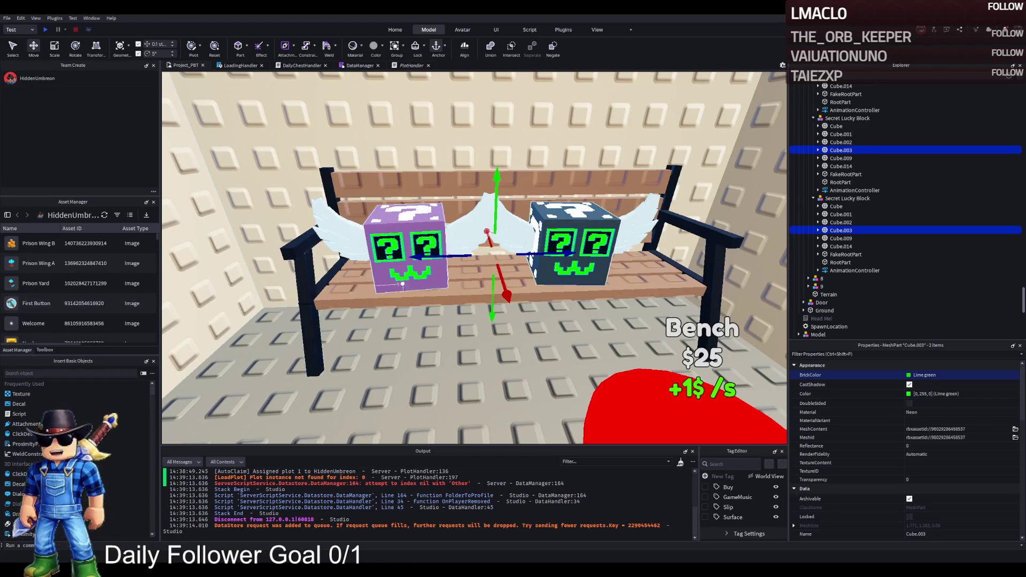
key("d")
left_click(407, 291)
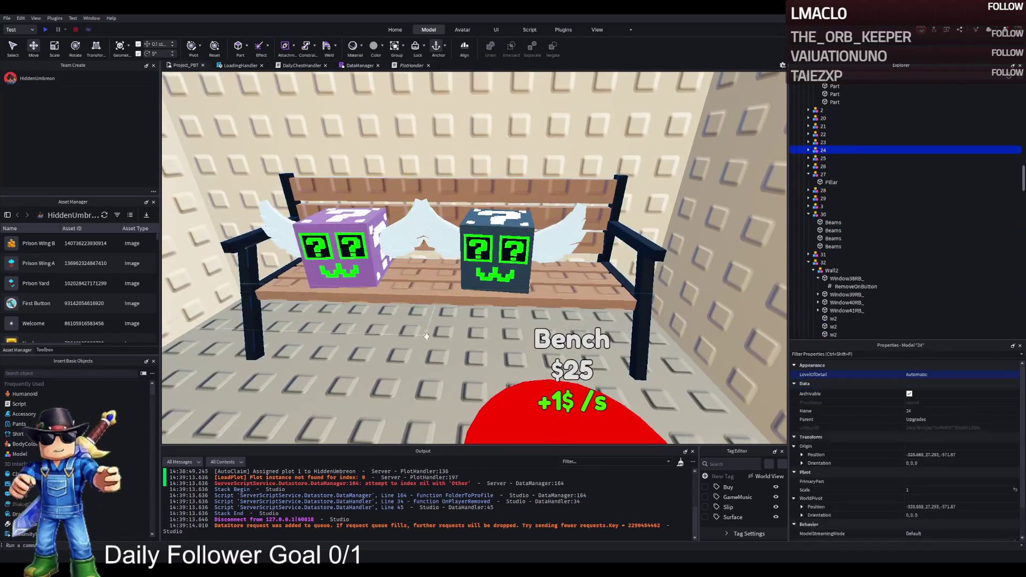
Fly the camera around winged mystery-box model 24 and select its parent Upgrades folder
key("s")
key("w")
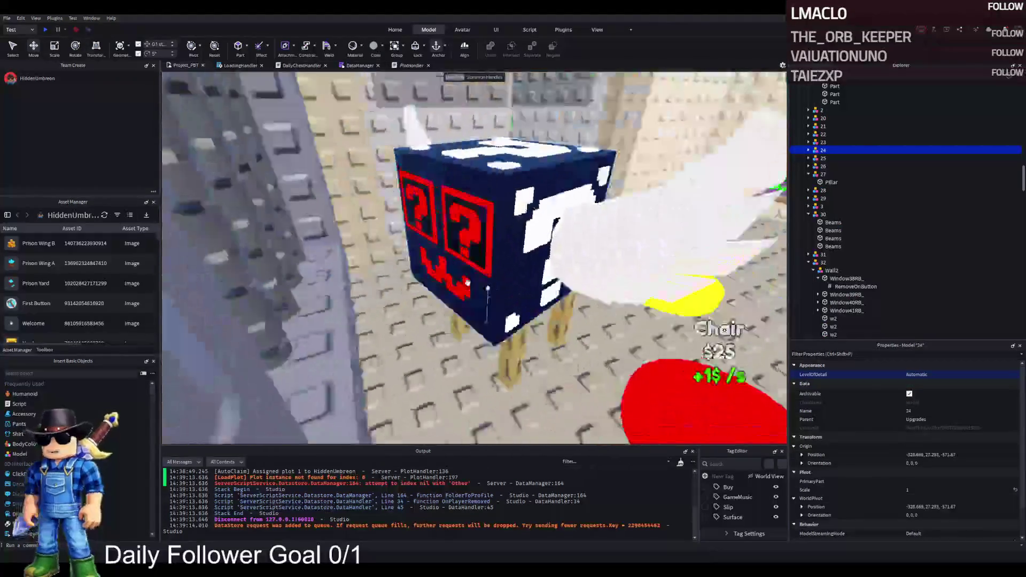
key("f")
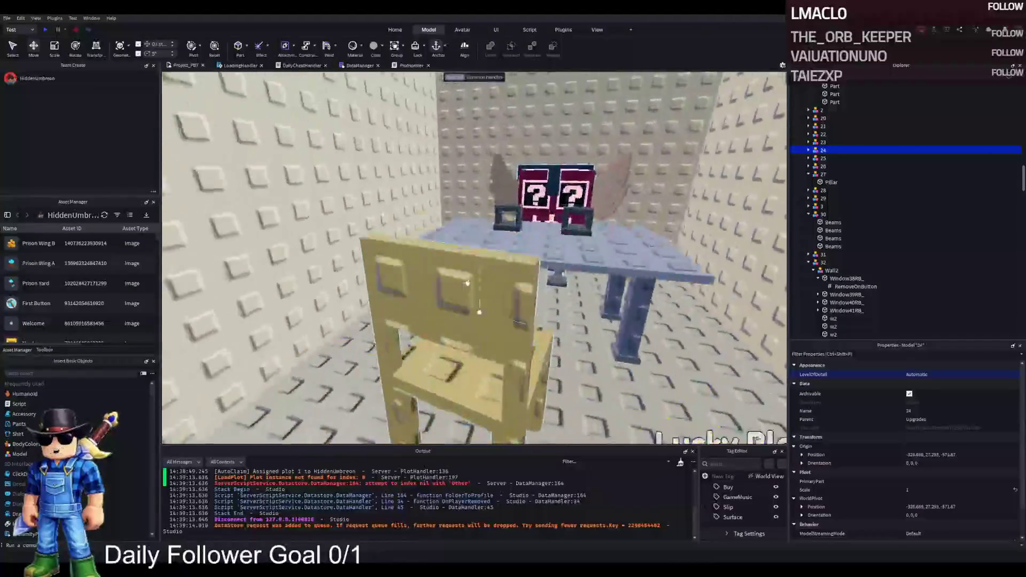
scroll(467, 282, "up", 3)
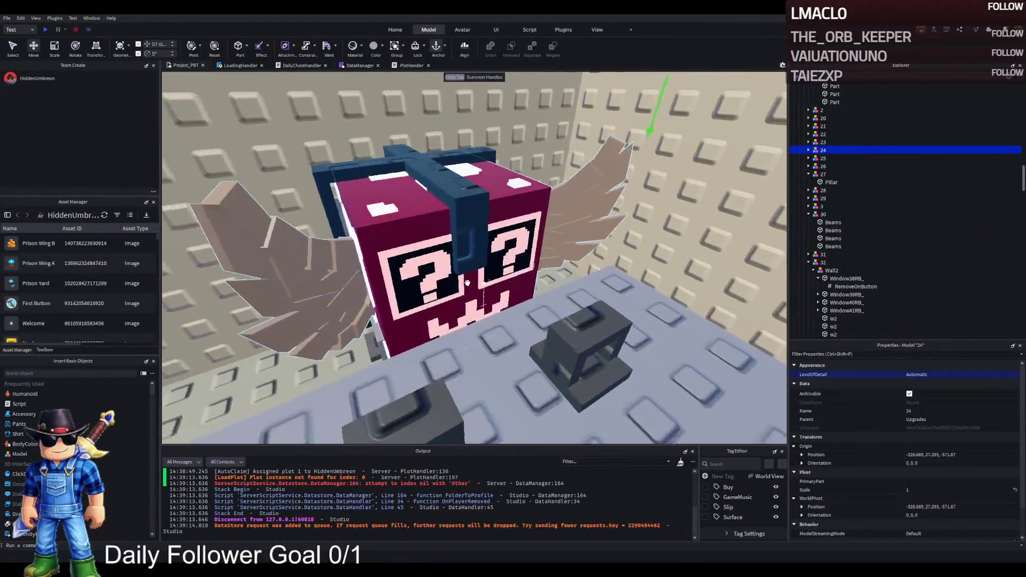
left_click_drag(429, 257, 745, 400)
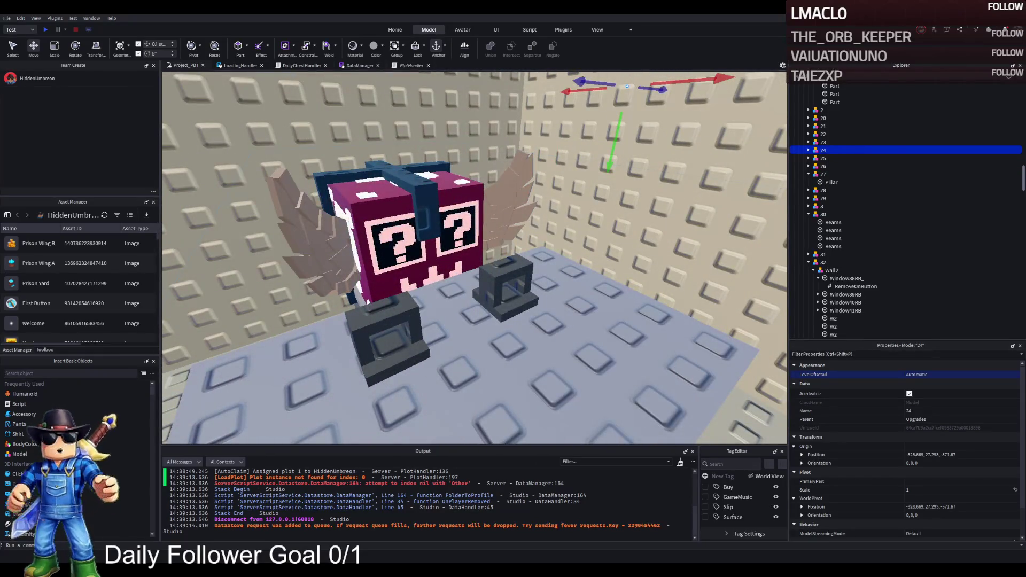
left_click_drag(394, 280, 394, 280)
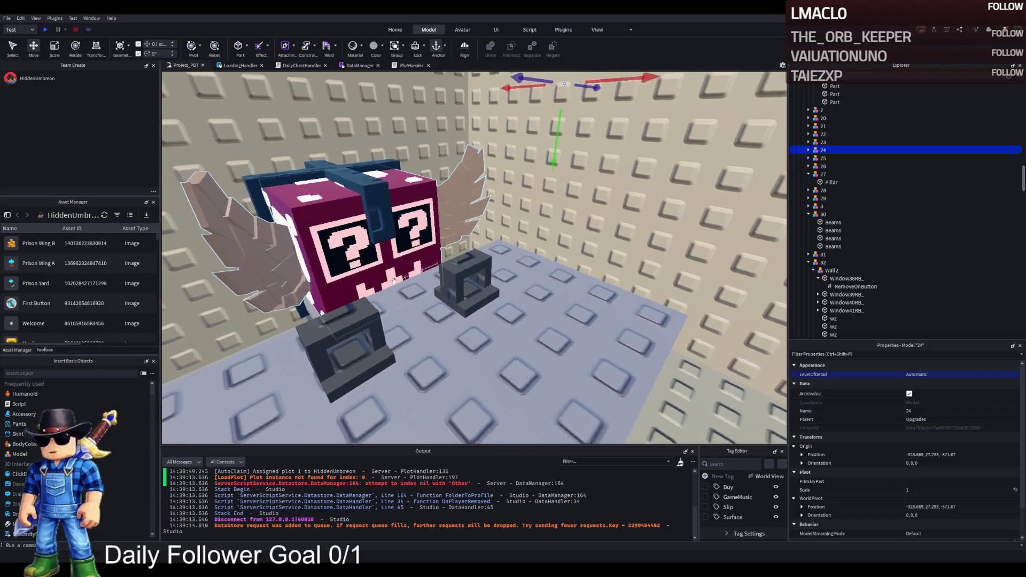
key("w")
key("s")
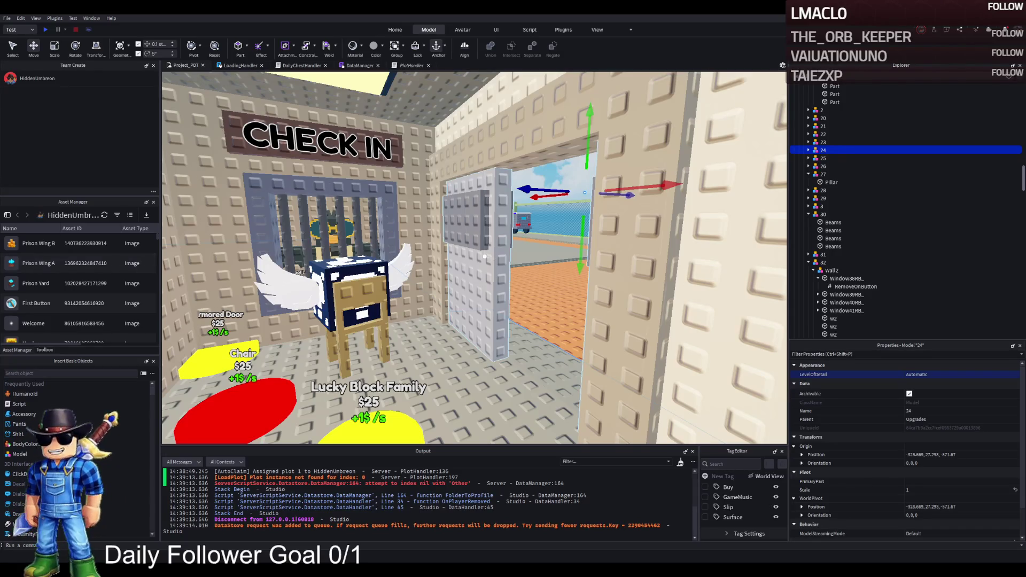
key("w")
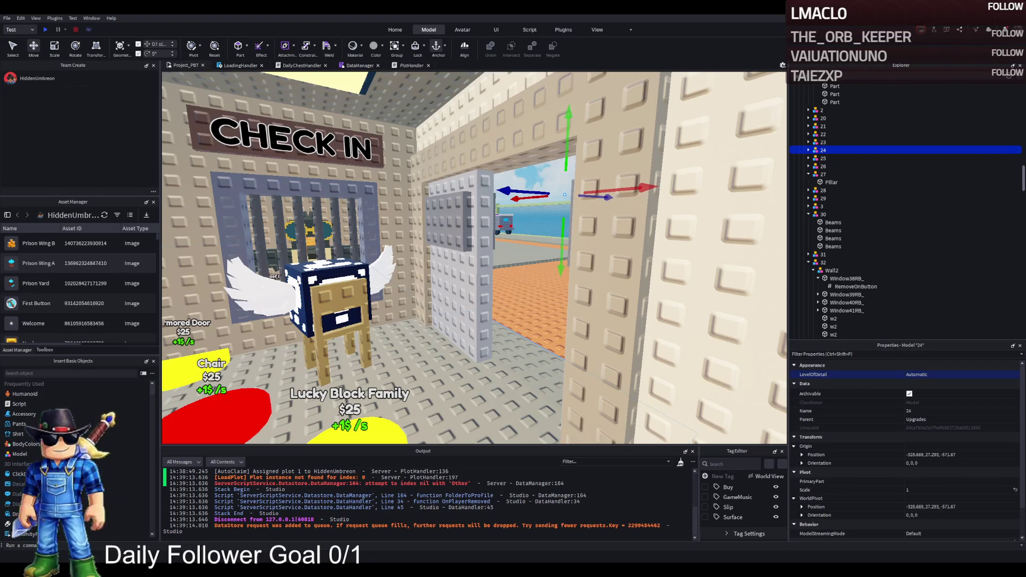
key("Left")
key("Left")
key("Left")
key("Left")
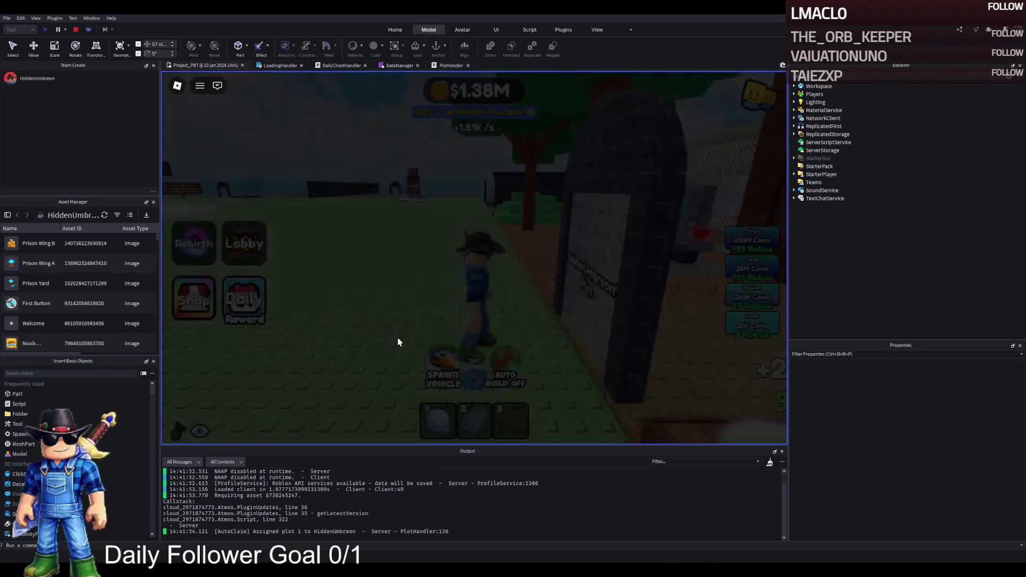
Walk through the prison cells and across the rooftop, switching between the sword and coils
key("w")
key("w")
key("w")
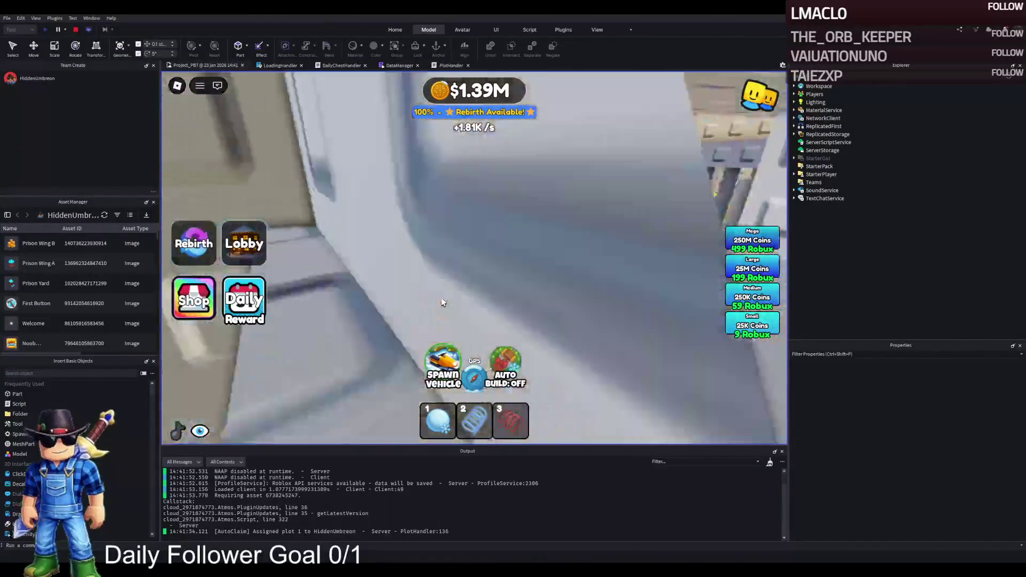
key("w")
key("w")
key("w")
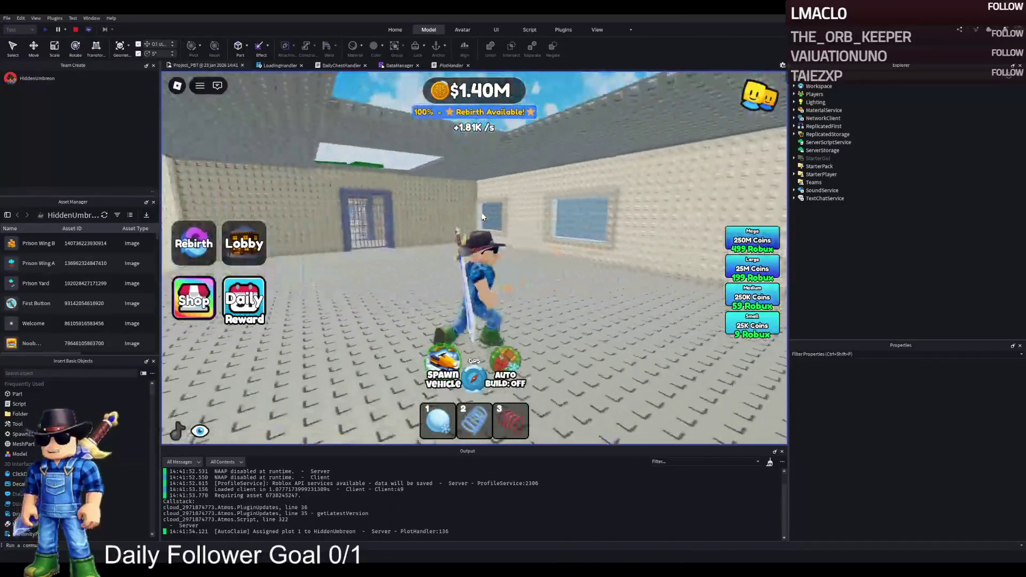
key("w")
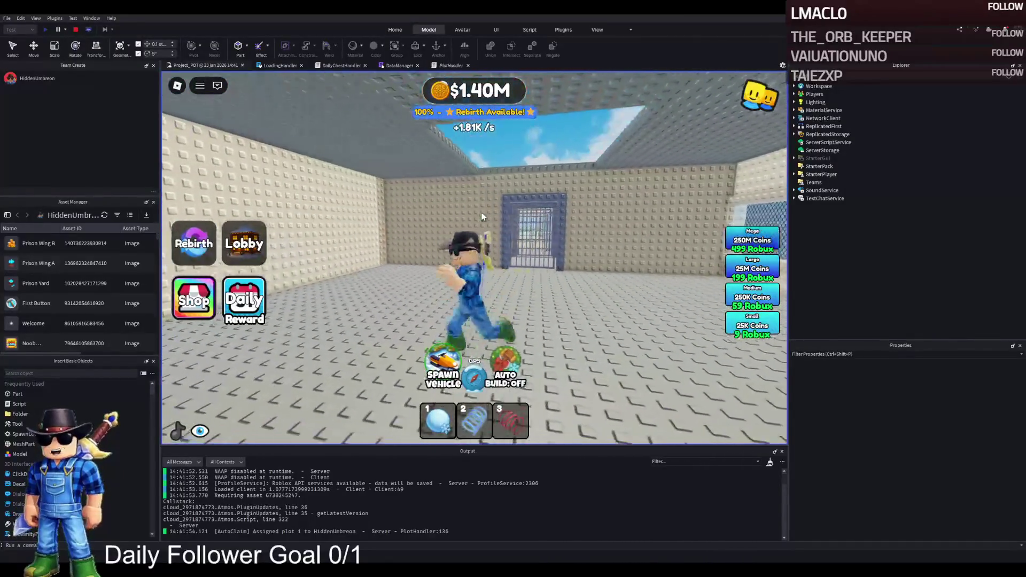
key("w")
key("2")
key("w")
key("3")
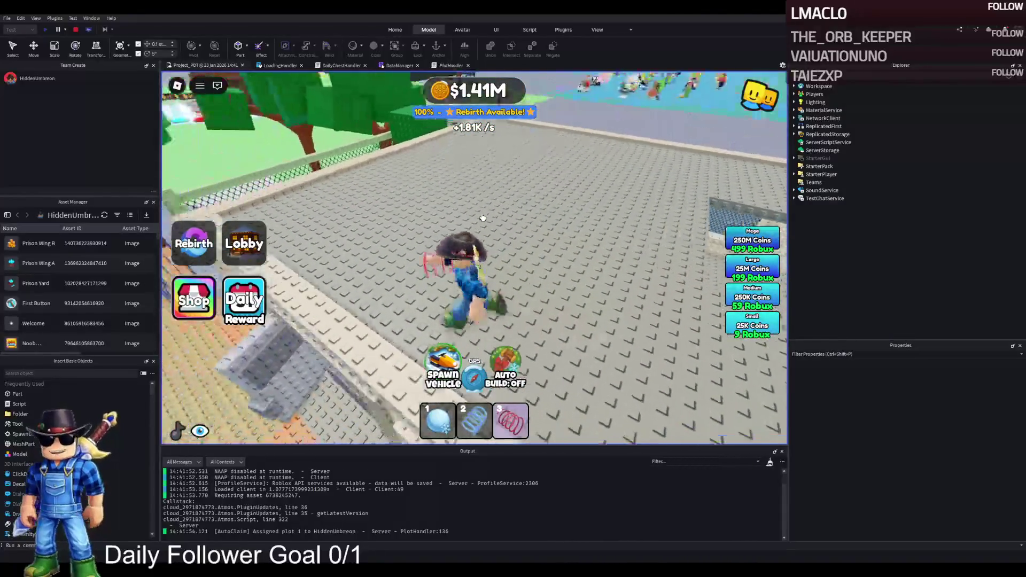
key("w")
key("2")
key("w")
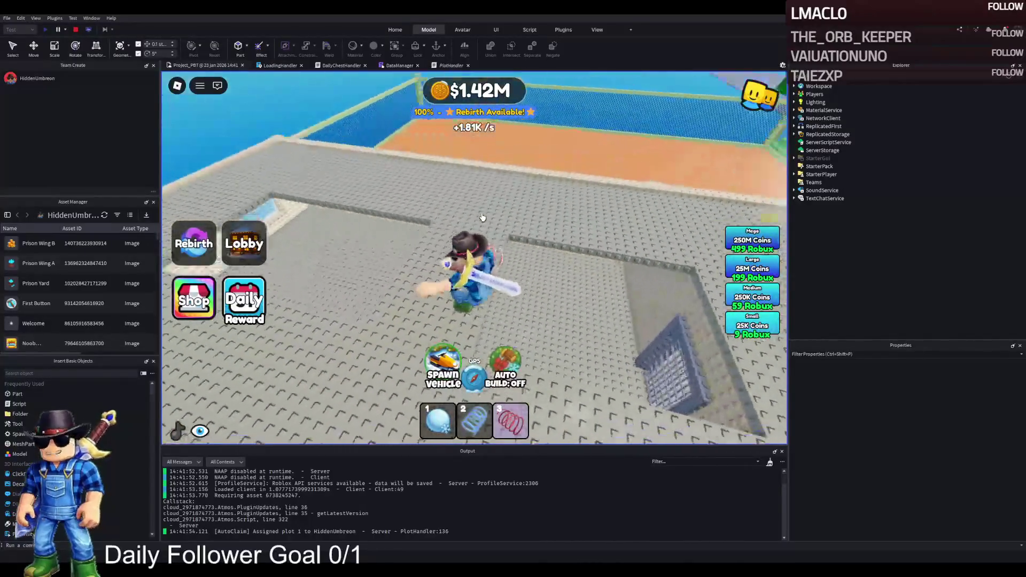
key("w")
key("w")
key("3")
key("w")
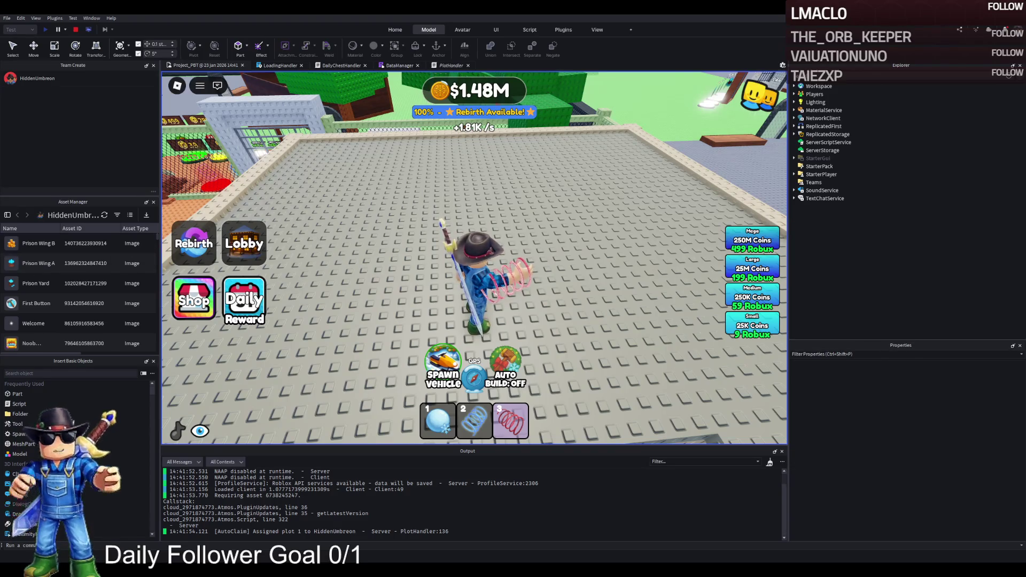
Walk along the gated fence to the grey building, then stop the playtest
key("w")
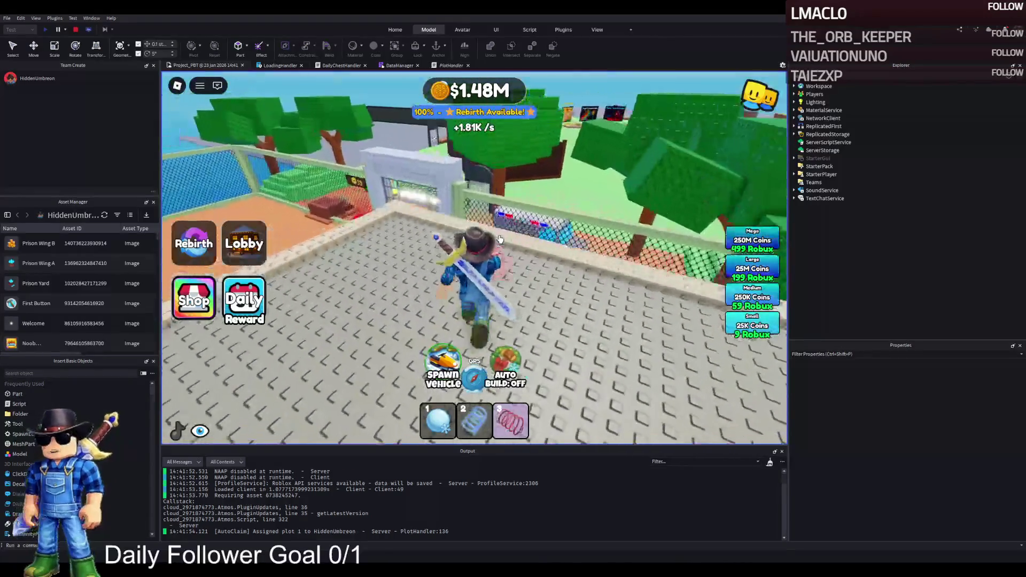
key("w")
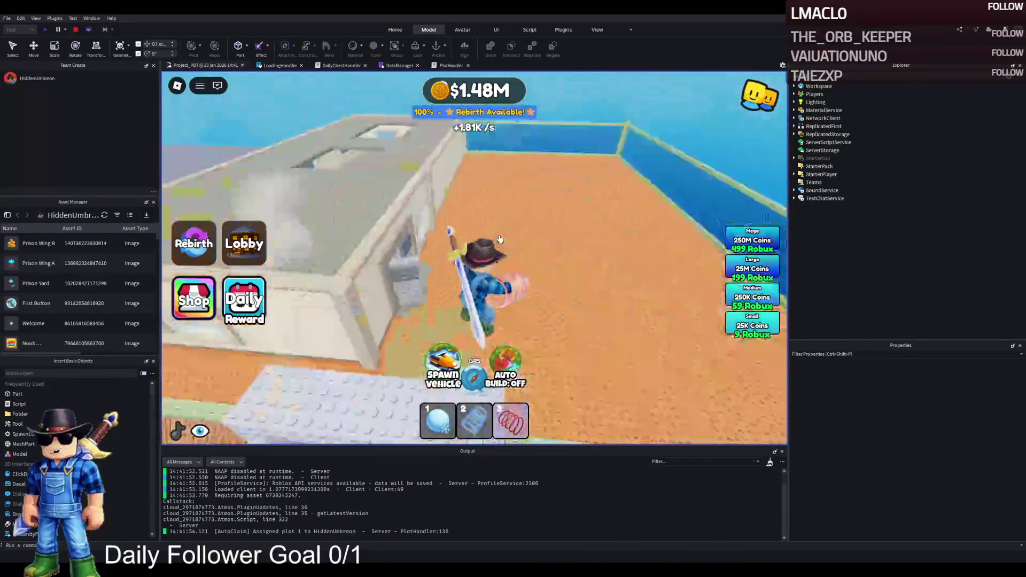
key("w")
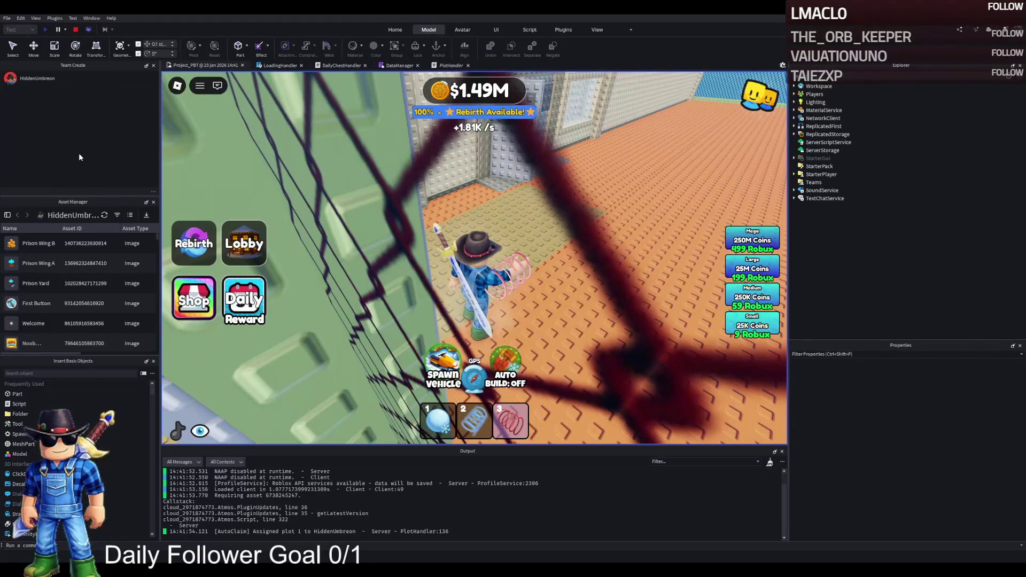
left_click(76, 29)
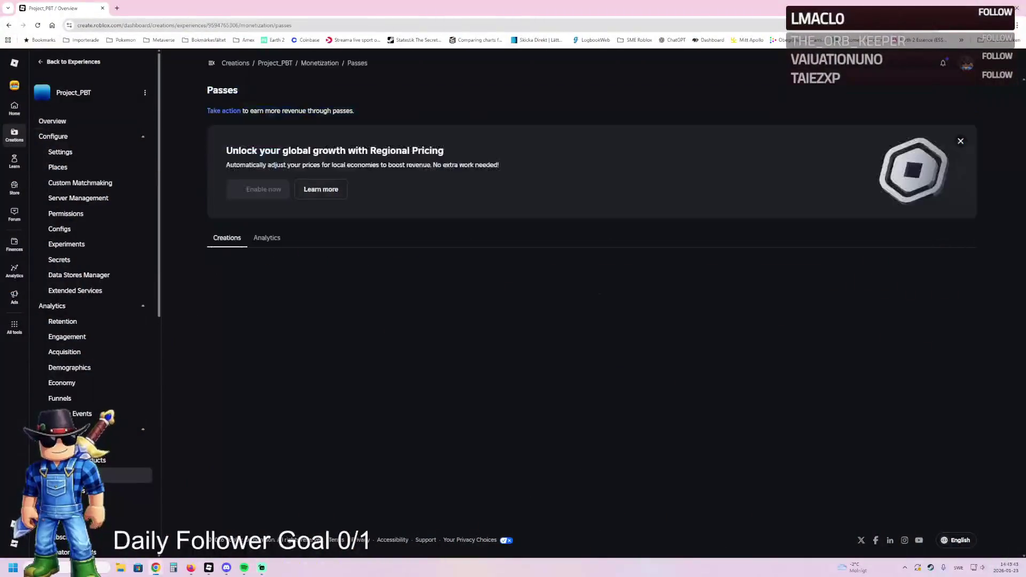
Start a new game pass from Project_PBT's Passes page
left_click(595, 350)
Name the pass 'Super Speed Coil' and choose the Shop image as its icon
left_click(265, 280)
type("Su")
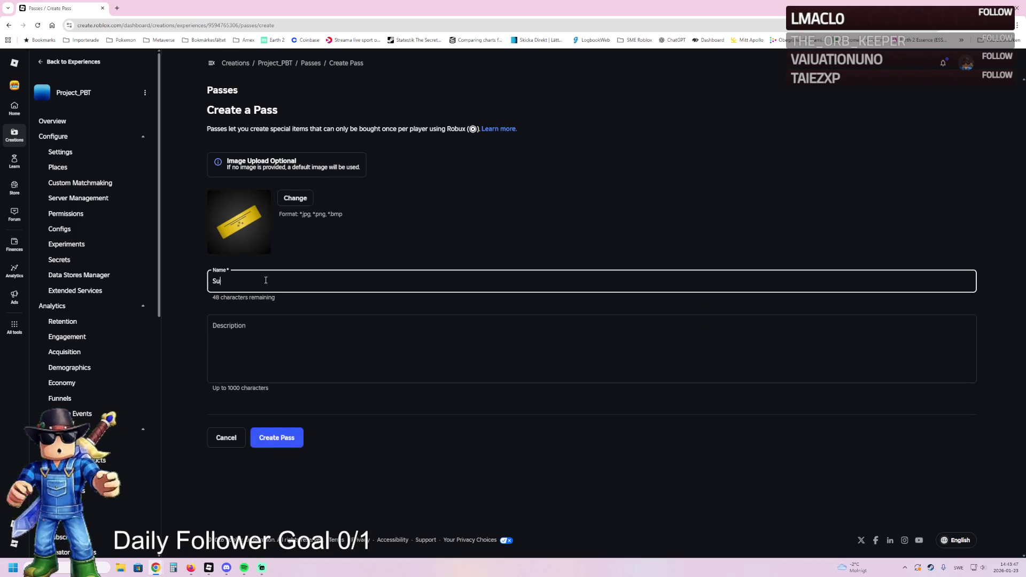
type("per Speed Coil")
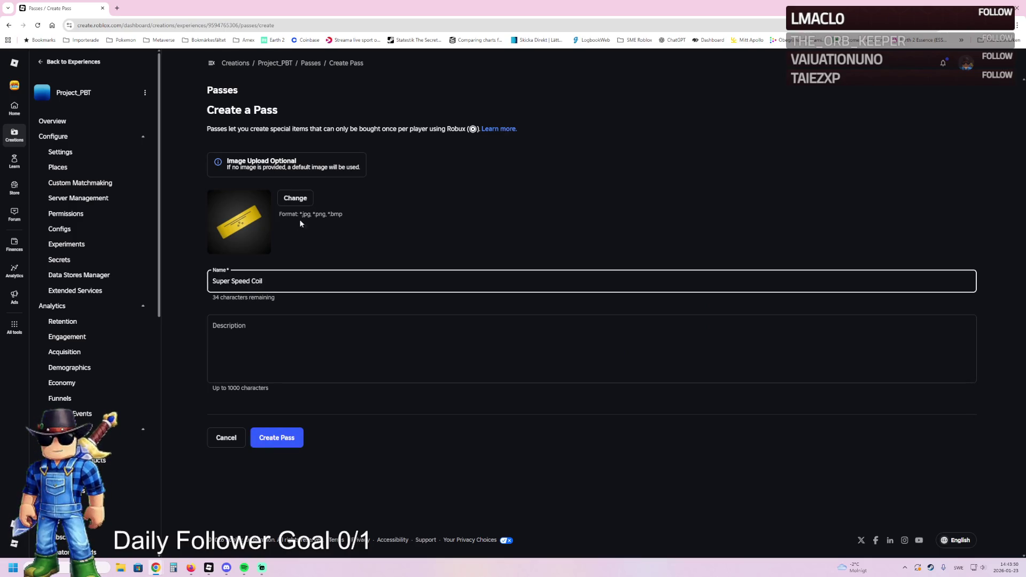
left_click(295, 198)
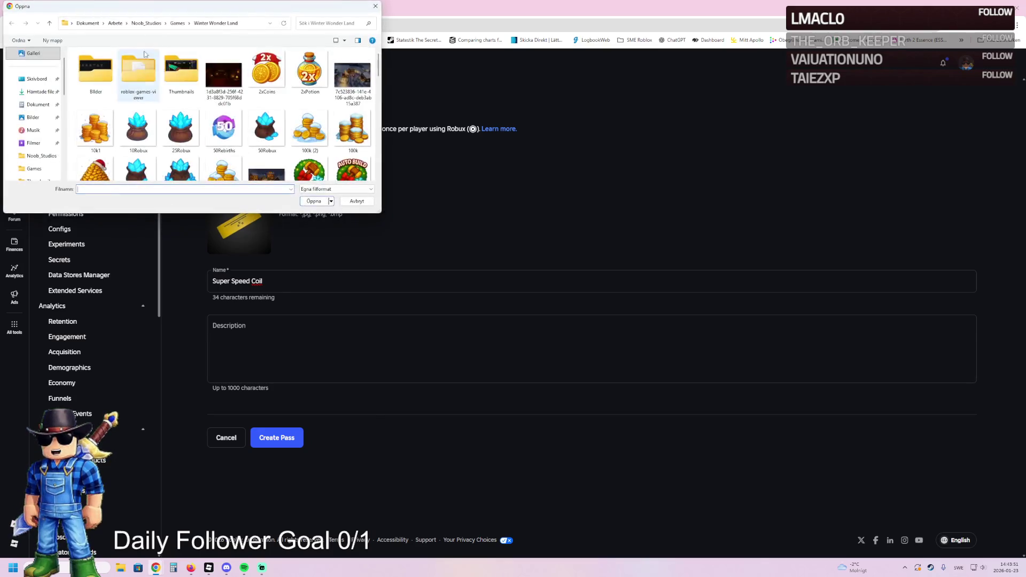
scroll(244, 120, "down", 10)
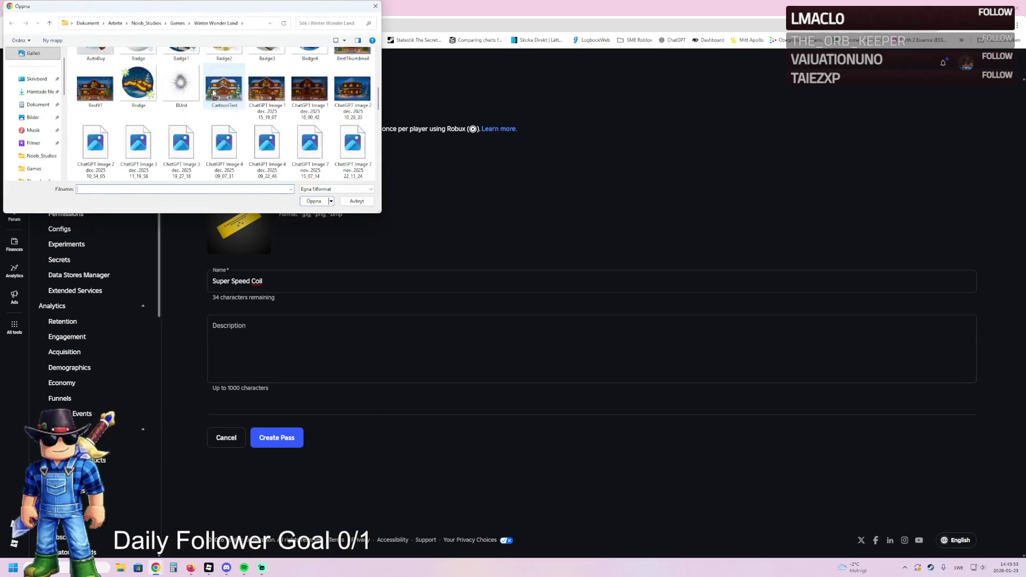
scroll(262, 123, "down", 5)
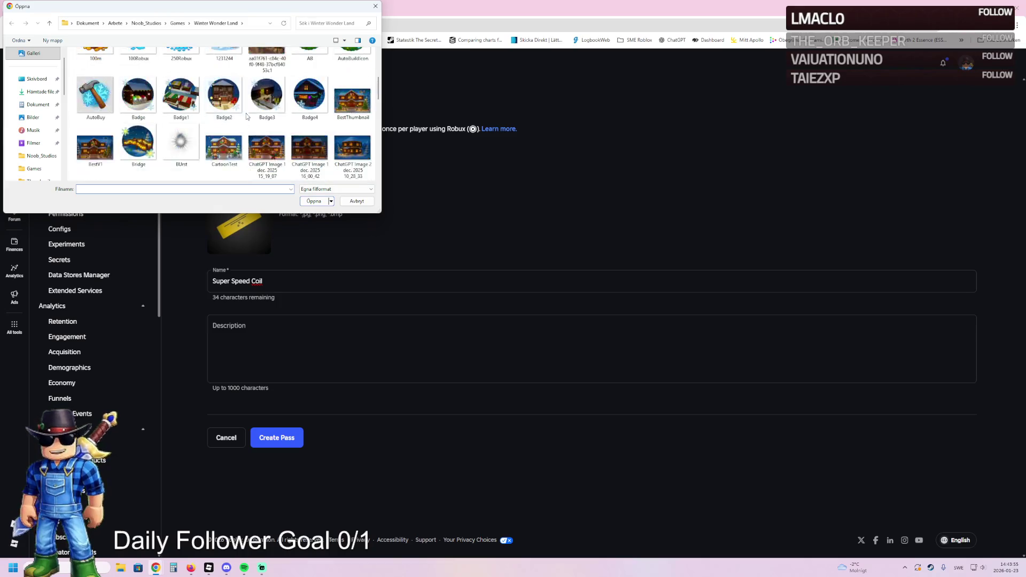
scroll(279, 125, "down", 6)
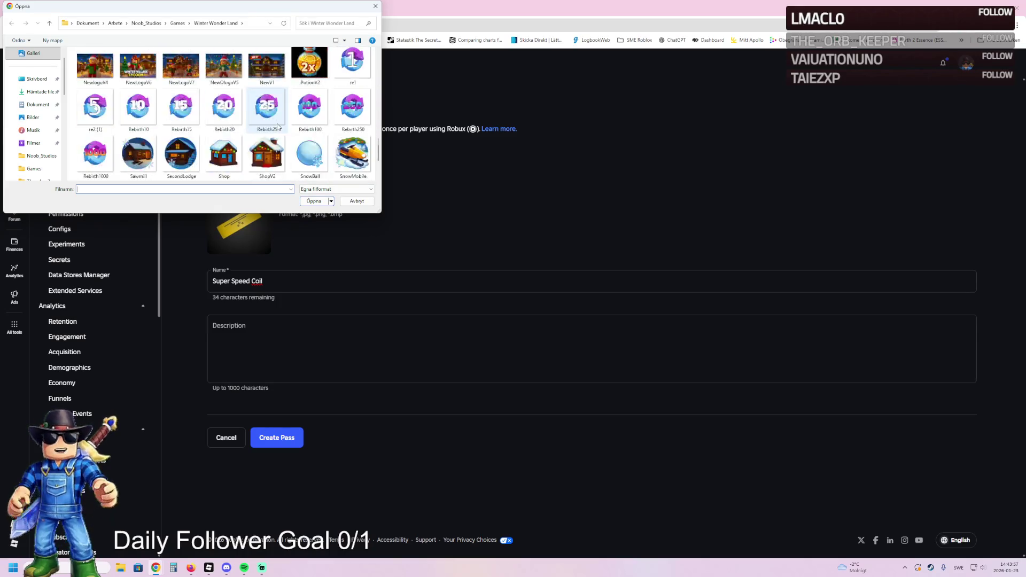
scroll(271, 117, "up", 1)
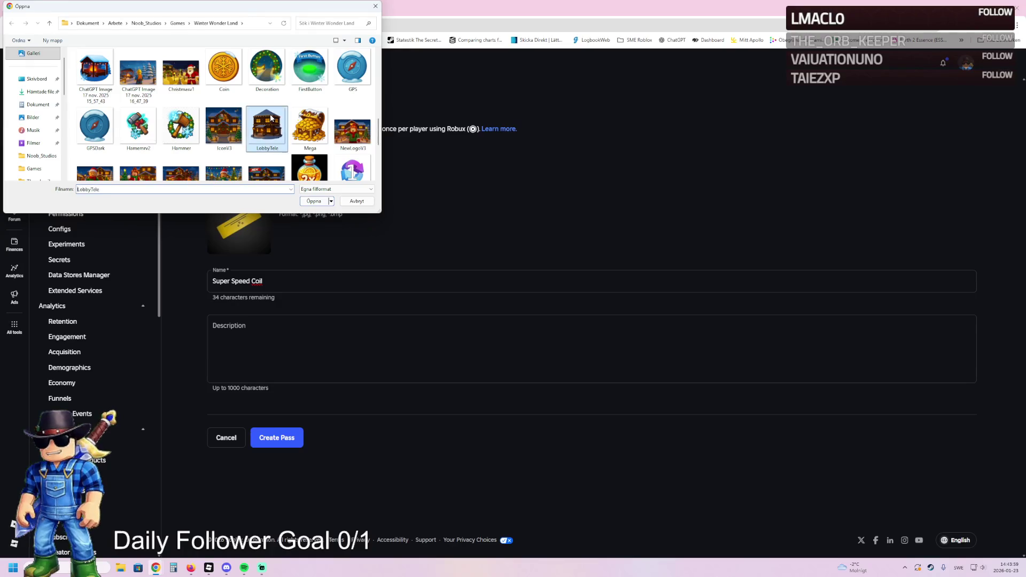
scroll(277, 121, "down", 1)
left_click(182, 110)
key("Right")
scroll(294, 119, "up", 10)
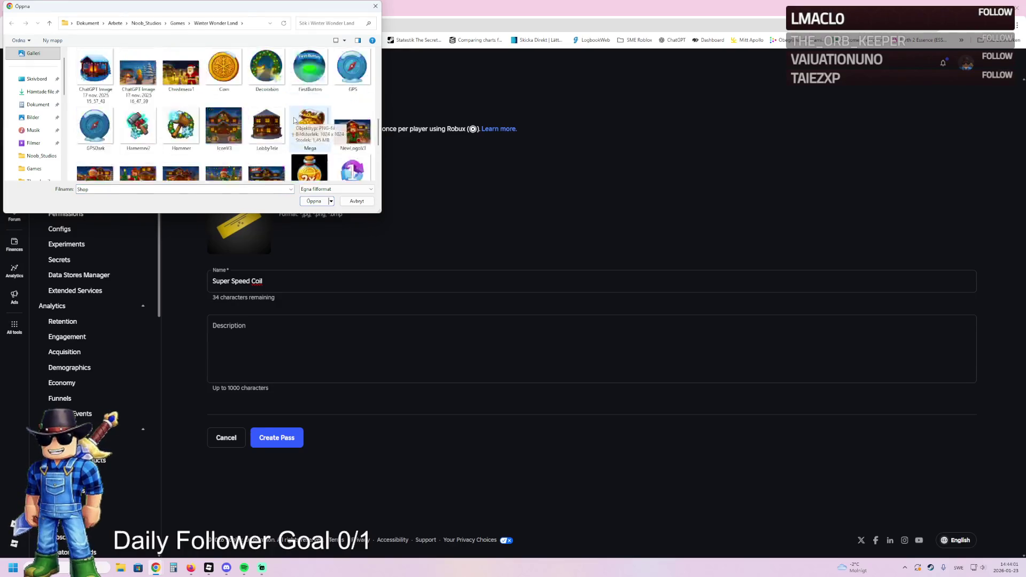
double_click(290, 117)
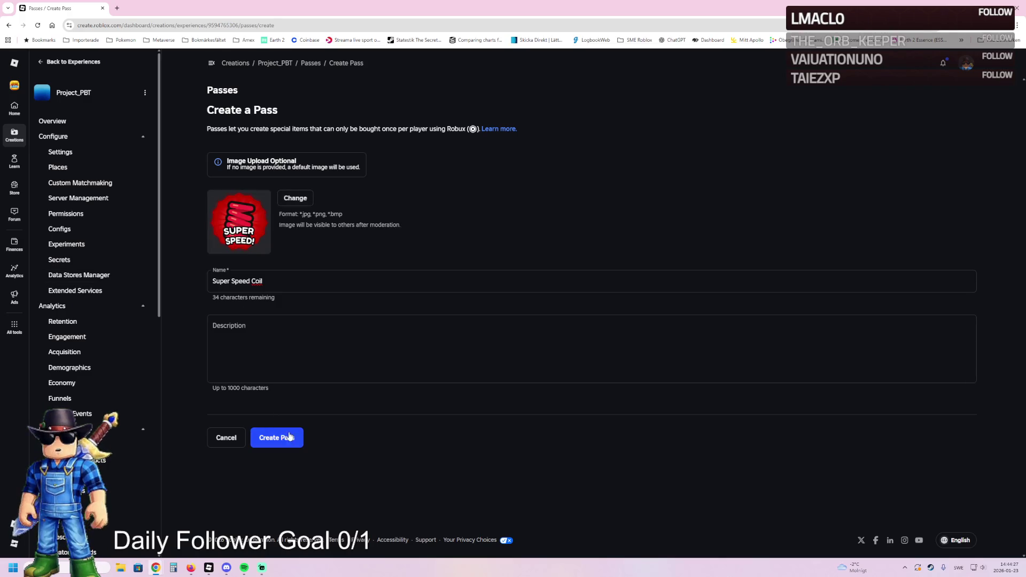
Add the description 'Gain 50% more movement speed!', create the pass, and start another
left_click(291, 362)
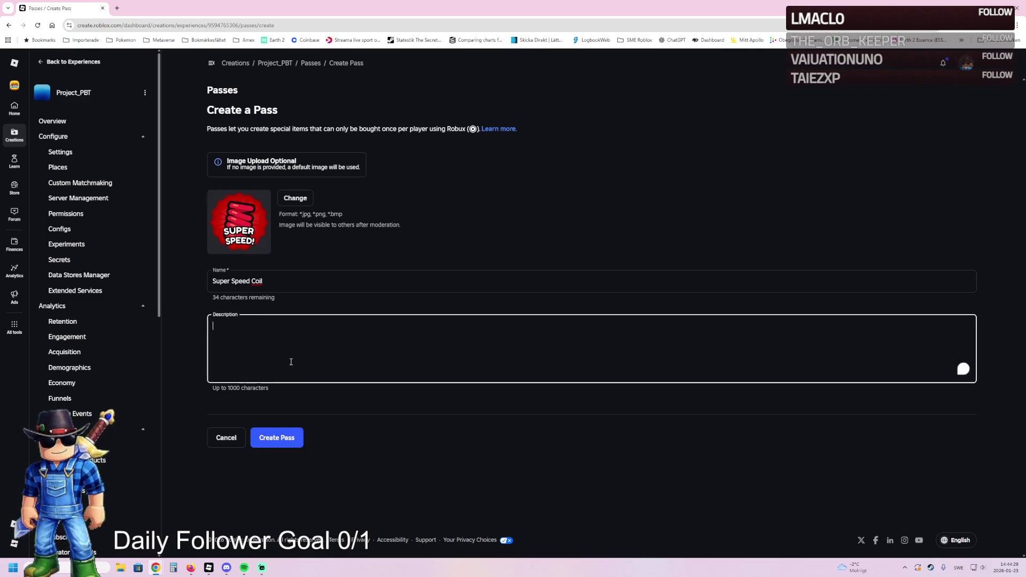
type("Gain 1-5")
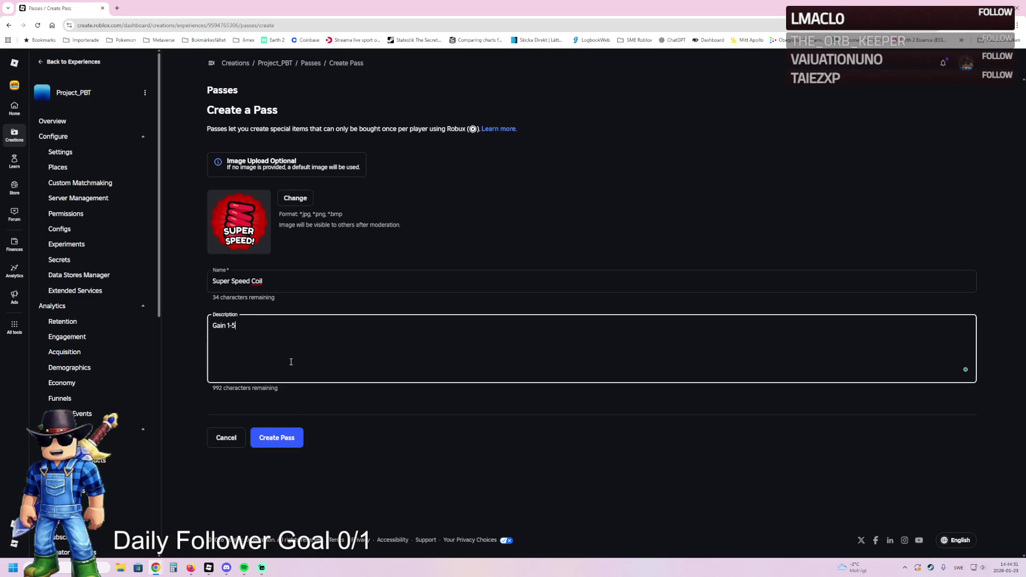
key("BackSpace")
key("BackSpace")
type("50")
type("% more v")
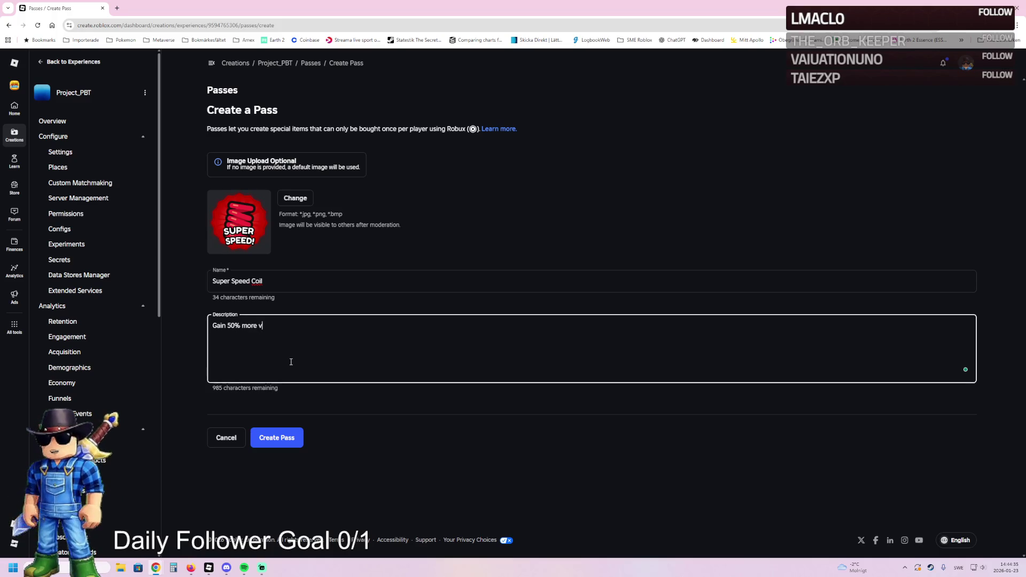
key("BackSpace")
type("movement speed!")
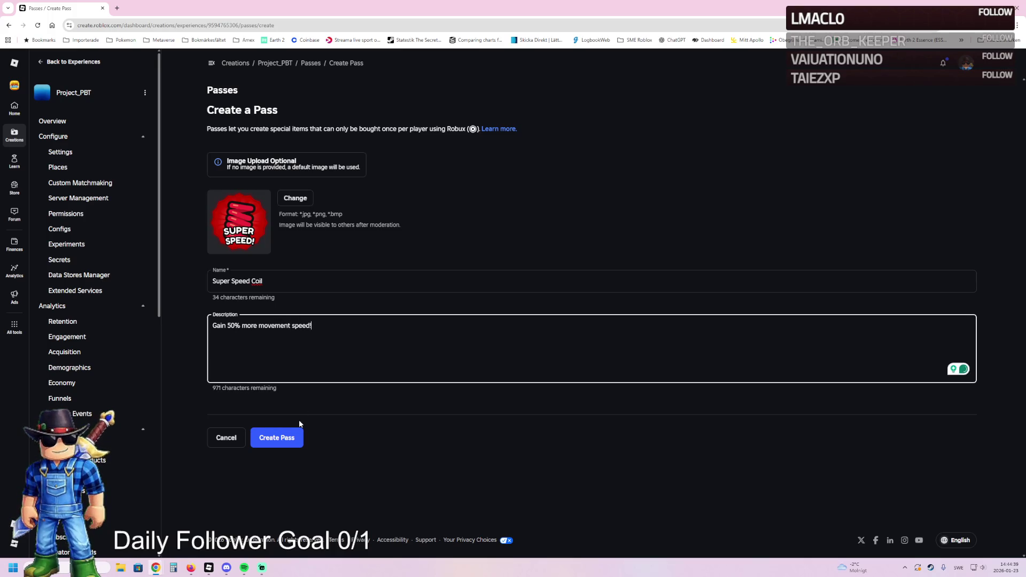
left_click(279, 437)
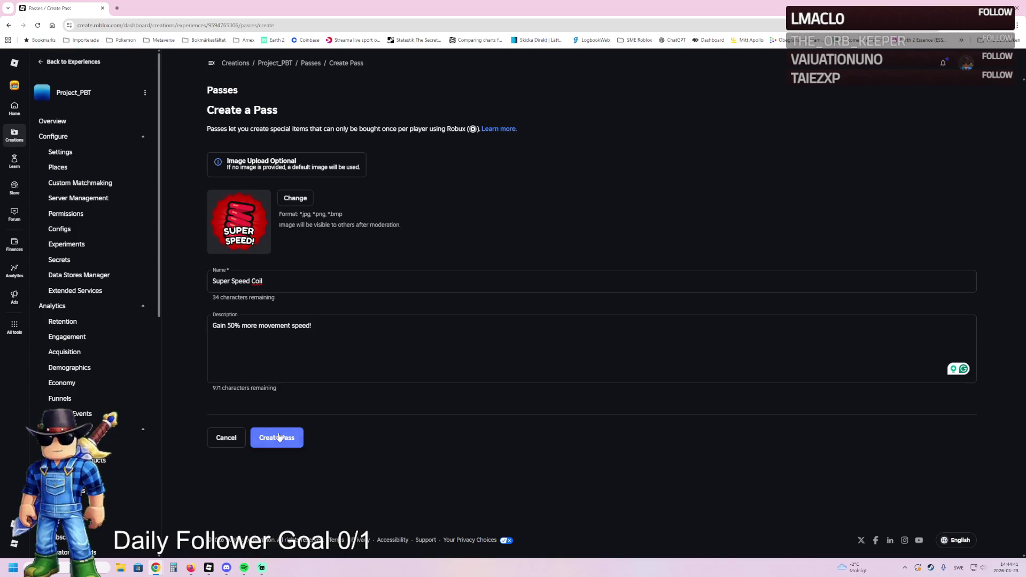
left_click(279, 437)
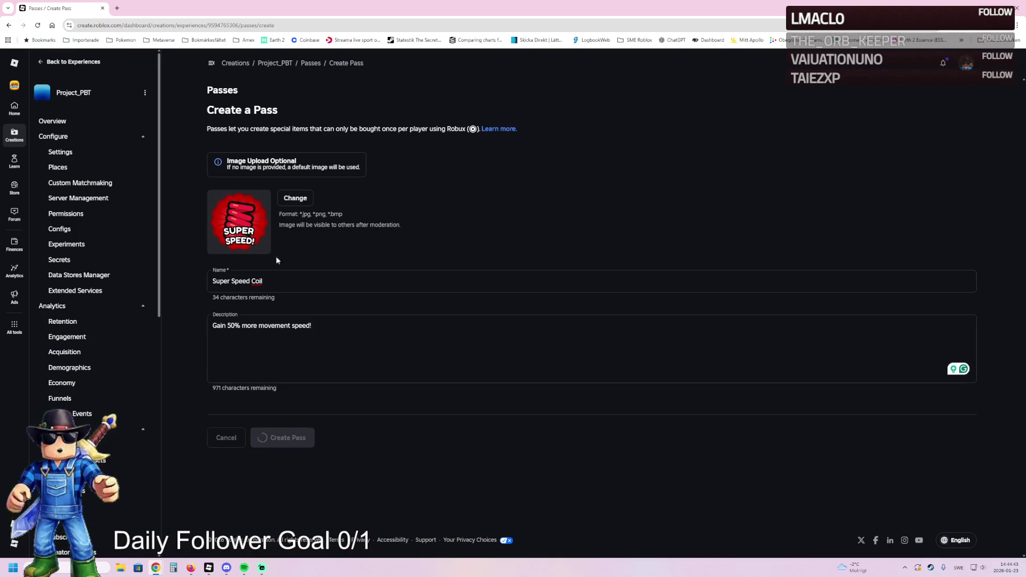
left_click(237, 268)
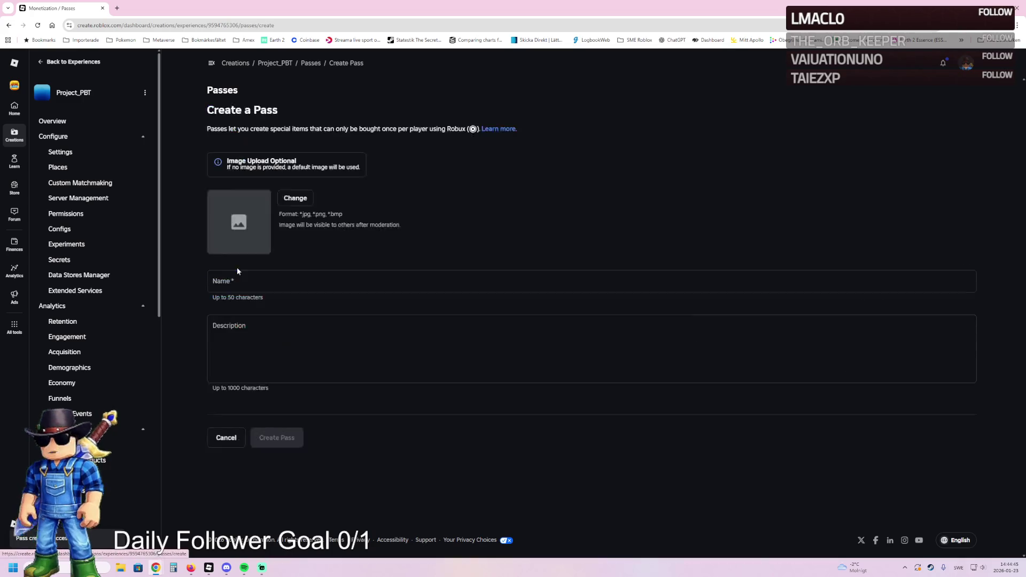
Create 'Super Jump Coil' with description 'You can now jump much higher' and an icon image
left_click(249, 280)
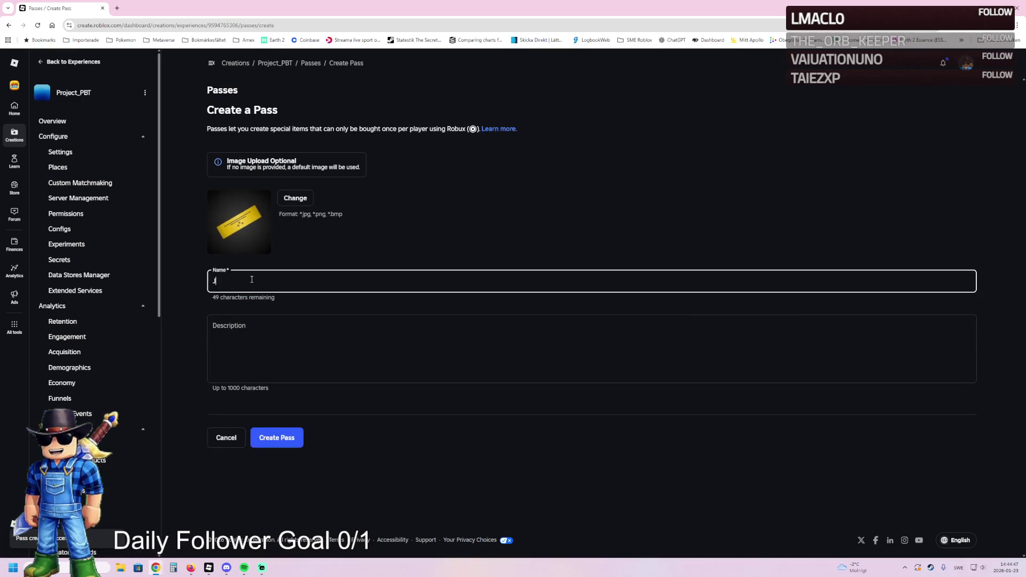
type("Super J")
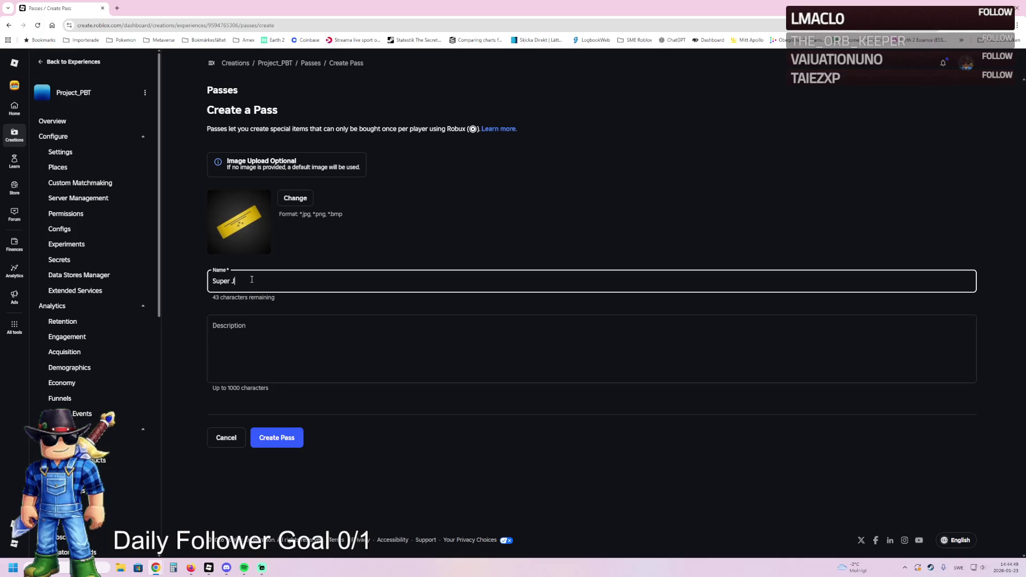
type("ump Coil")
left_click(249, 325)
type("Gain")
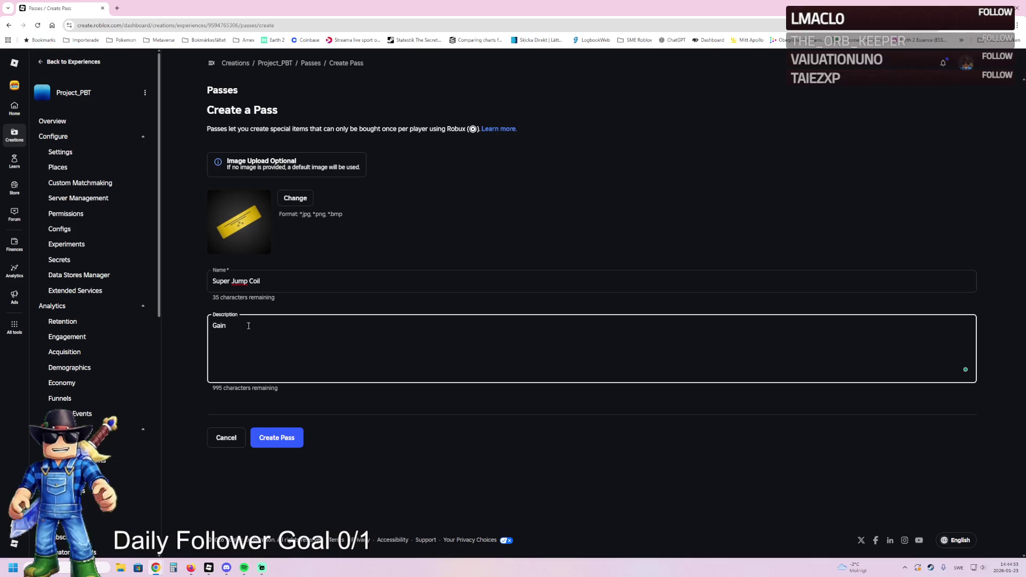
key("ctrl+BackSpace")
type("You ")
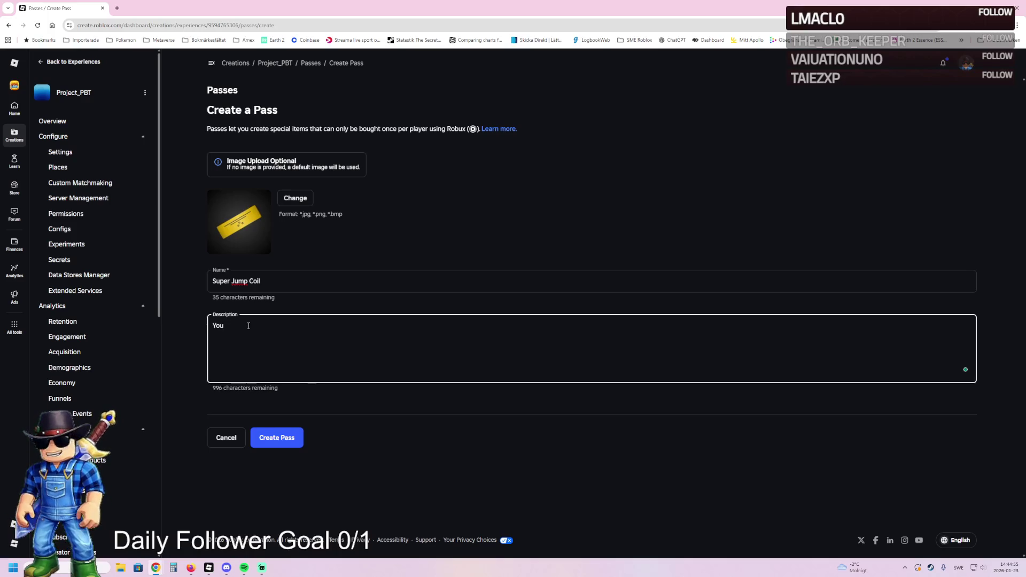
type("gain t")
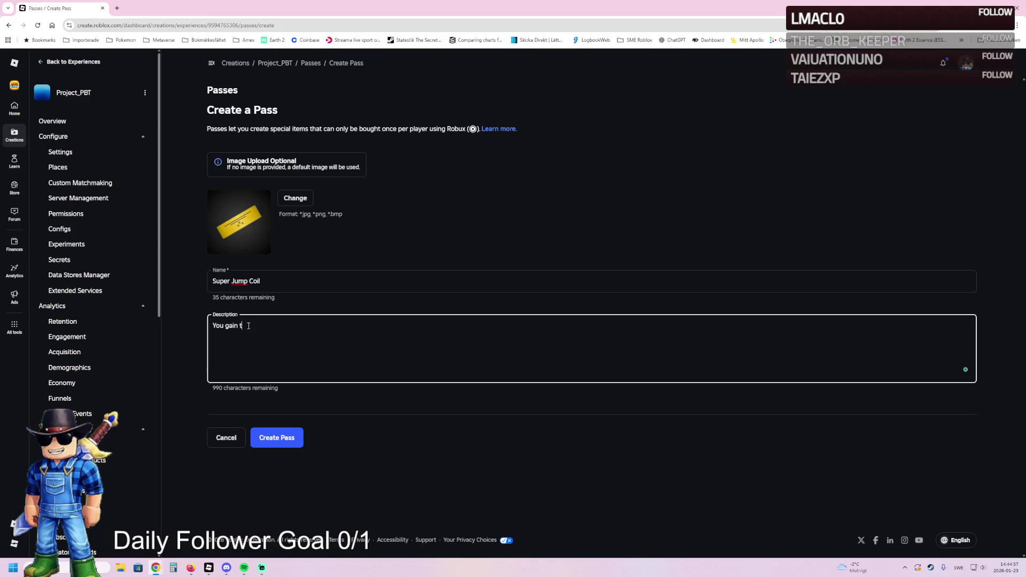
key("BackSpace")
key("BackSpace")
key("BackSpace")
key("BackSpace")
key("BackSpace")
key("BackSpace")
type("can")
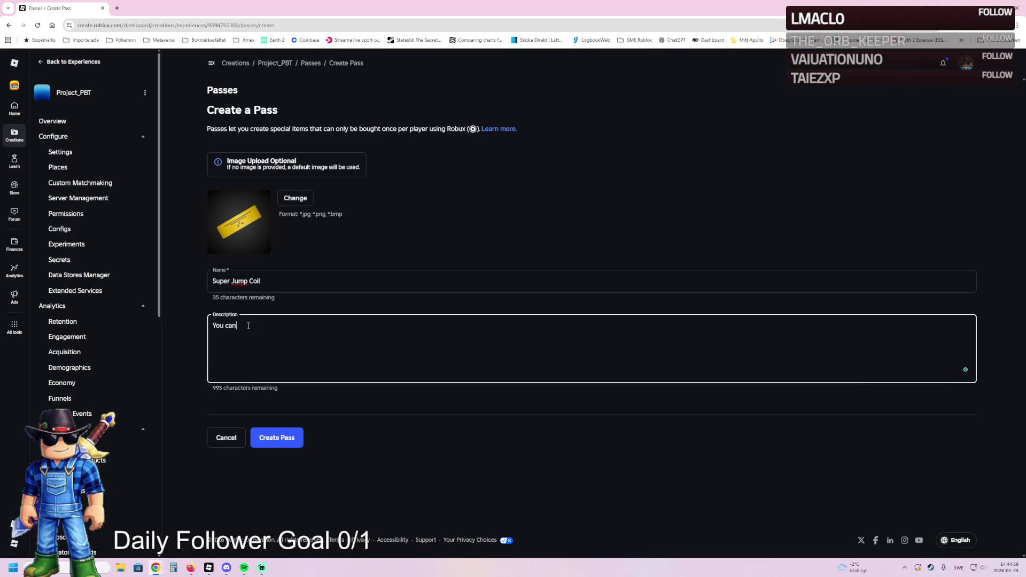
type(" now jump much ")
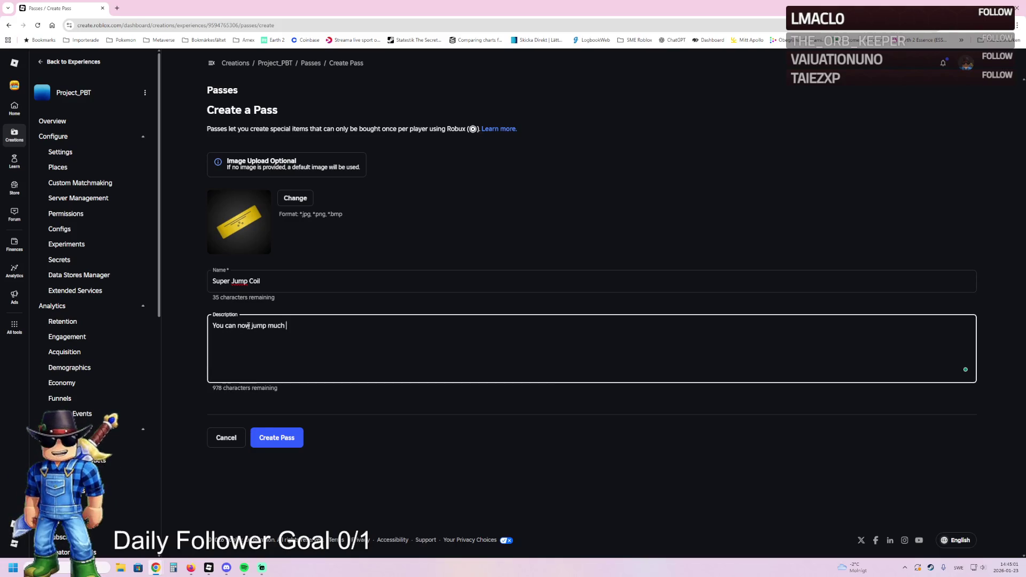
type("higher")
left_click(308, 202)
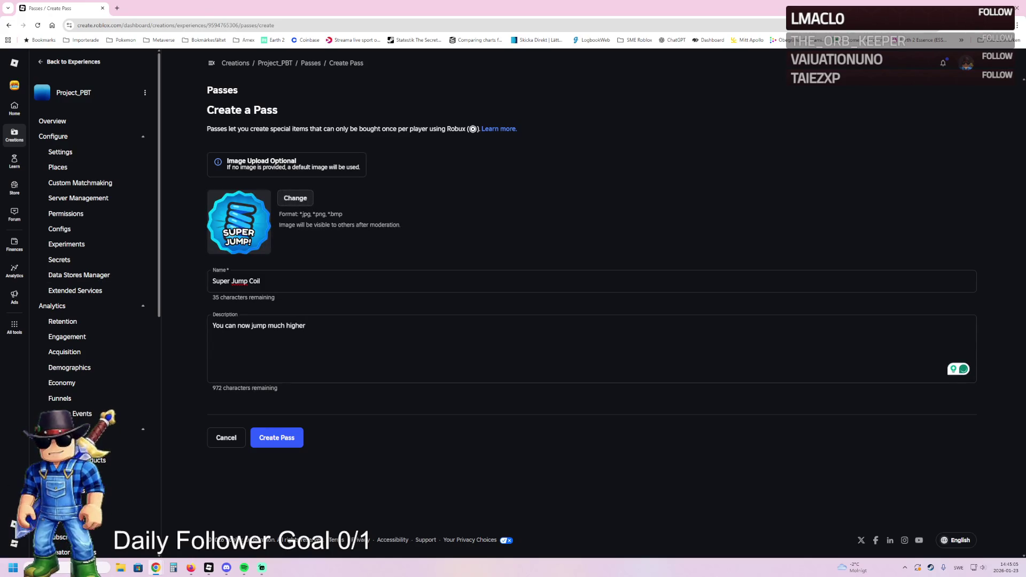
left_click(283, 440)
left_click(282, 440)
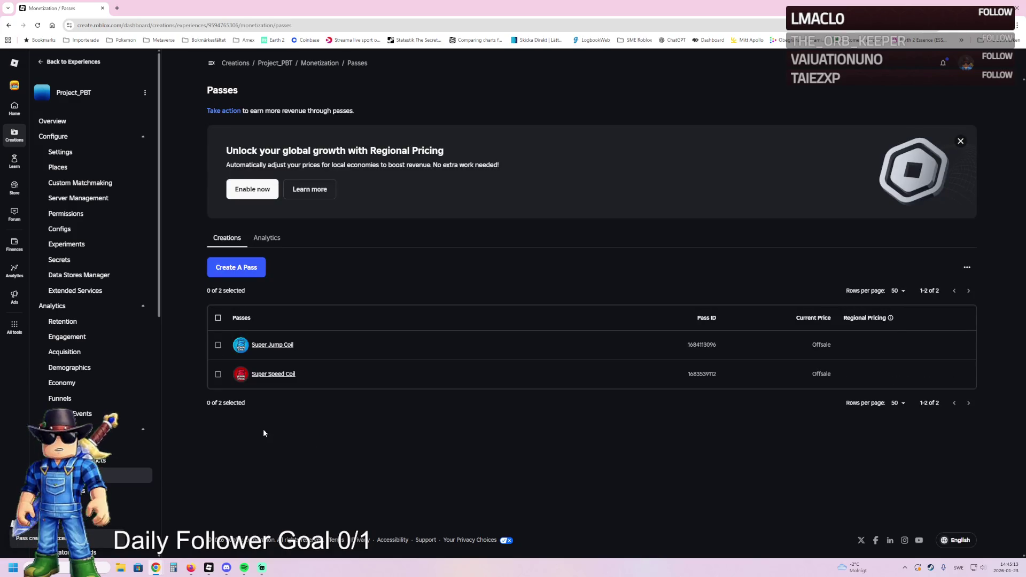
Start a new pass named '2X Money' and choose its 2x coins icon image
left_click(239, 270)
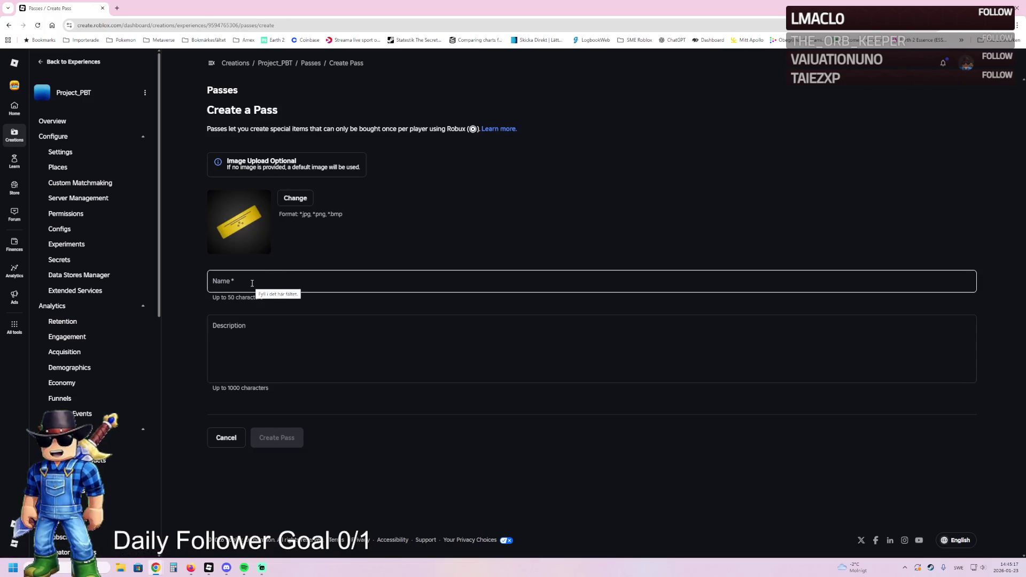
left_click(251, 283)
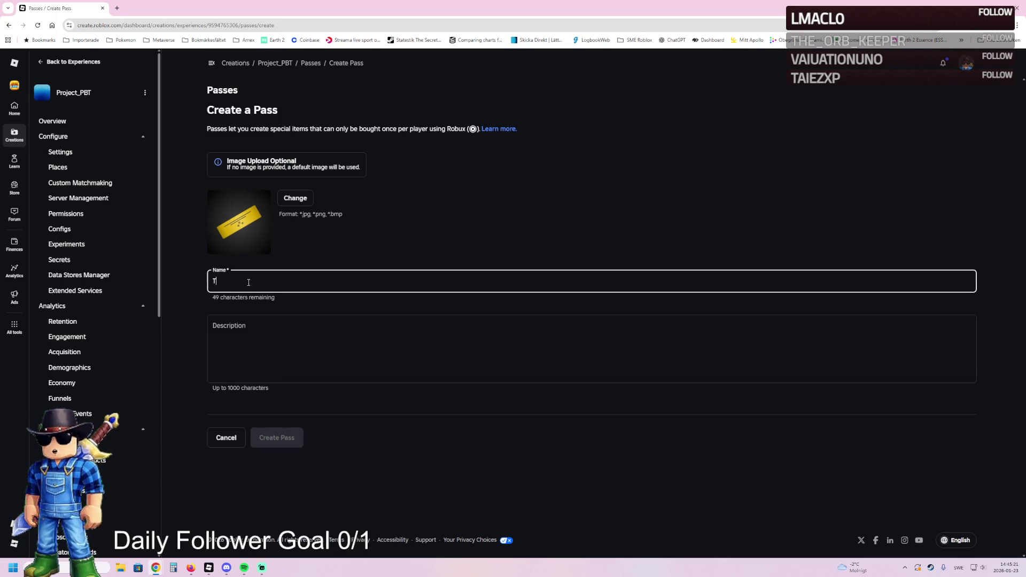
type("Two")
key("BackSpace")
key("BackSpace")
key("BackSpace")
type("2")
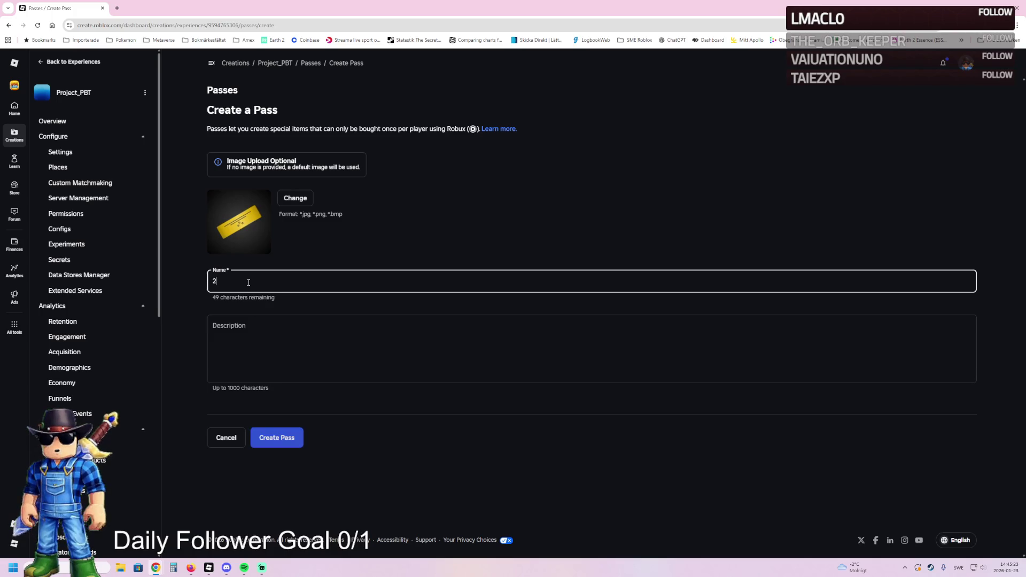
type("X Money")
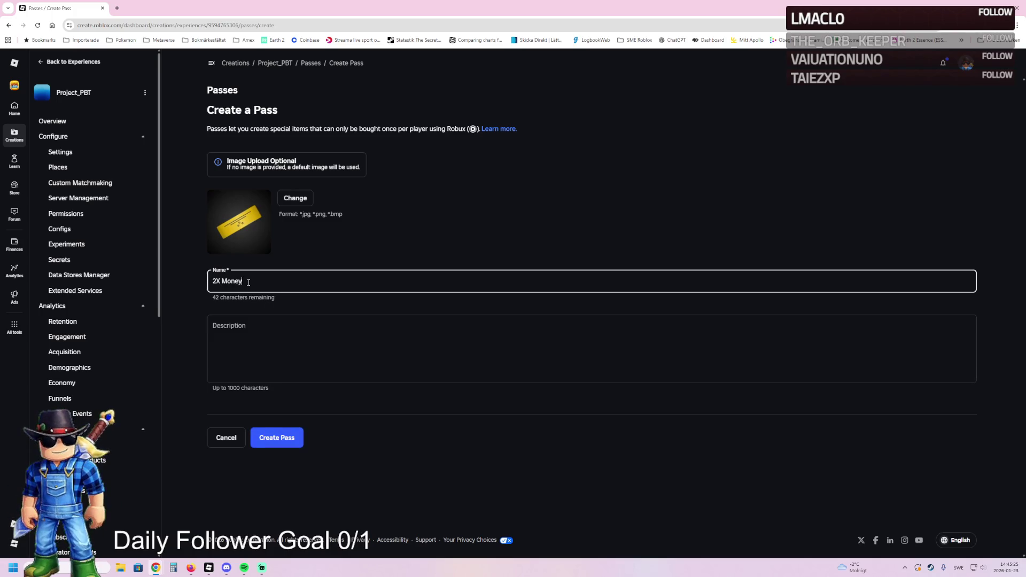
left_click(298, 197)
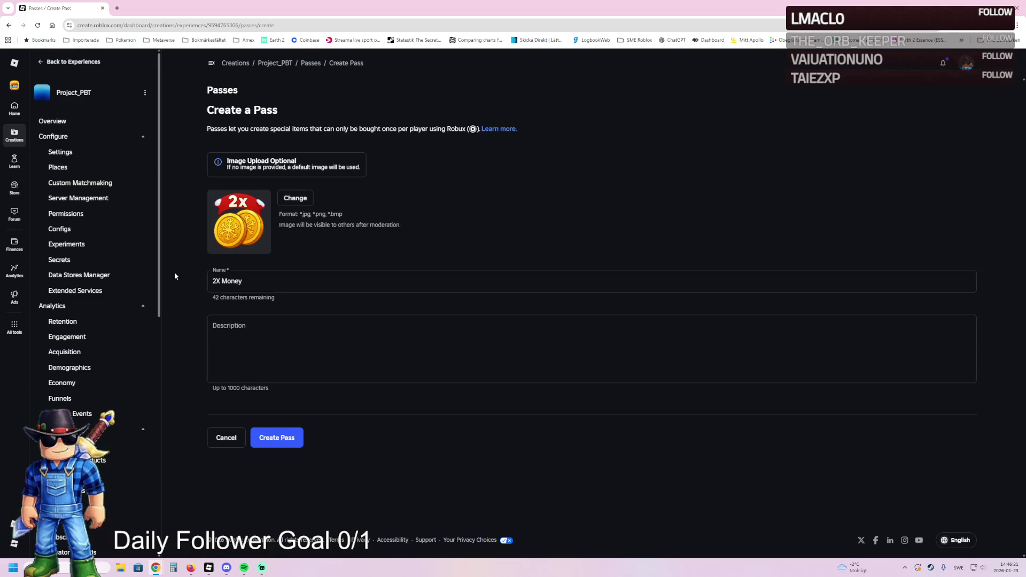
Describe the 2X Money pass as 'You gain 2X income', create it, and return to Studio
left_click_drag(245, 280, 187, 281)
left_click(244, 333)
type("You gain 2X incom")
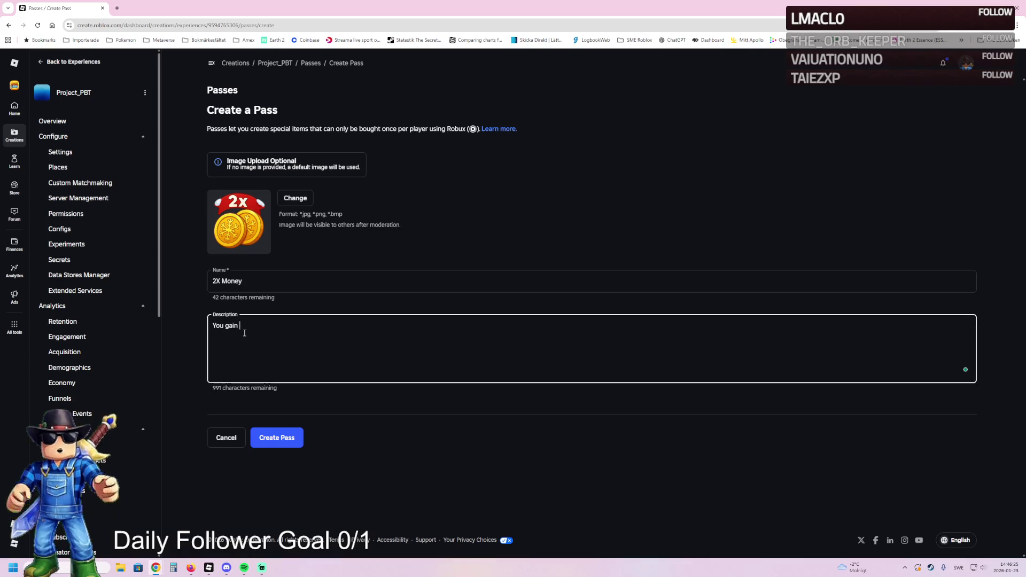
type("e")
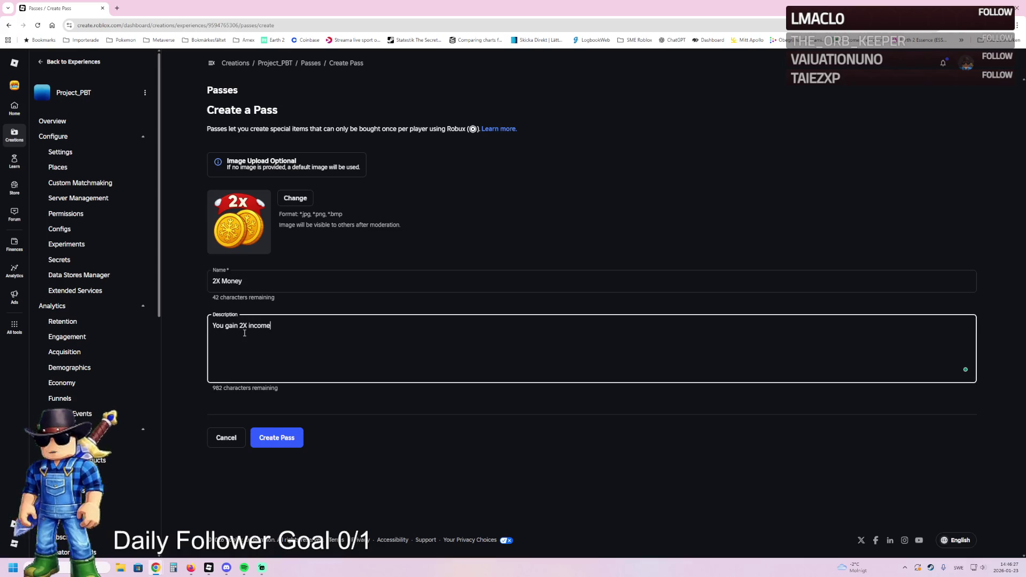
left_click(266, 431)
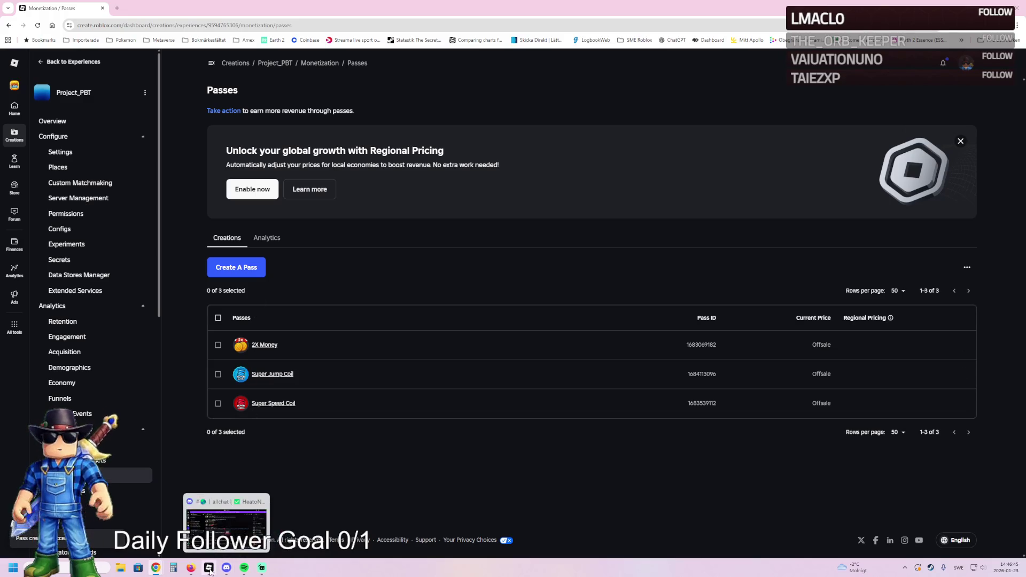
left_click(218, 521)
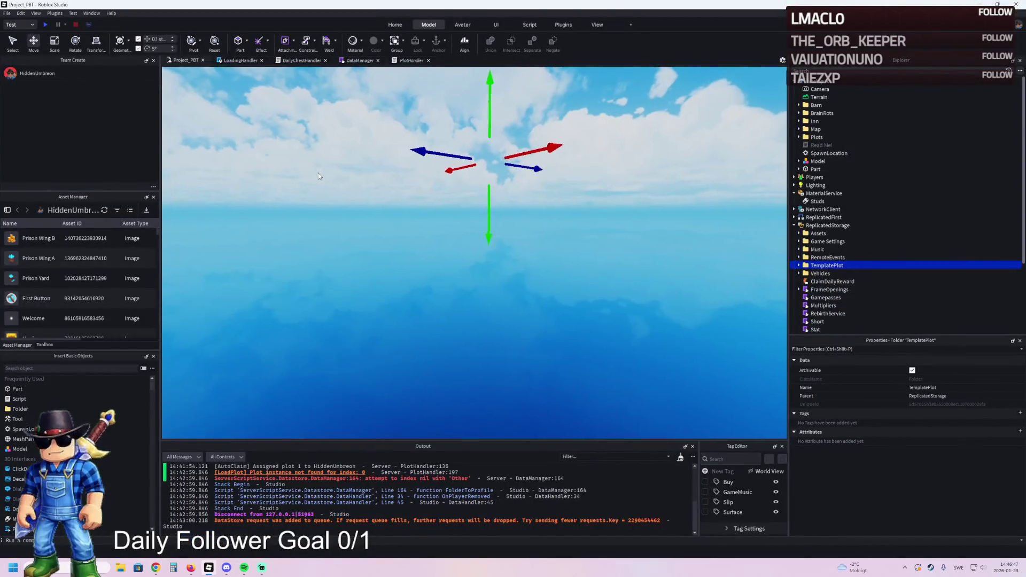
Put TemplatePlot back into Workspace and open the Gamepasses module script
key("ctrl+x")
key("ctrl+v")
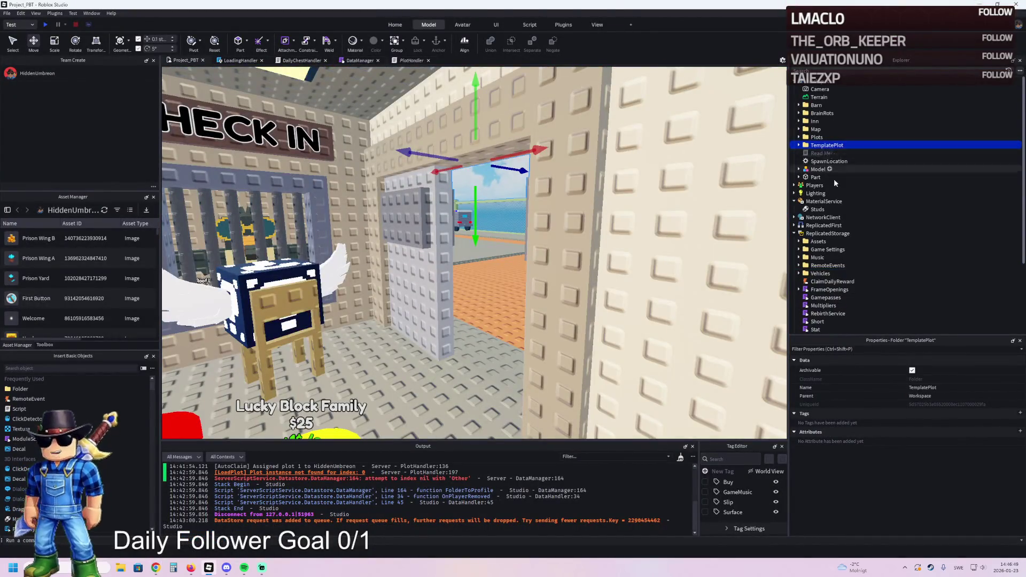
scroll(834, 171, "down", 3)
double_click(818, 183)
left_click(854, 190)
key("Left")
key("Left")
left_click(853, 198)
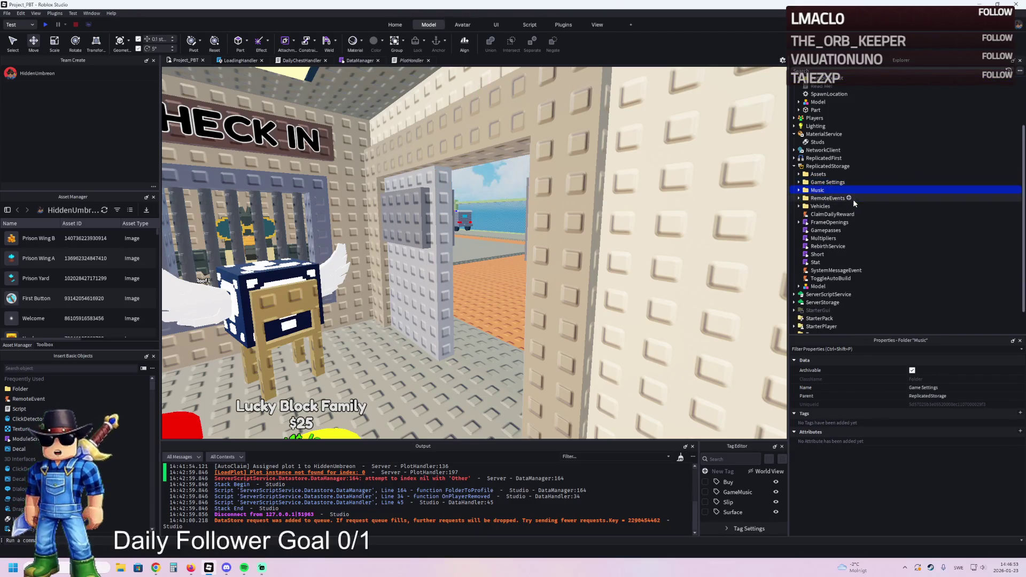
scroll(837, 280, "down", 1)
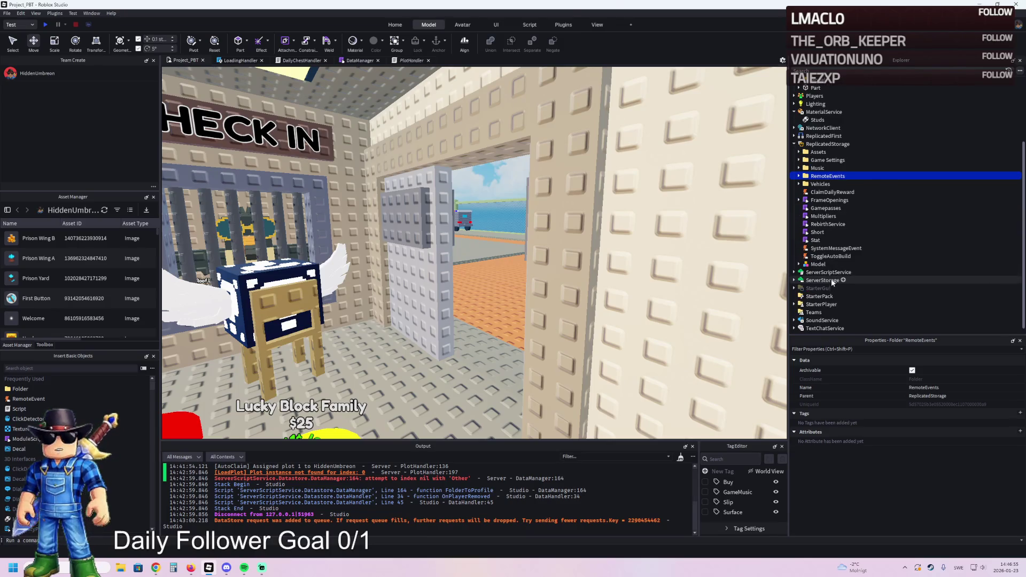
double_click(826, 209)
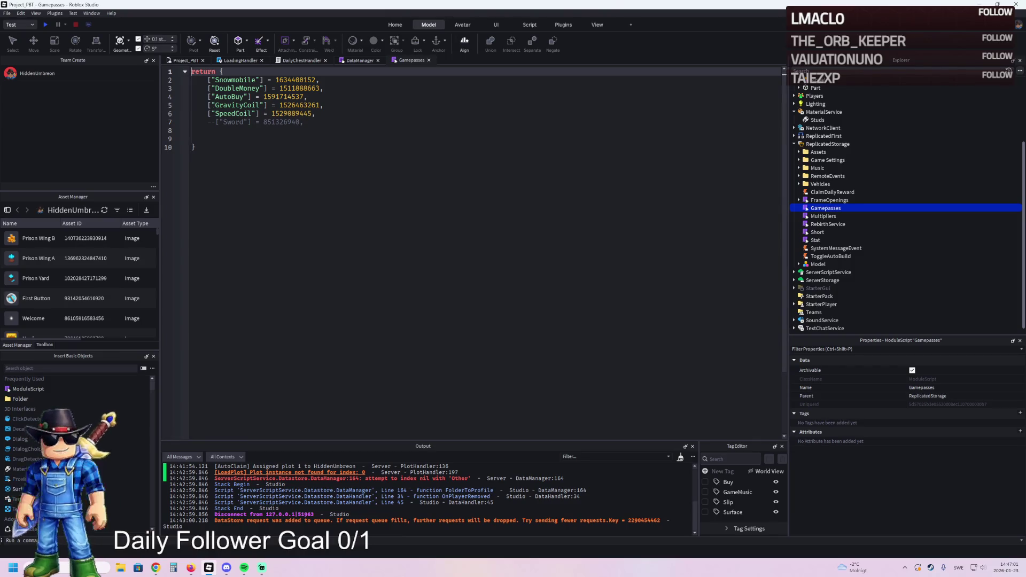
key("alt+Tab")
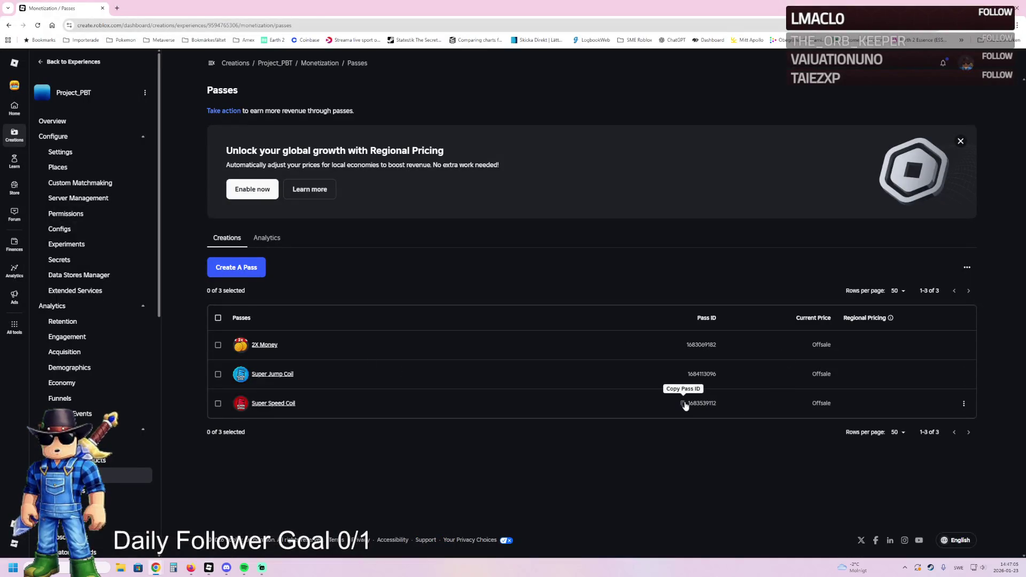
key("alt+Tab")
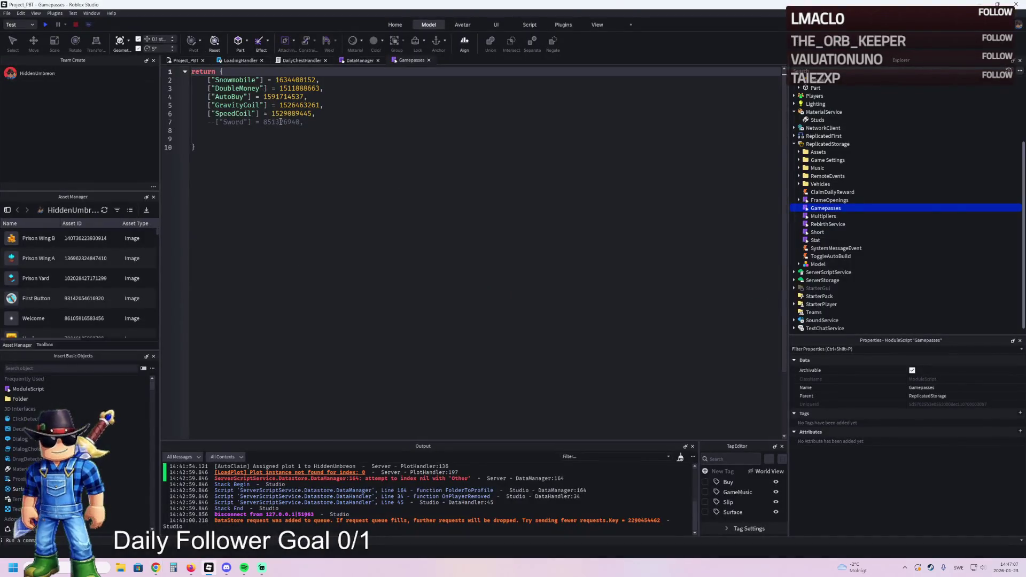
double_click(285, 114)
key("ctrl+v")
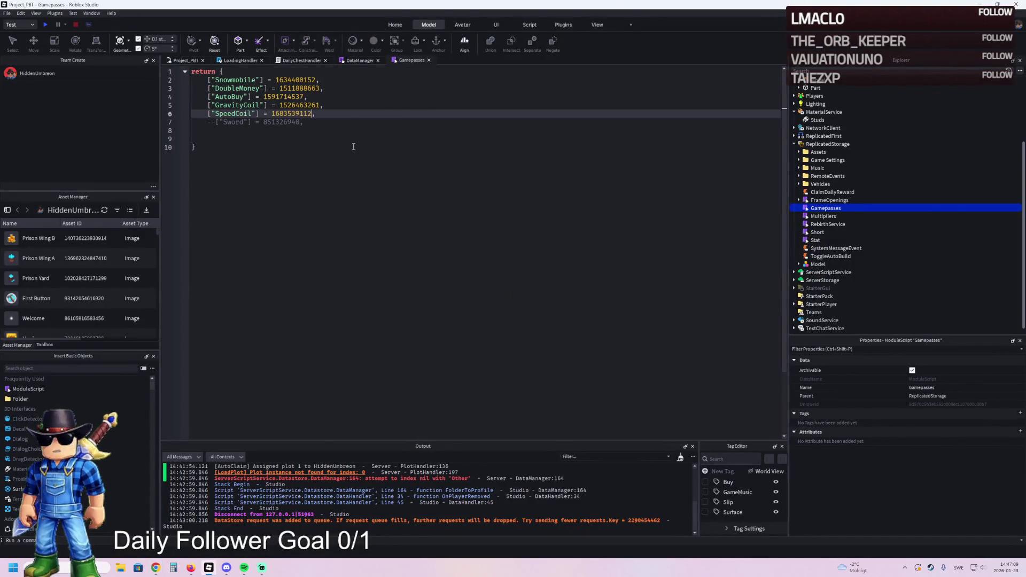
key("alt+Tab")
left_click(701, 374)
key("alt+Tab")
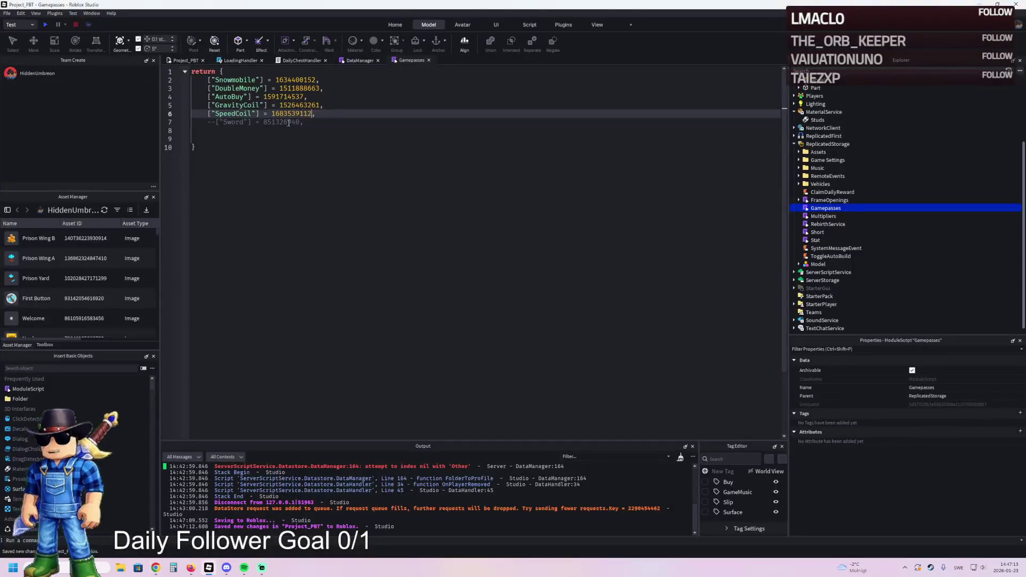
double_click(294, 104)
key("ctrl+v")
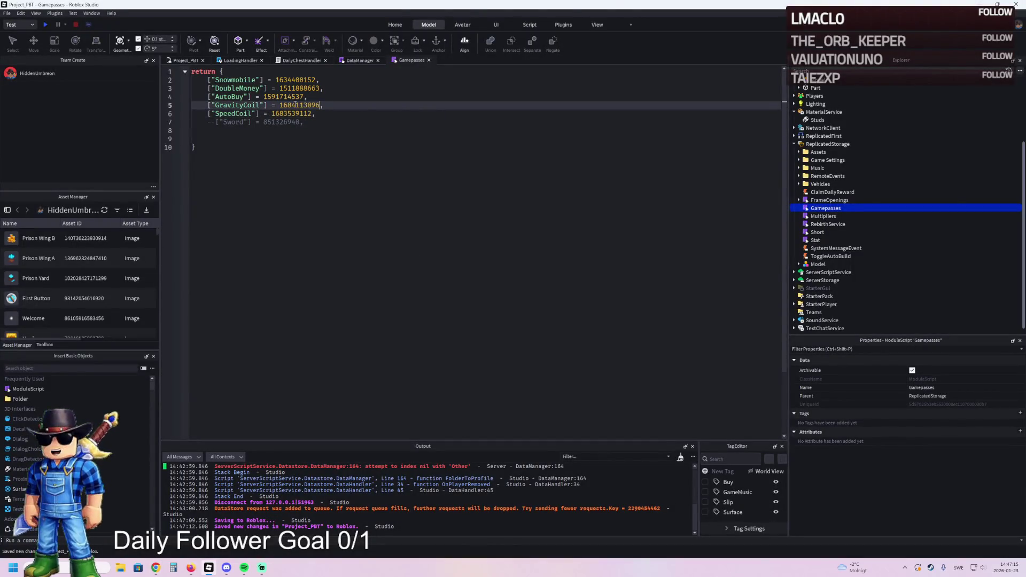
key("alt+Tab")
mouse_move(684, 347)
key("alt+Tab")
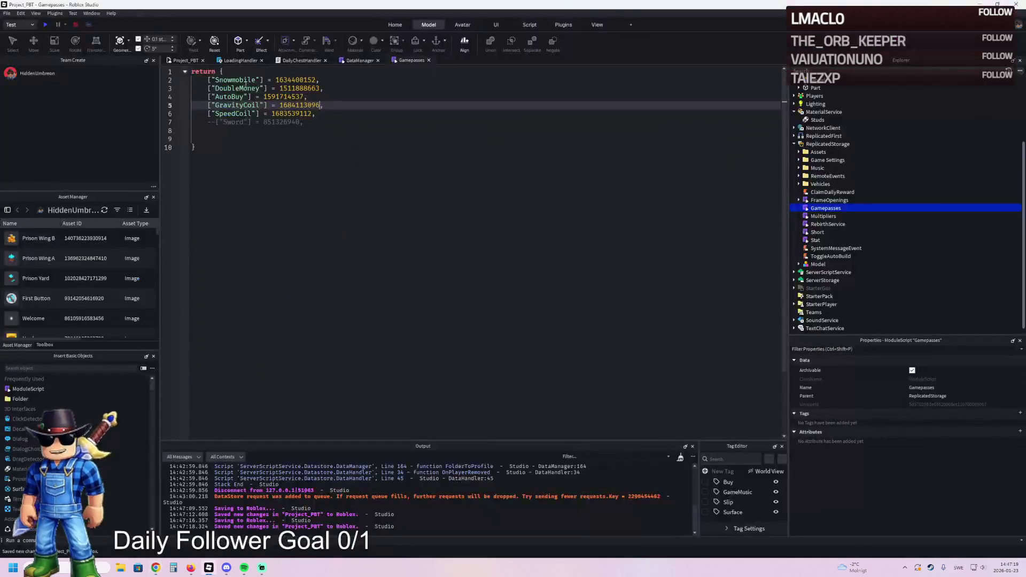
double_click(287, 88)
key("ctrl+v")
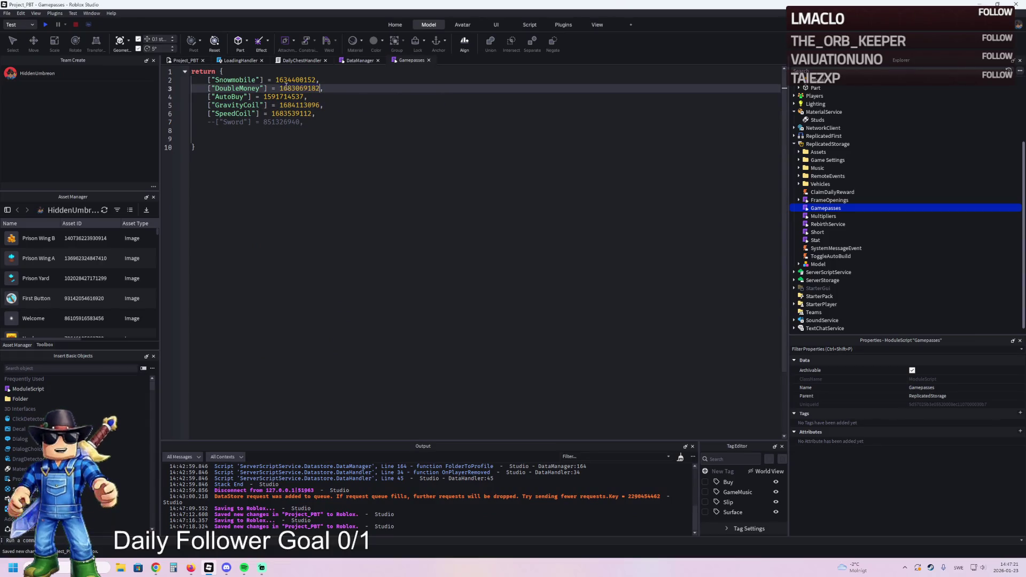
key("alt+Tab")
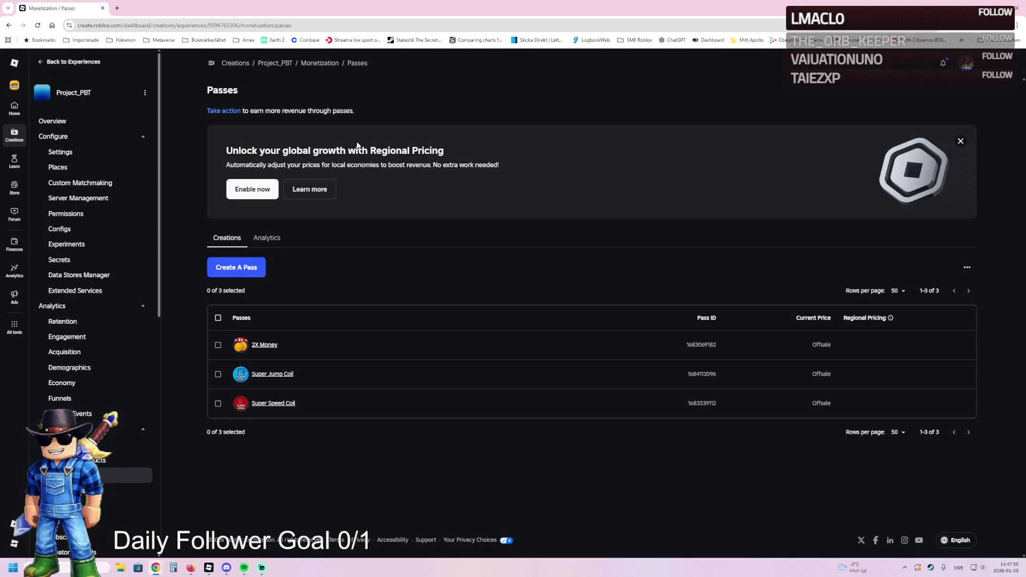
left_click(255, 272)
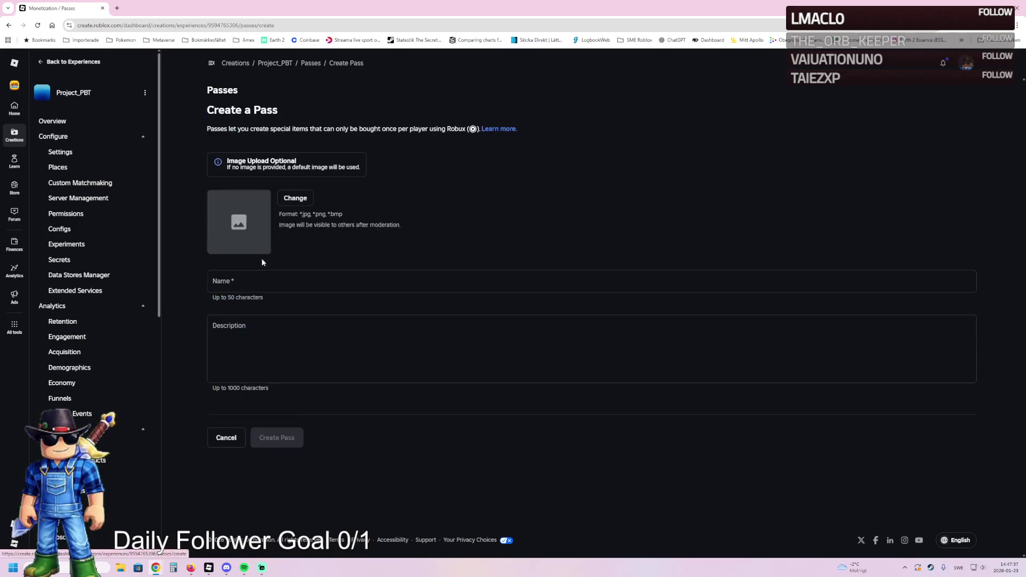
Create an 'Auto Build' game pass described 'You can now auto build the game!'
left_click(255, 276)
type("Auto Build")
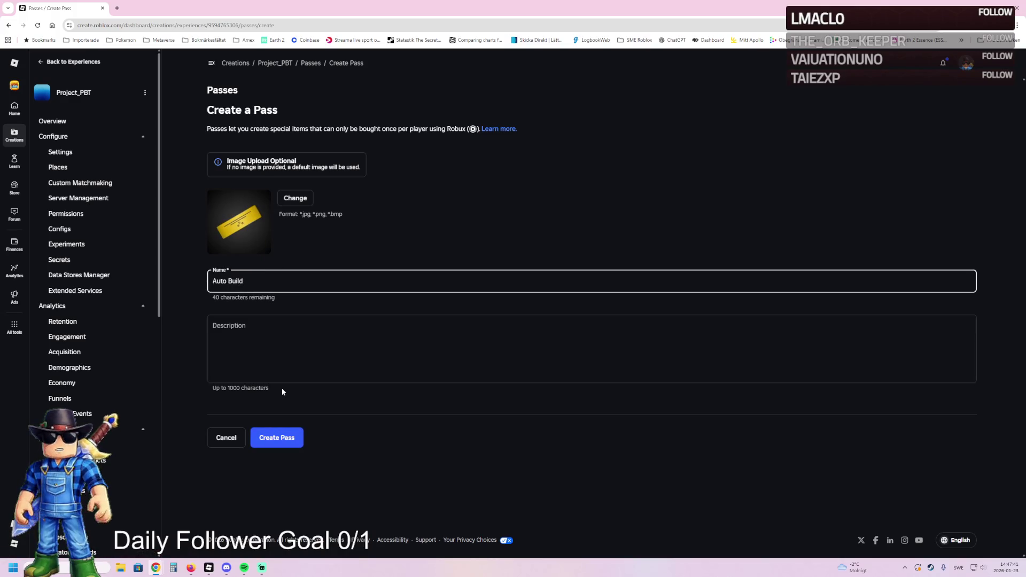
left_click(289, 335)
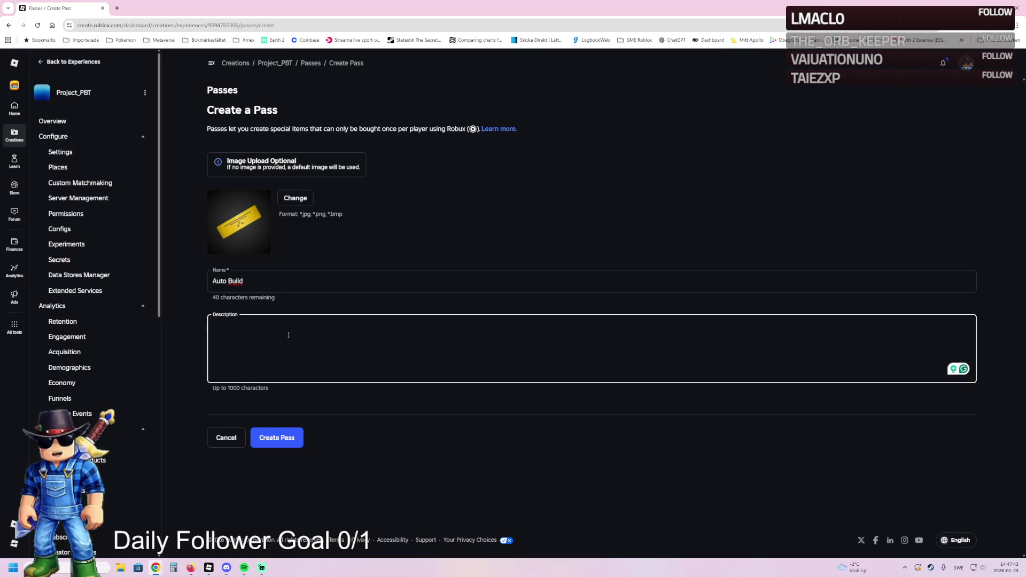
type("You can now auto")
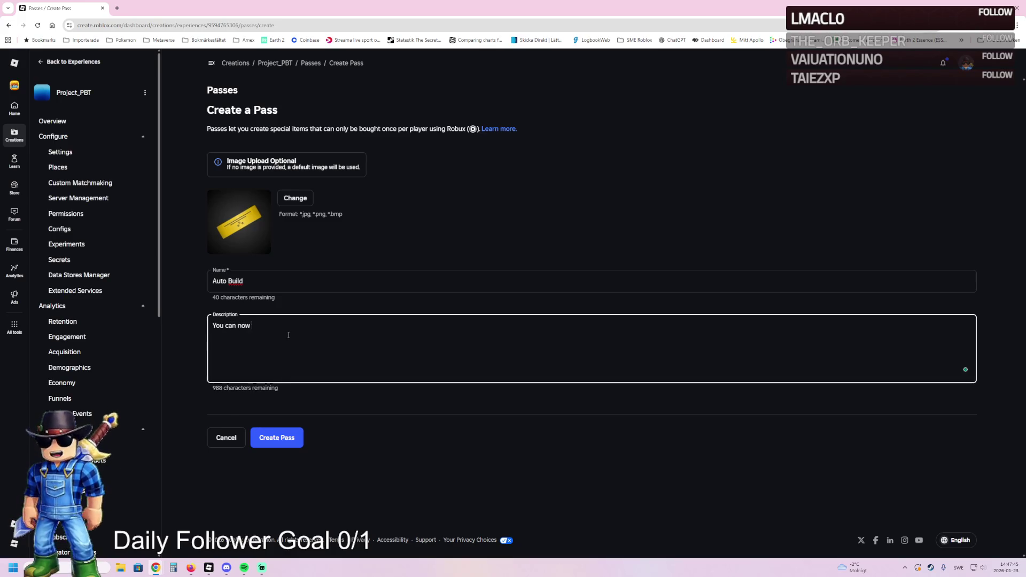
type(" build the game!")
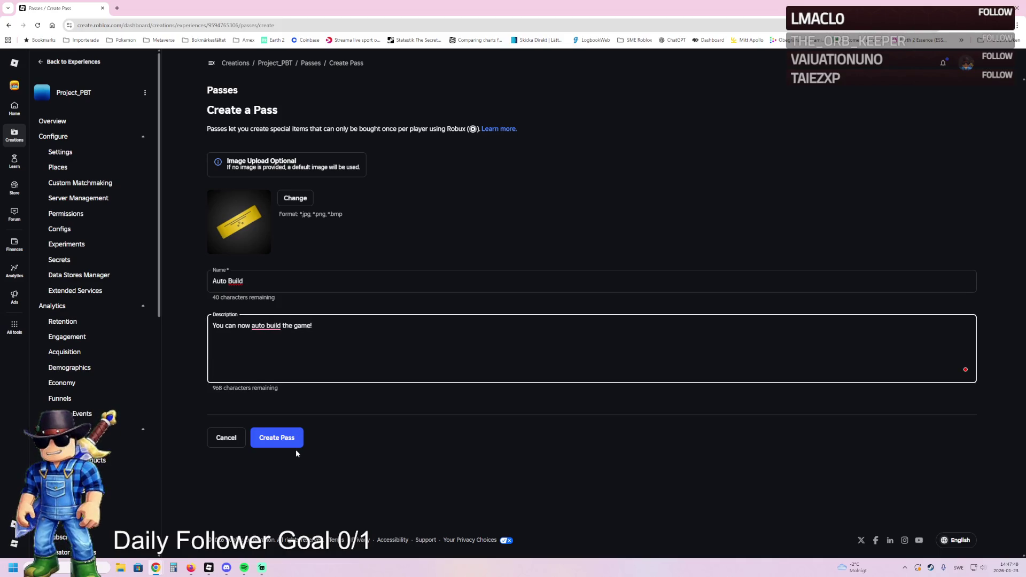
left_click(294, 442)
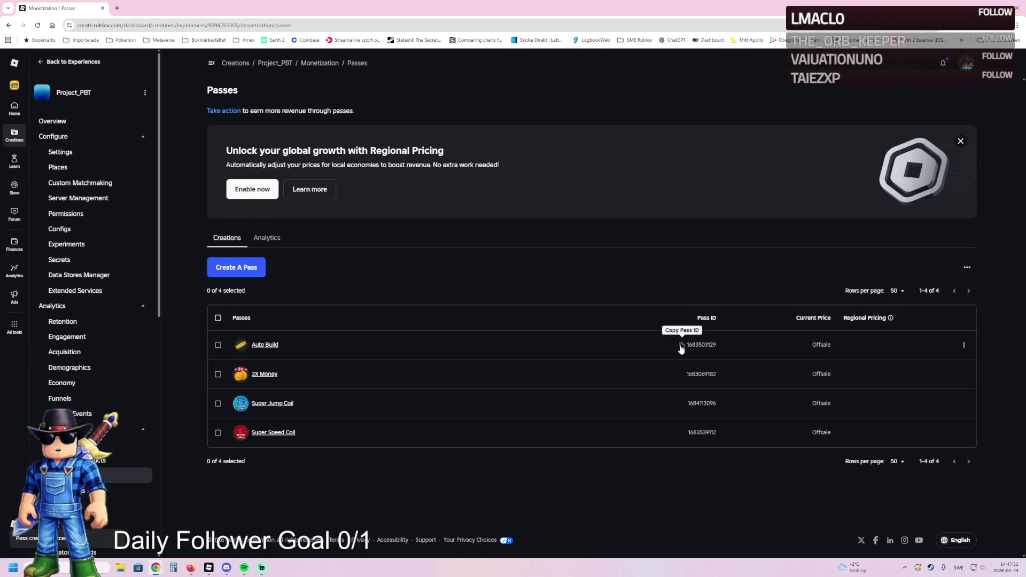
key("alt+Tab")
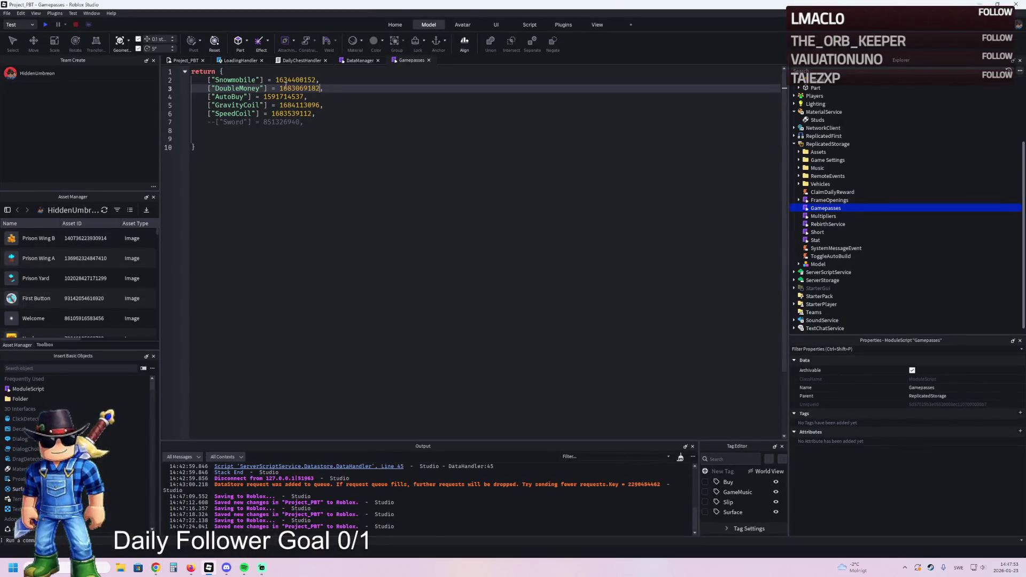
double_click(282, 97)
key("ctrl+v")
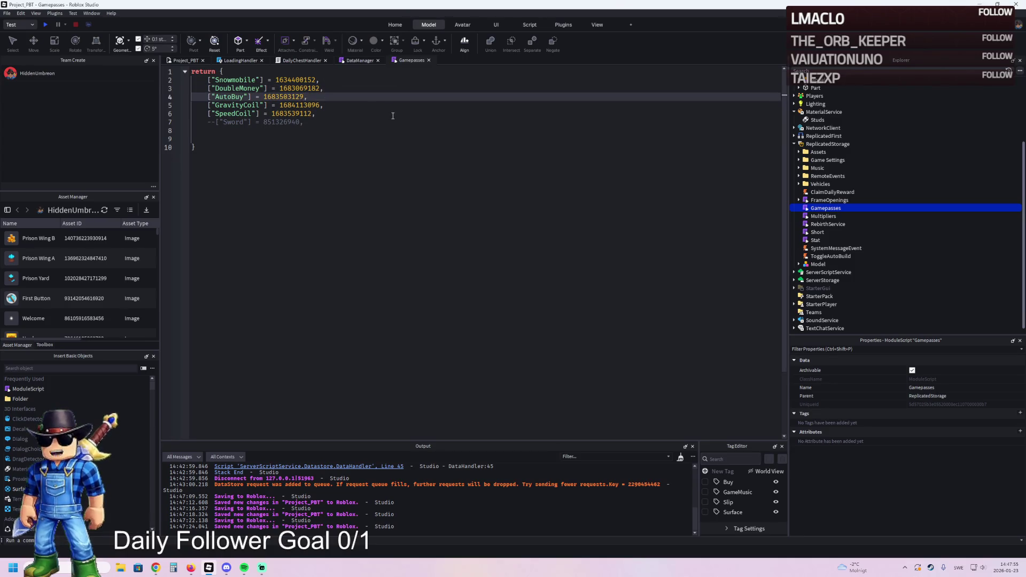
key("ctrl+s")
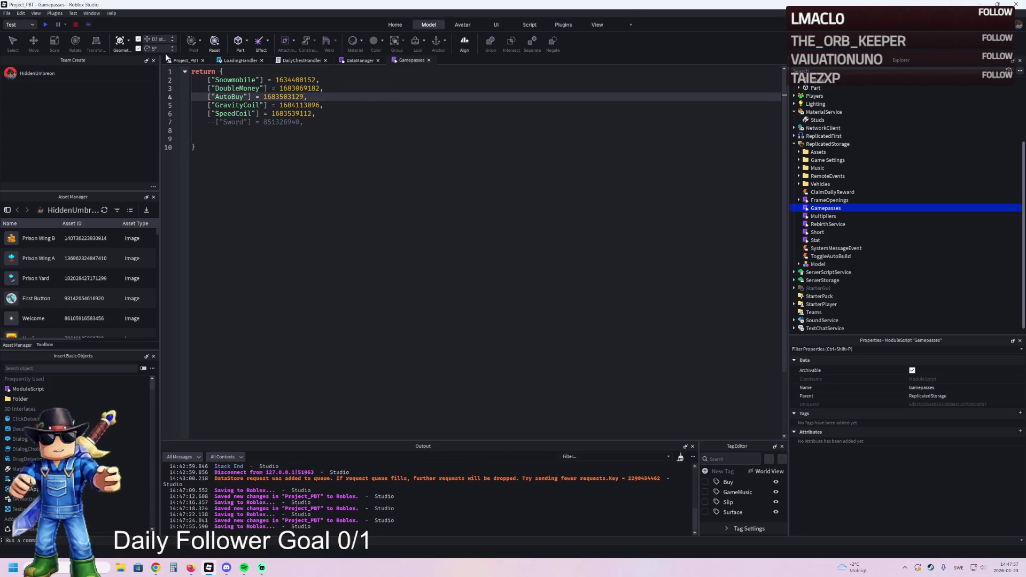
Fly the camera in the 3D view toward the purchase pads
left_click(177, 61)
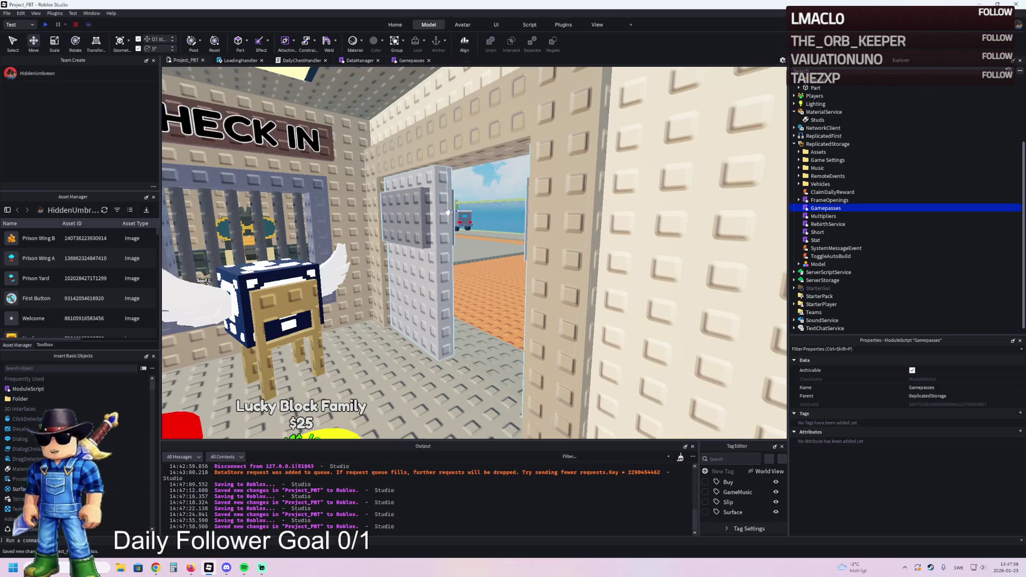
key("w")
key("w")
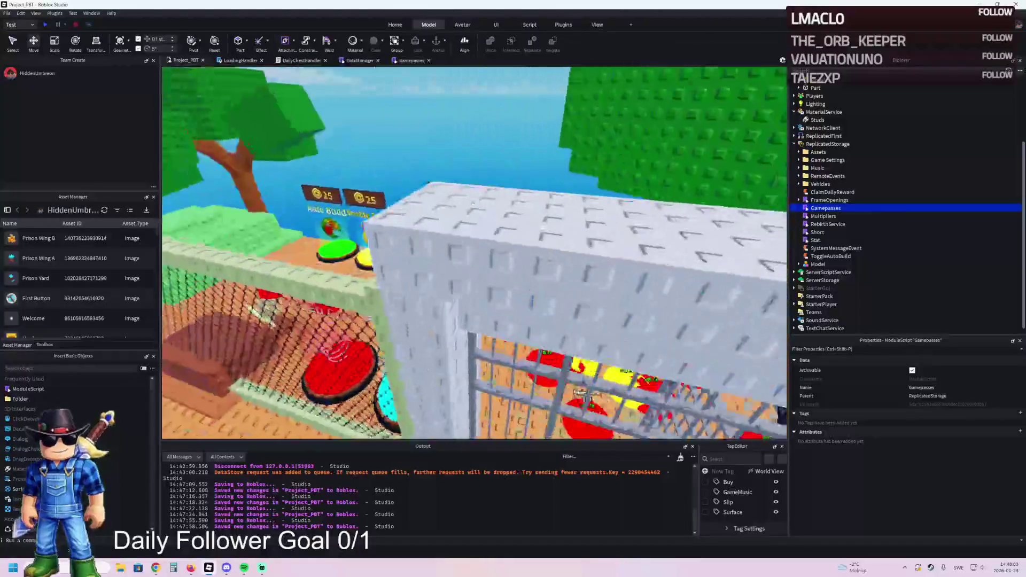
key("w")
key("alt+Tab")
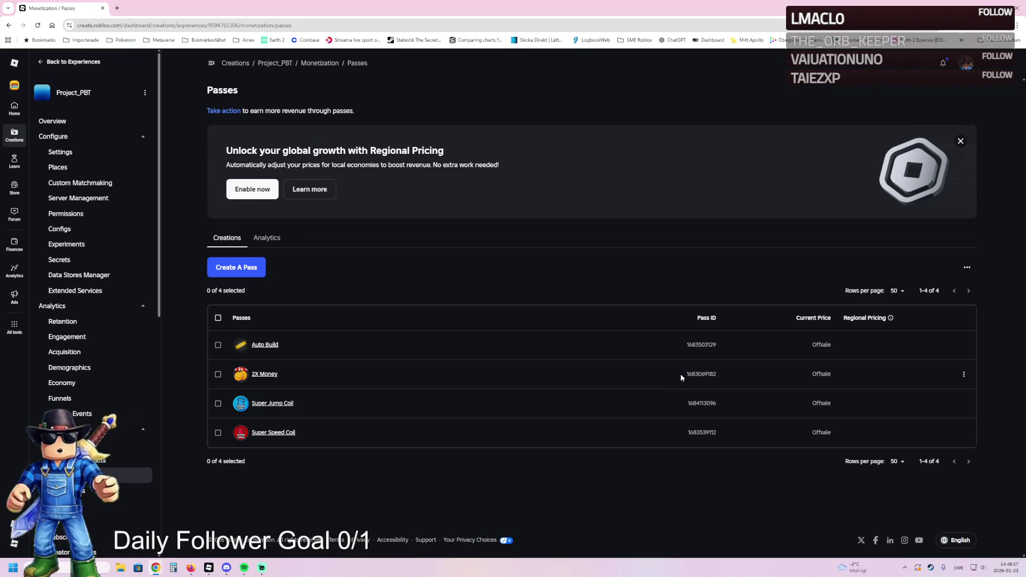
key("alt+Tab")
Select the Double Coins pad and browse its NameSign and PriceSign parts in the Explorer
left_click(479, 301)
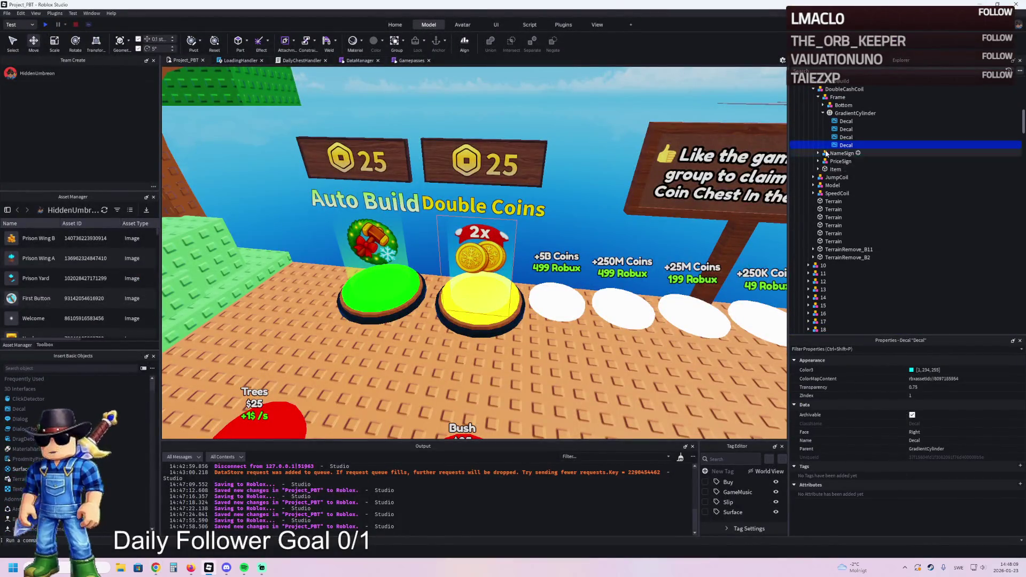
double_click(844, 154)
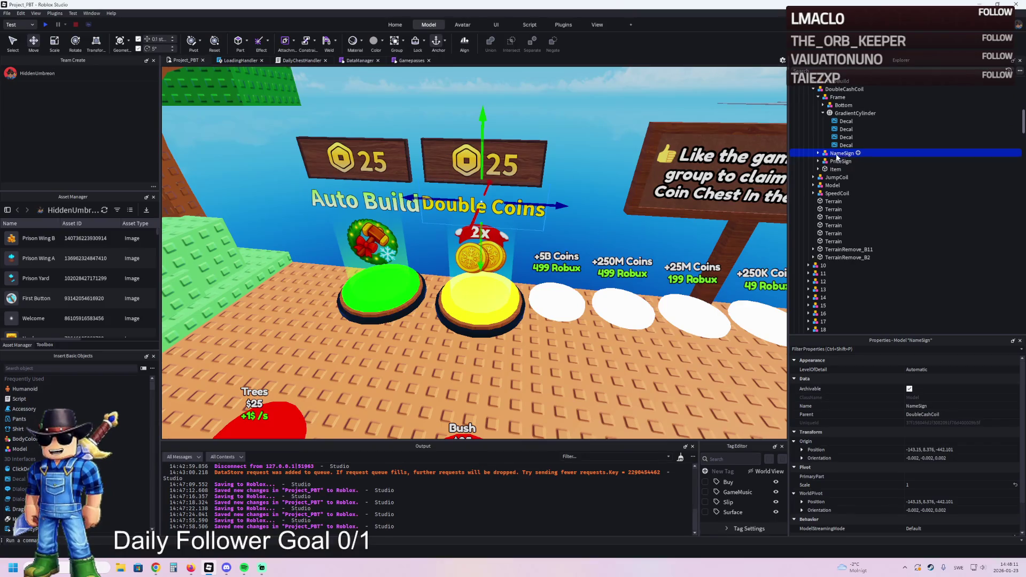
key("Right")
key("Down")
key("Right")
key("Down")
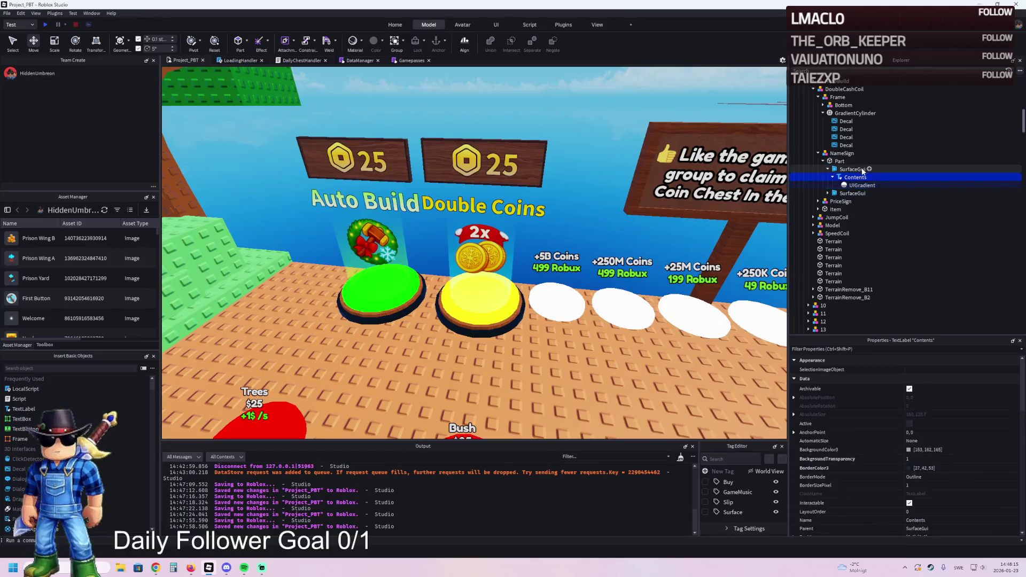
key("Up")
key("Left")
key("Down")
key("Right")
key("Down")
key("Right")
key("alt+Tab")
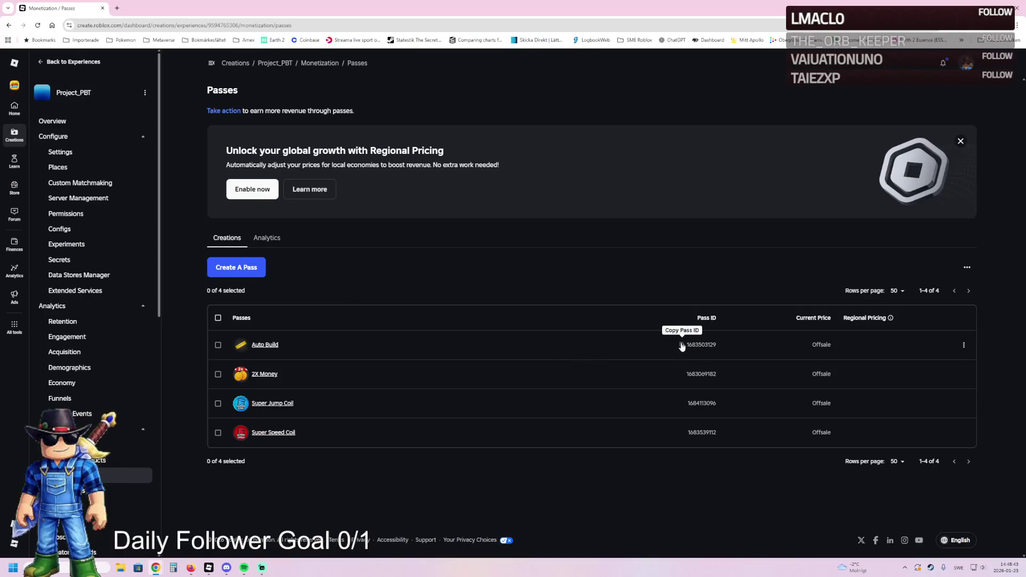
key("alt+Tab")
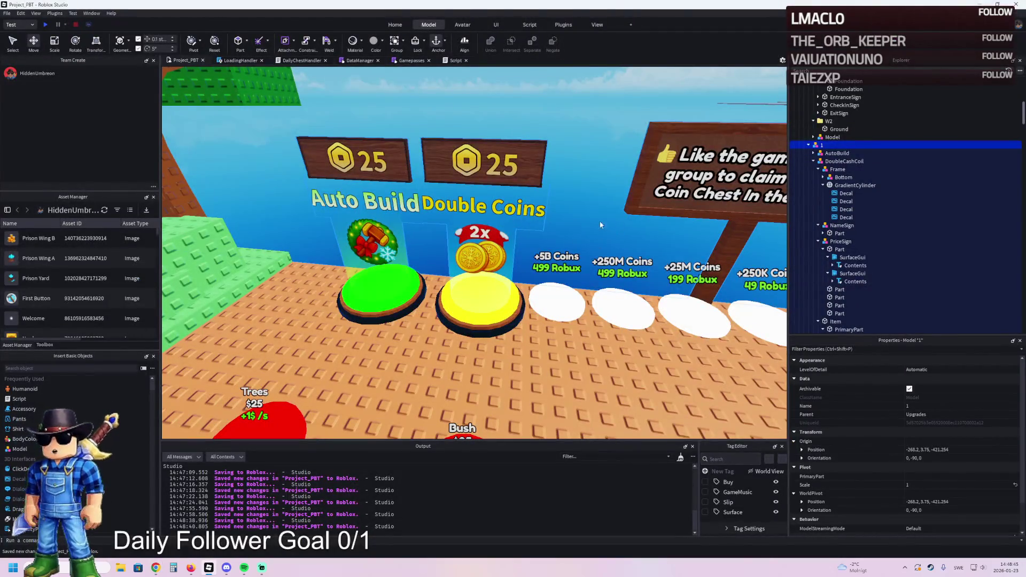
Navigate the Explorer down to the AutoBuild pad's PrimaryPart
key("Down")
key("Down")
key("Left")
key("Up")
key("Right")
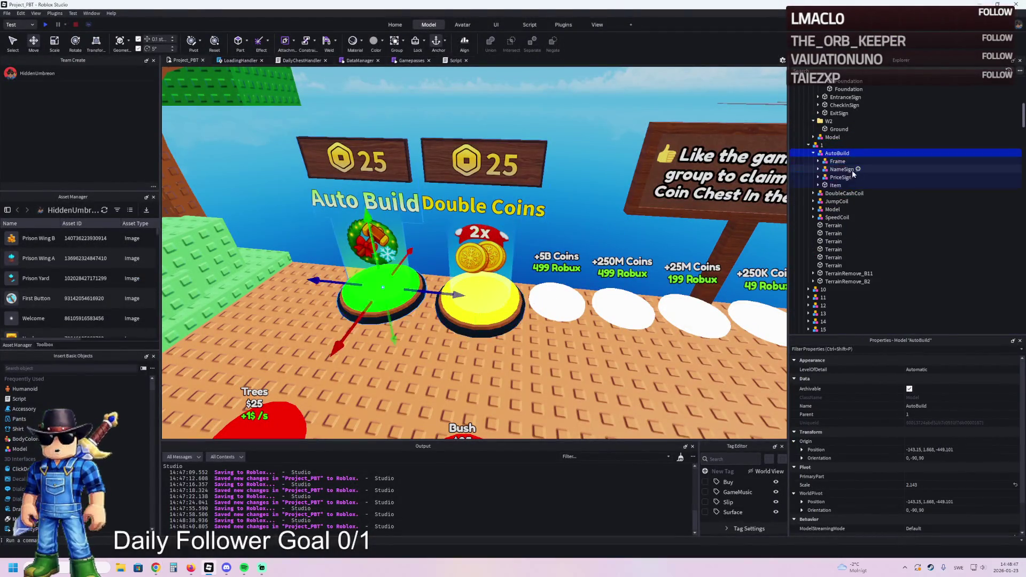
left_click(836, 185)
key("Right")
key("Down")
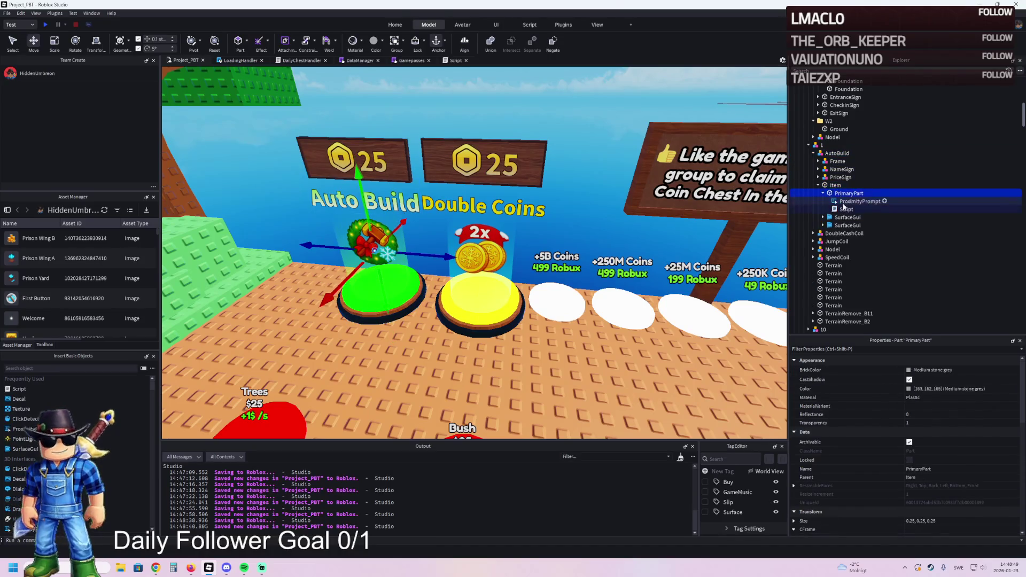
double_click(844, 210)
double_click(292, 106)
key("ctrl+v")
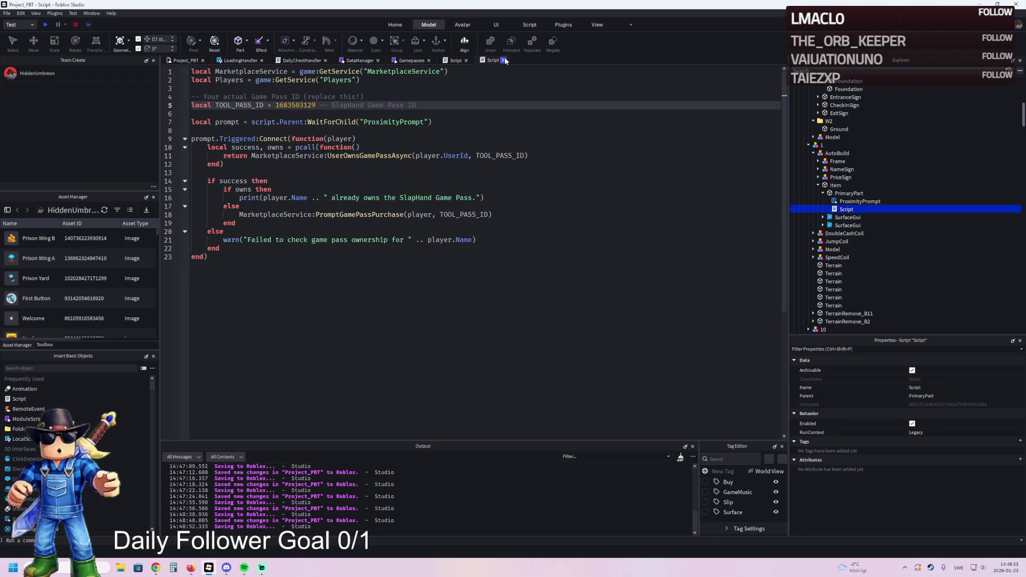
left_click(466, 59)
left_click(190, 61)
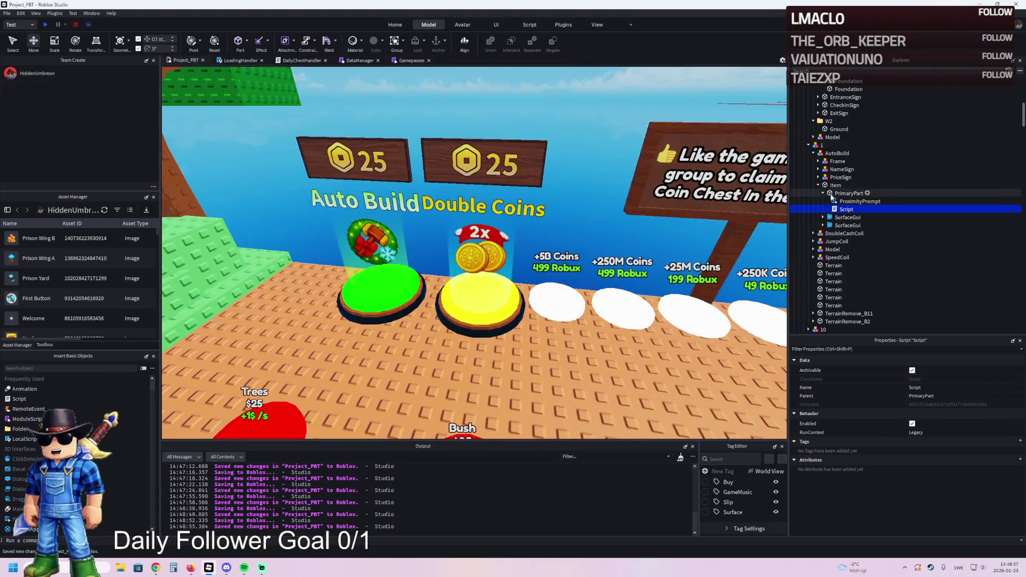
left_click(411, 60)
left_click(187, 60)
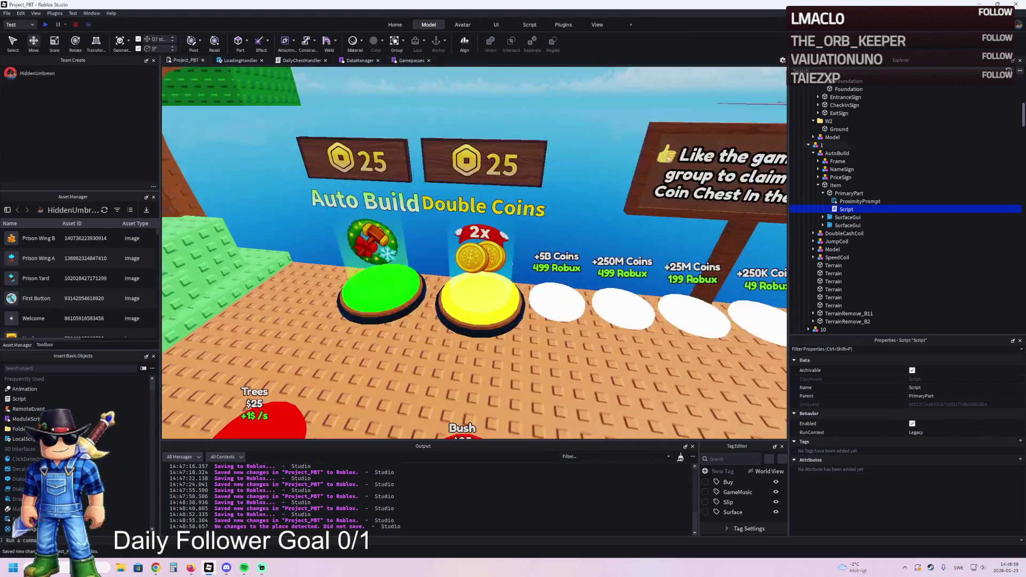
left_click(840, 185)
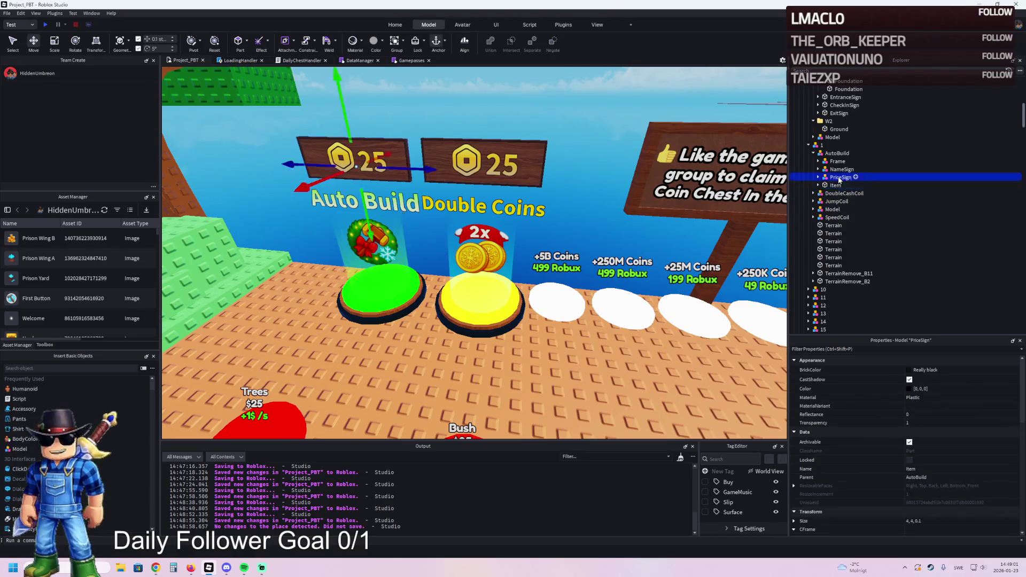
left_click(828, 193)
left_click(828, 209)
left_click(855, 201)
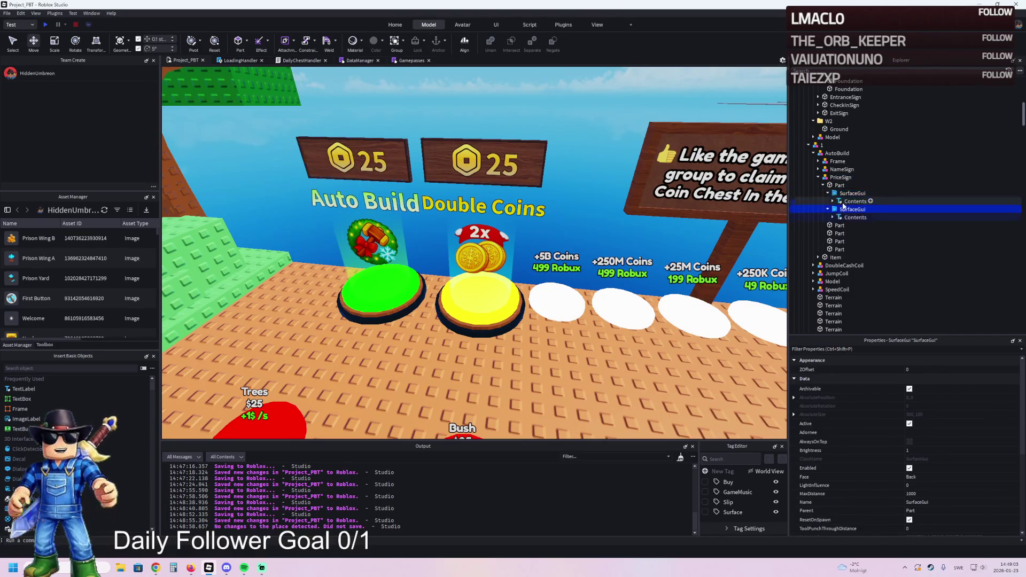
left_click(855, 217, "ctrl")
scroll(935, 481, "down", 10)
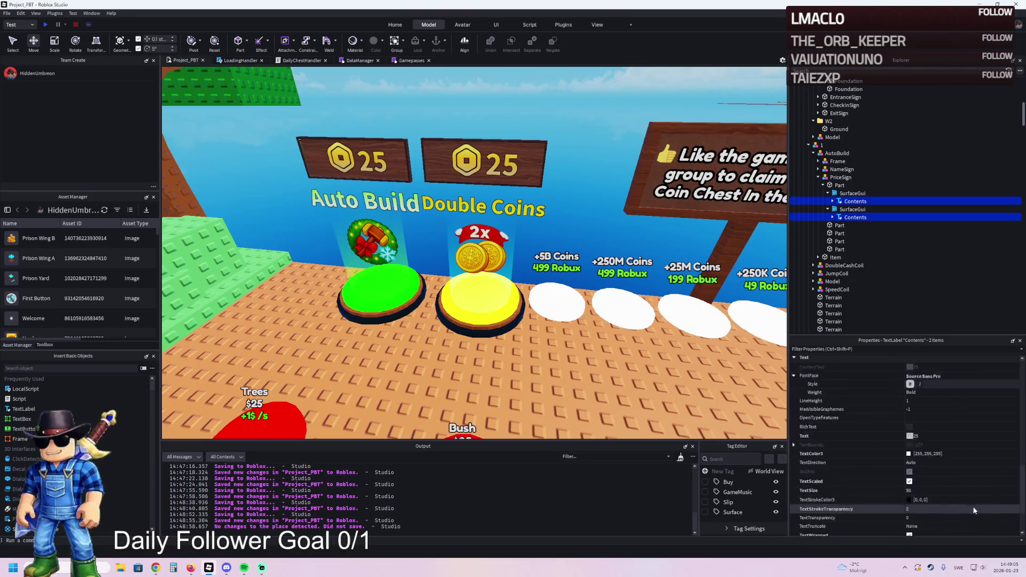
left_click(951, 531)
key("ctrl+v")
key("Return")
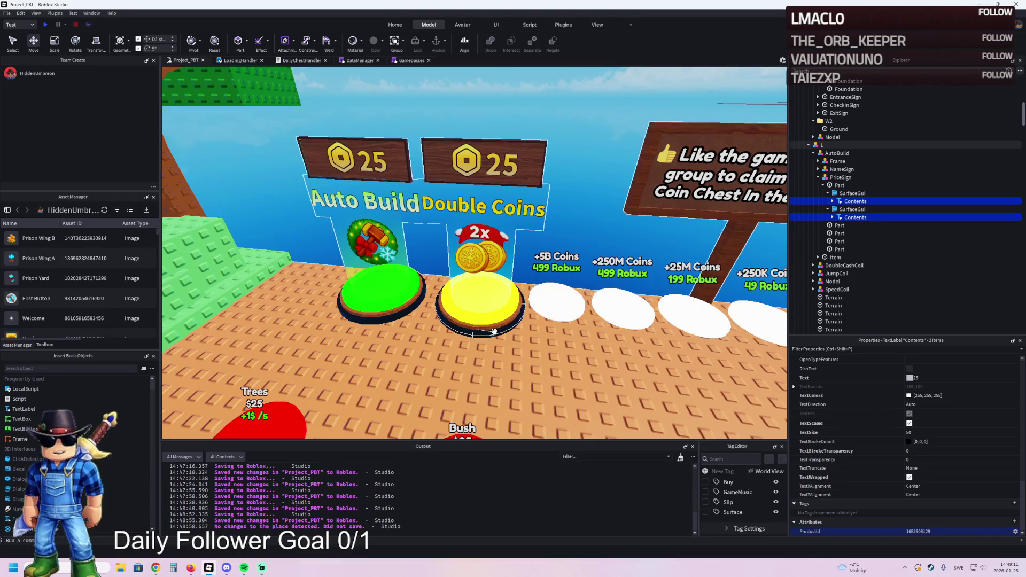
Refocus the view on the Auto Build price labels and select plot model 1
left_click_drag(372, 257, 482, 258)
left_click_drag(340, 304, 331, 300)
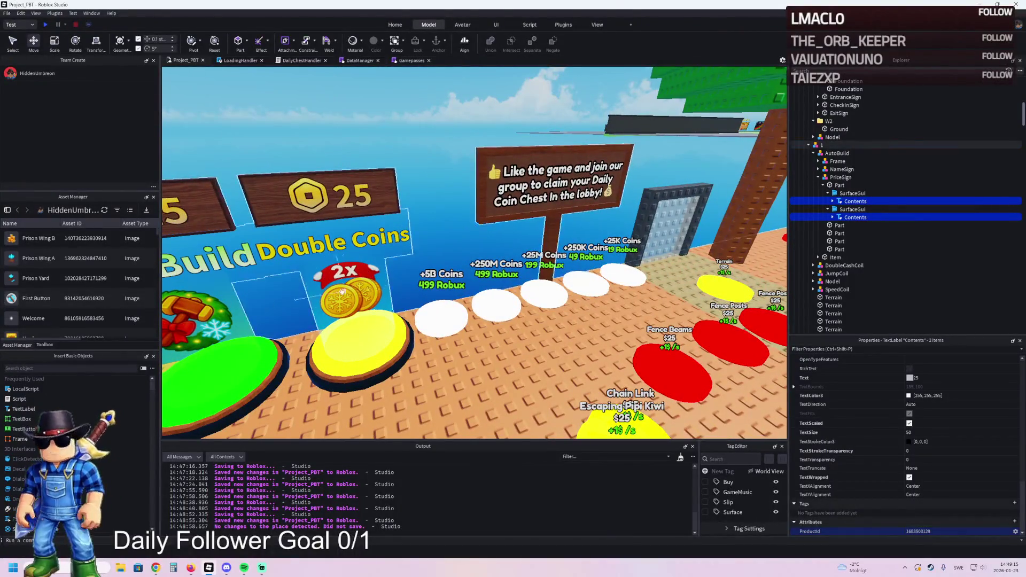
key("f")
left_click(435, 312)
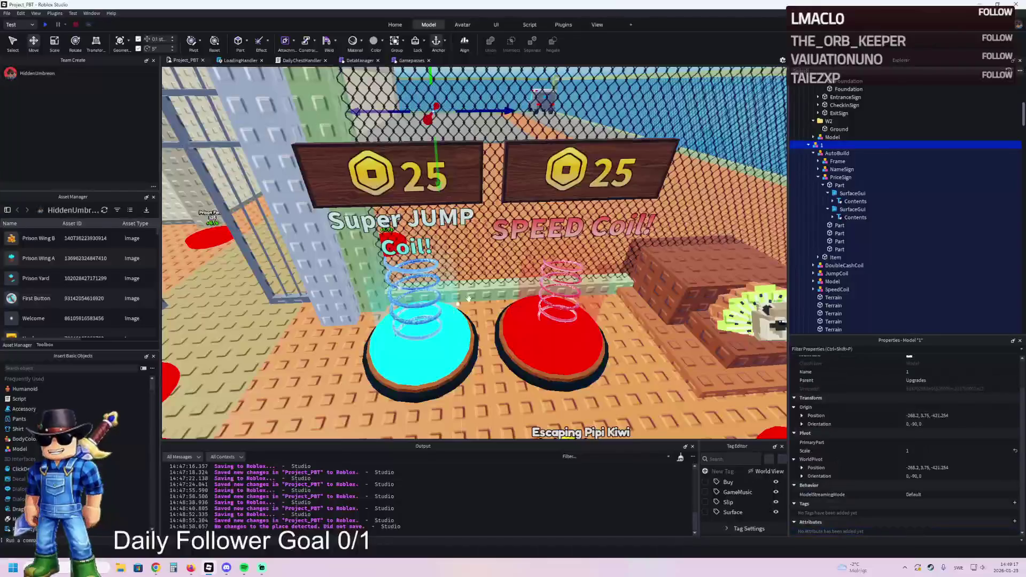
left_click(814, 153)
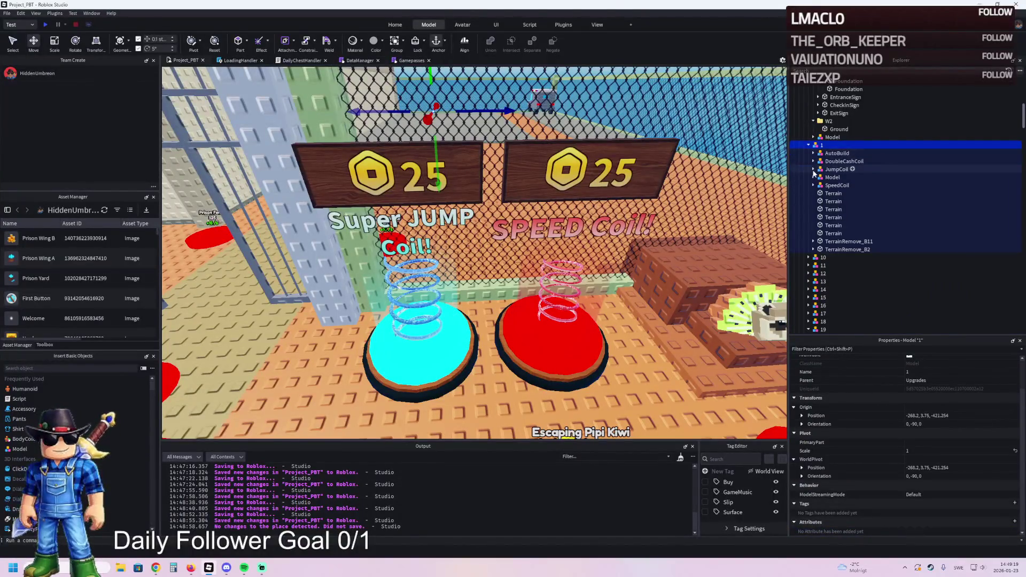
left_click(813, 169)
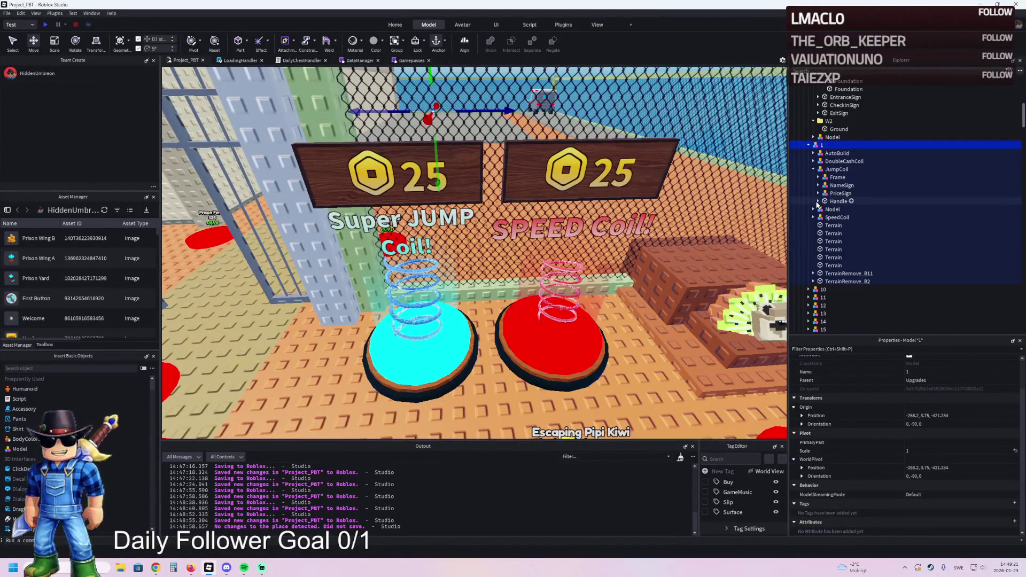
left_click(819, 202)
left_click(823, 217)
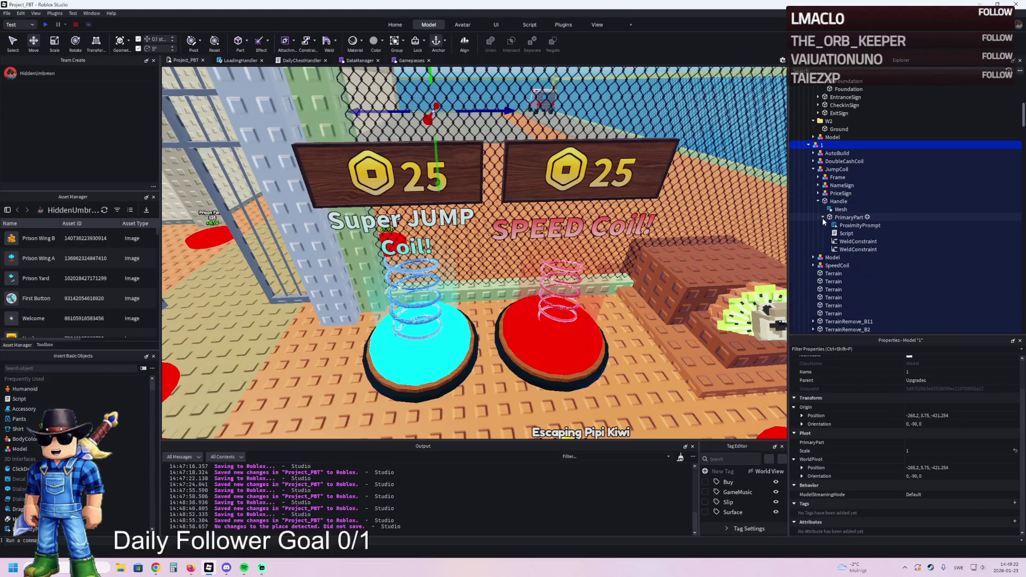
double_click(846, 233)
key("alt+Tab")
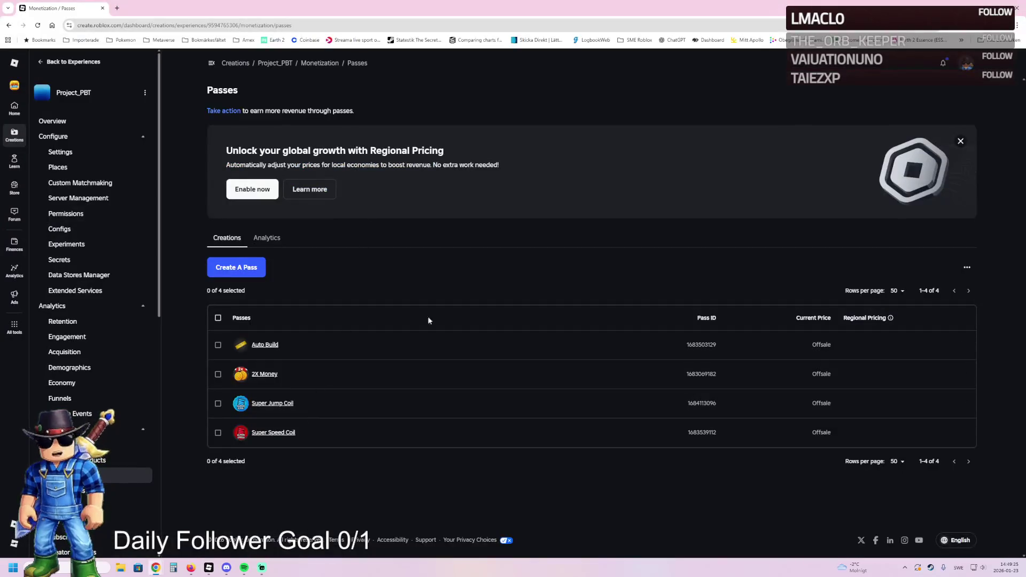
key("alt+Tab")
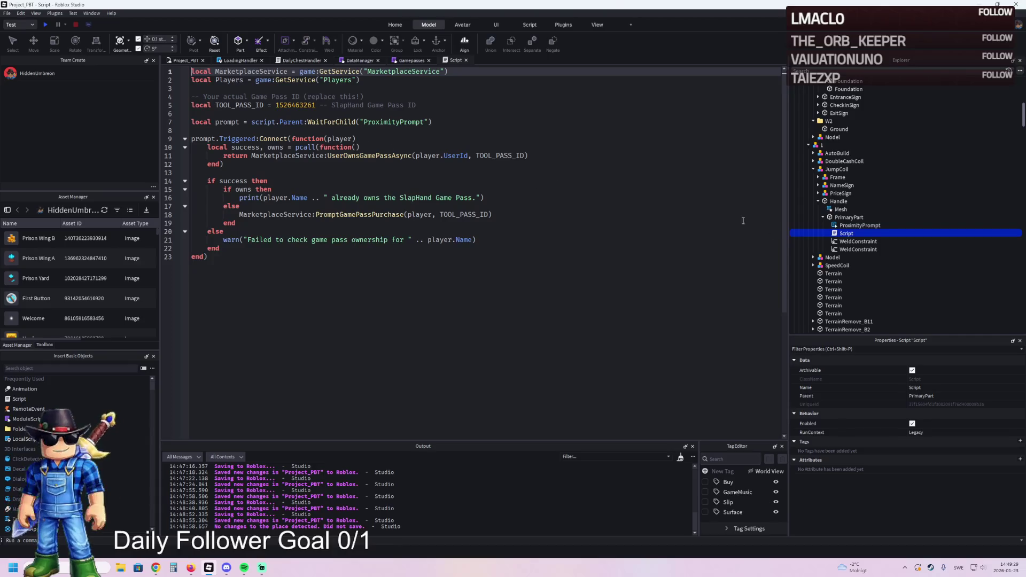
left_click(293, 110)
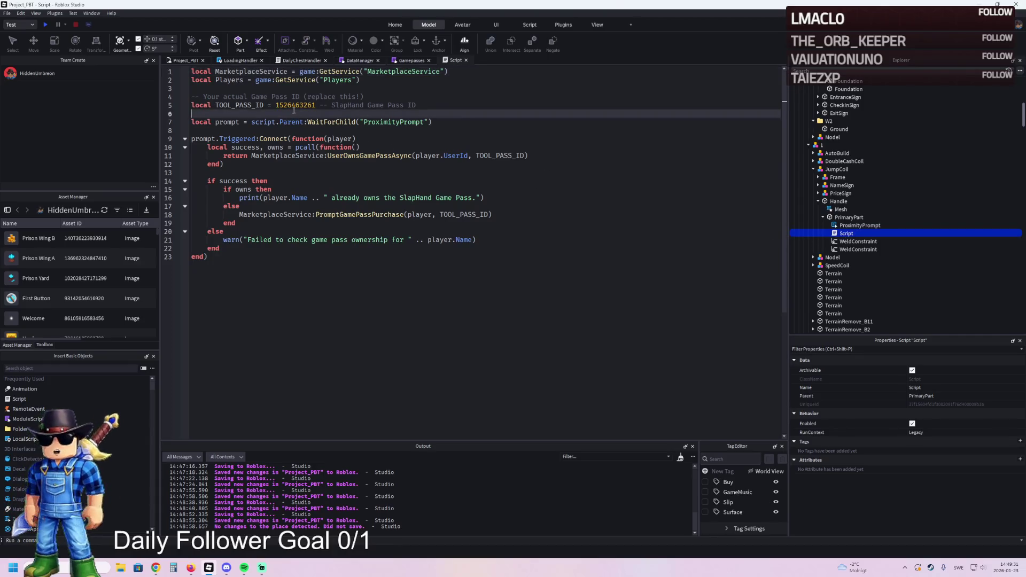
double_click(296, 106)
key("ctrl+v")
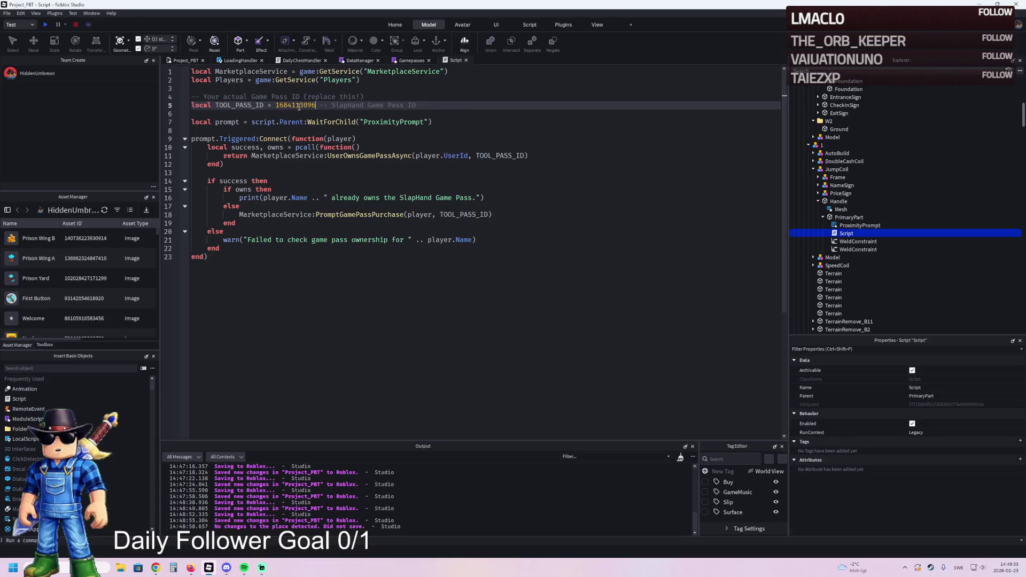
key("ctrl+s")
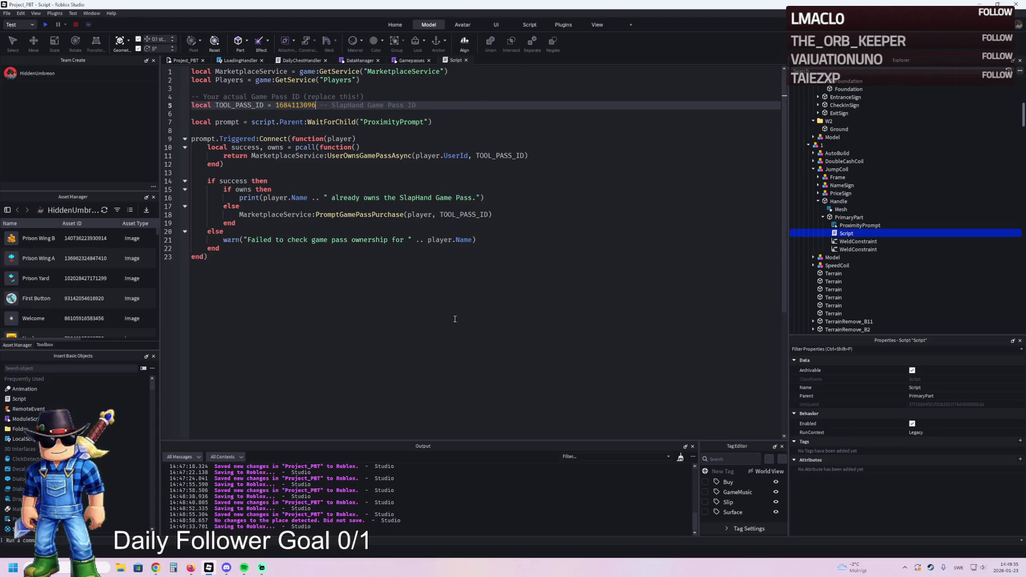
Select both Contents labels under the JumpCoil PriceSign
key("alt+Tab")
left_click(194, 63)
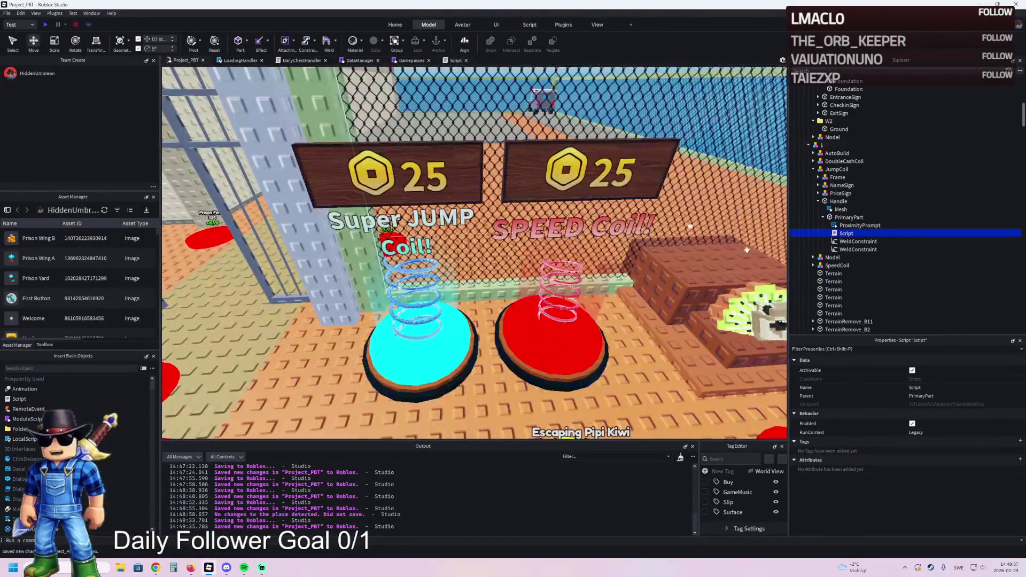
left_click(818, 194)
left_click(824, 202)
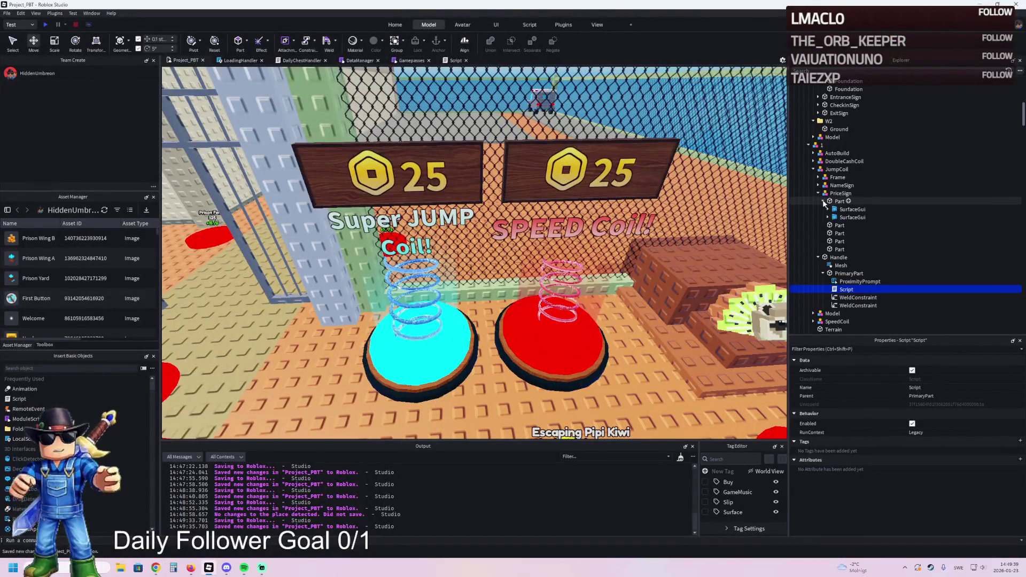
left_click(835, 217)
left_click(830, 225)
left_click(828, 217)
left_click(828, 210)
left_click(855, 217)
left_click(855, 233, "ctrl")
scroll(974, 498, "down", 3)
scroll(966, 511, "down", 10)
left_click(954, 530)
key("Return")
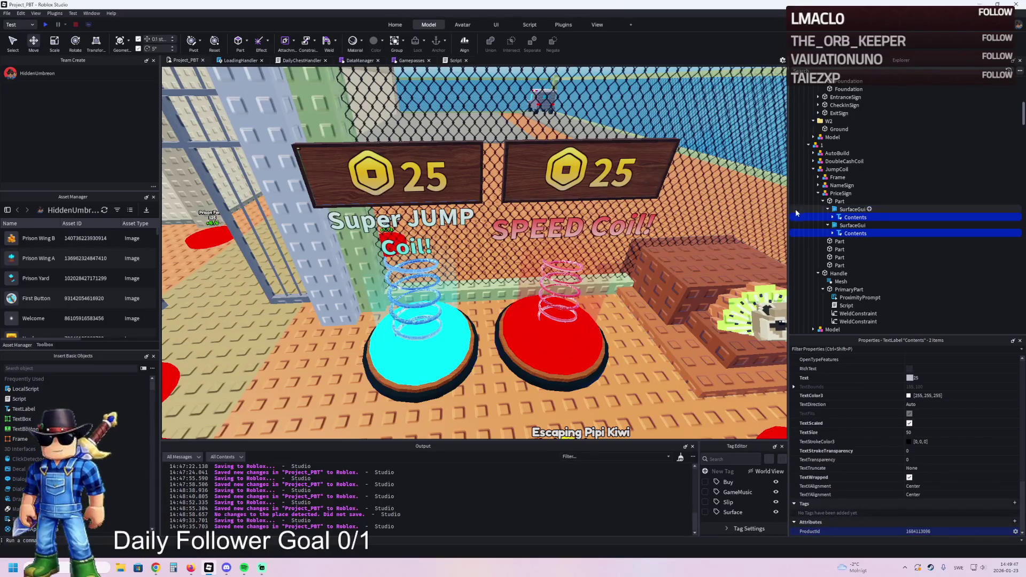
left_click(815, 177)
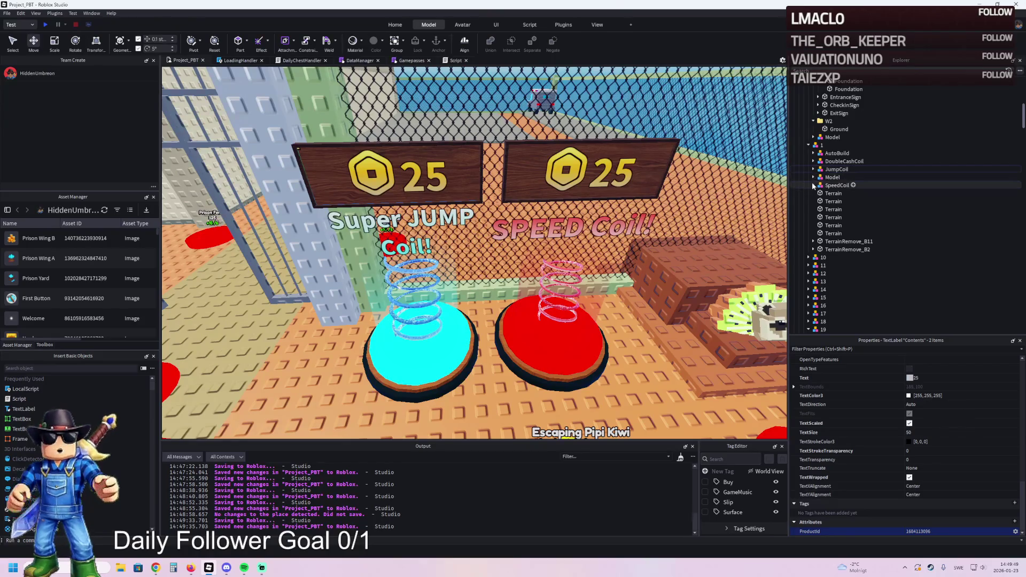
key("alt+Tab")
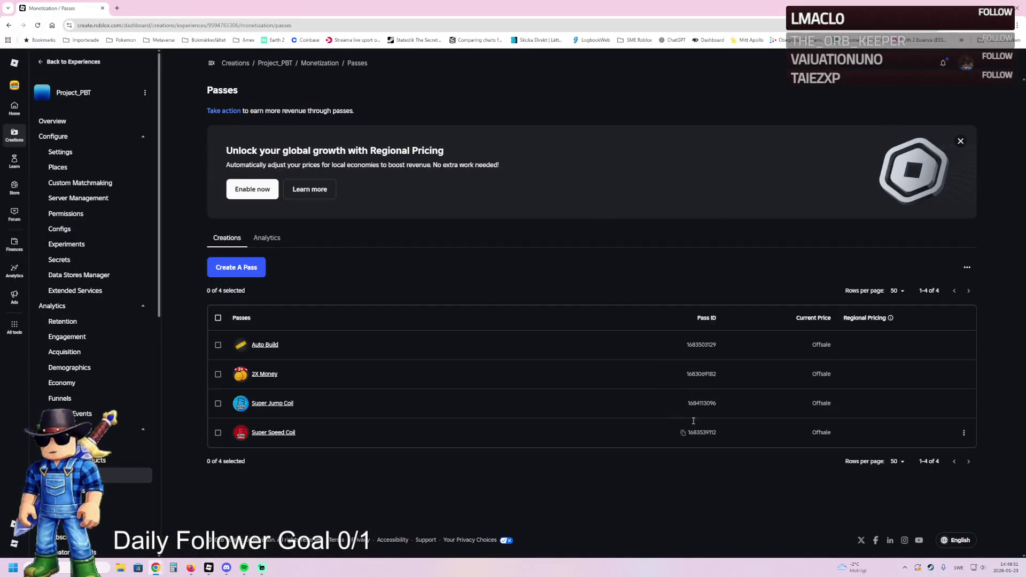
left_click(684, 433)
key("alt+Tab")
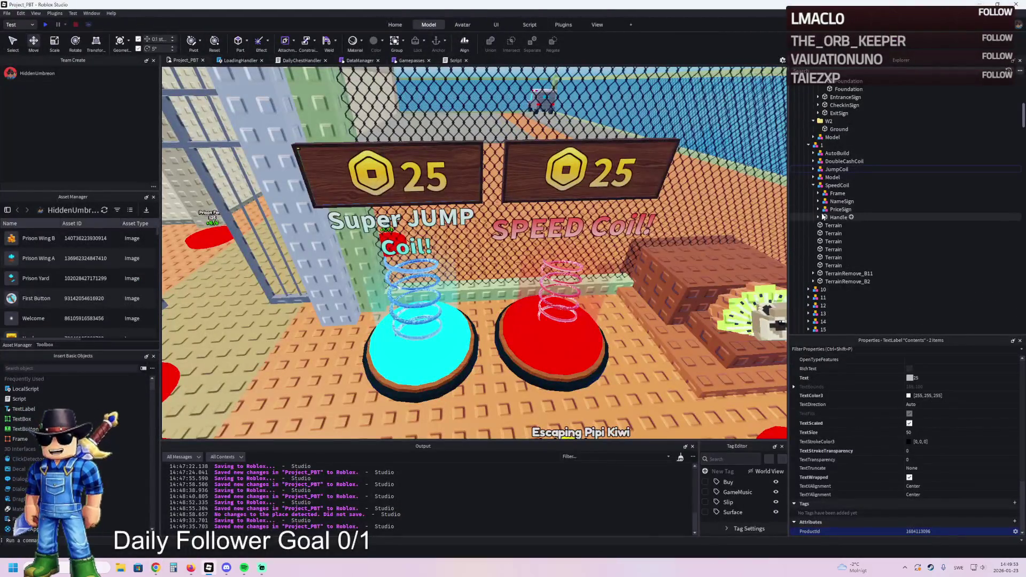
left_click(819, 218)
left_click(823, 234)
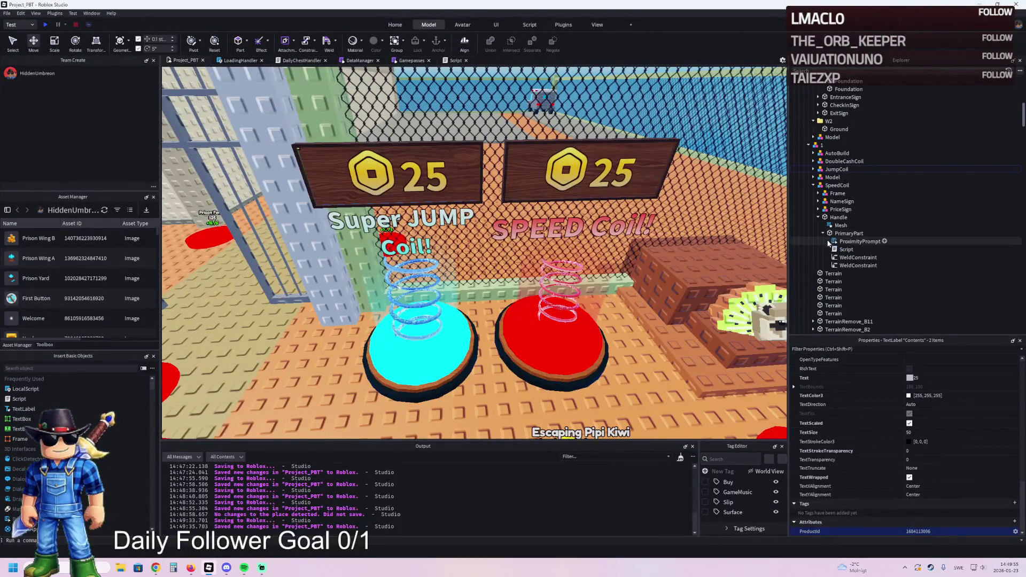
double_click(840, 250)
double_click(298, 105)
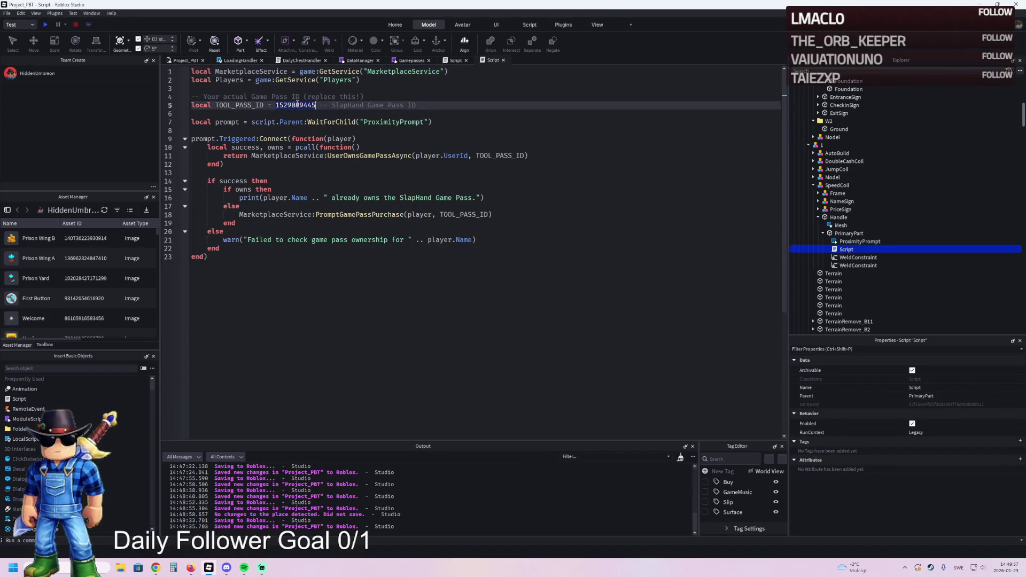
key("ctrl+s")
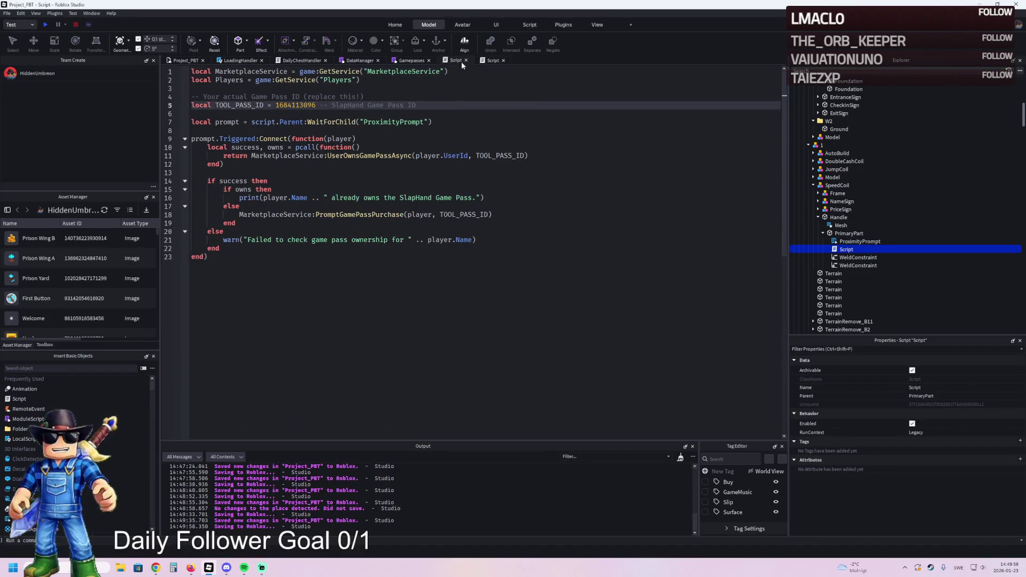
left_click(465, 60)
left_click(465, 61)
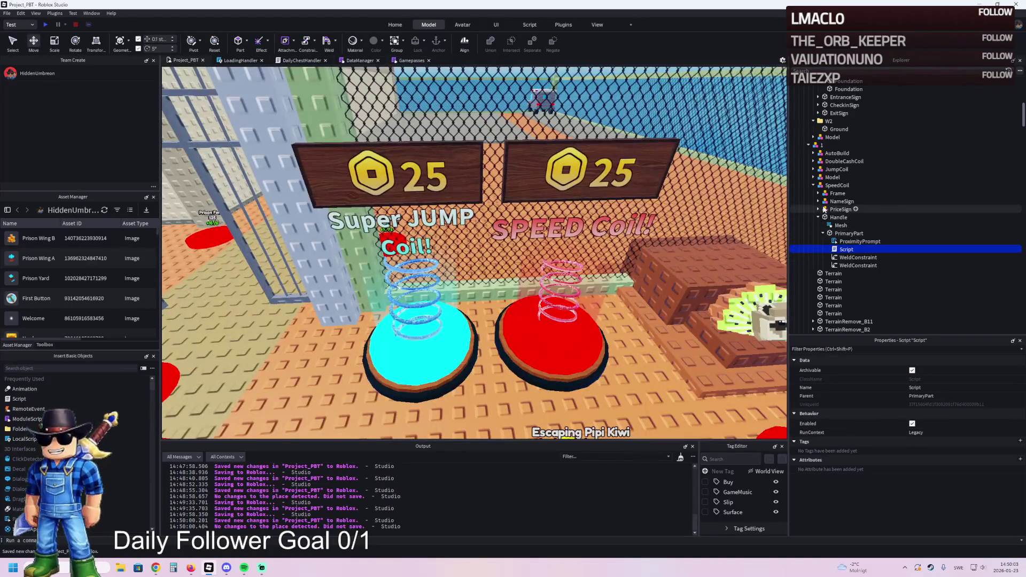
left_click(818, 209)
left_click(824, 218)
left_click(828, 226)
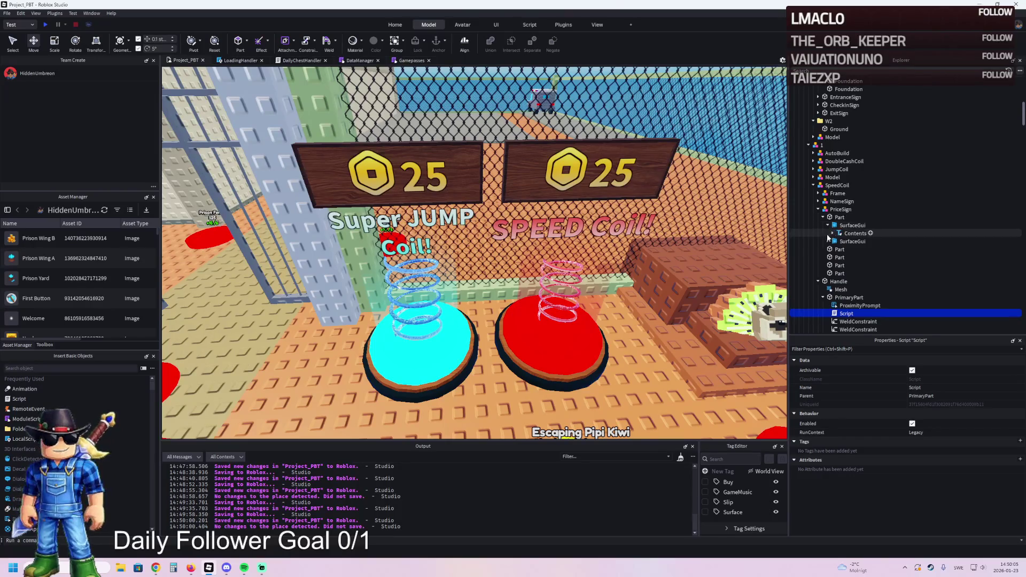
left_click(828, 241)
left_click(855, 233)
left_click(855, 249, "ctrl")
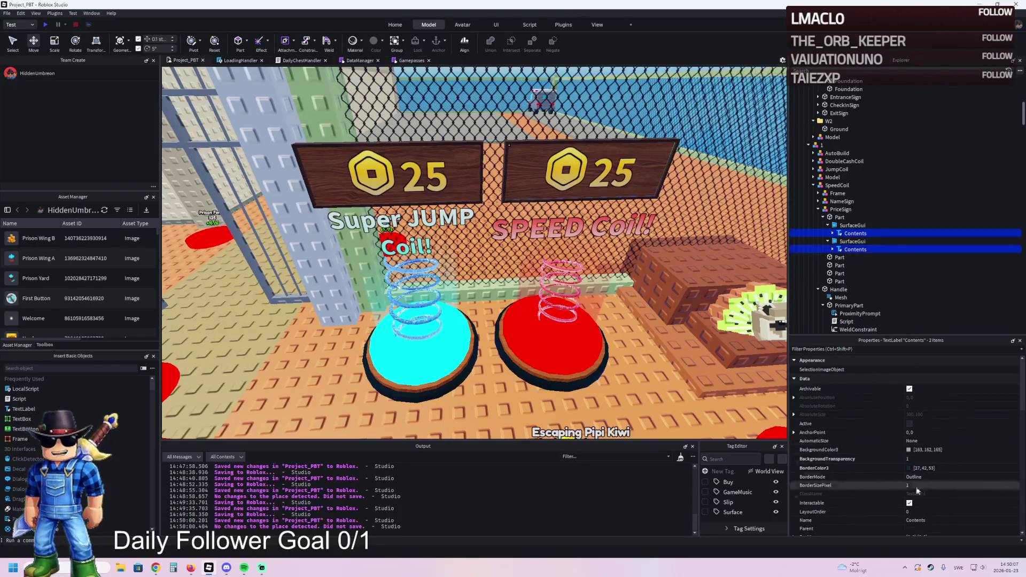
scroll(915, 480, "down", 10)
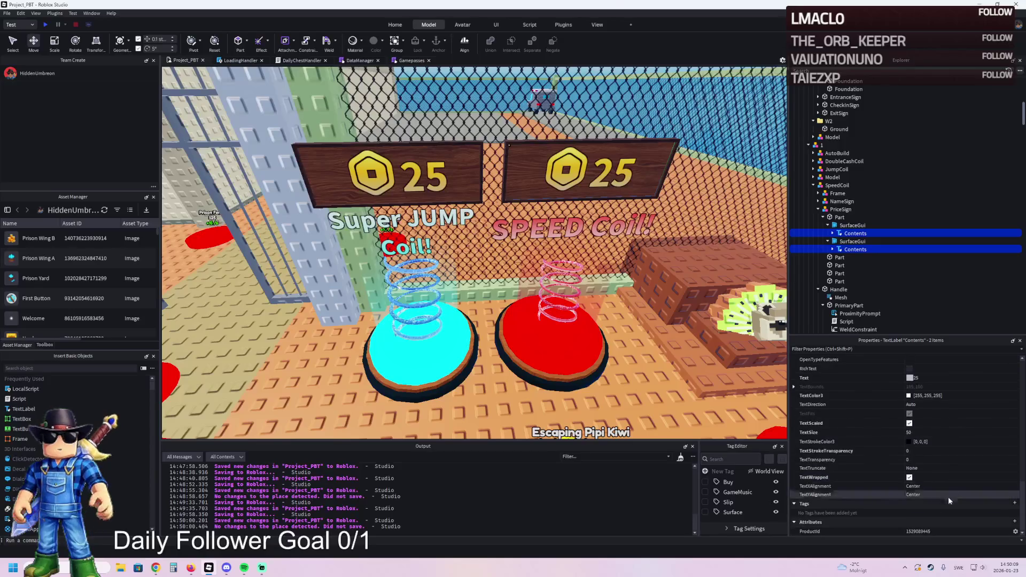
left_click(956, 530)
key("Return")
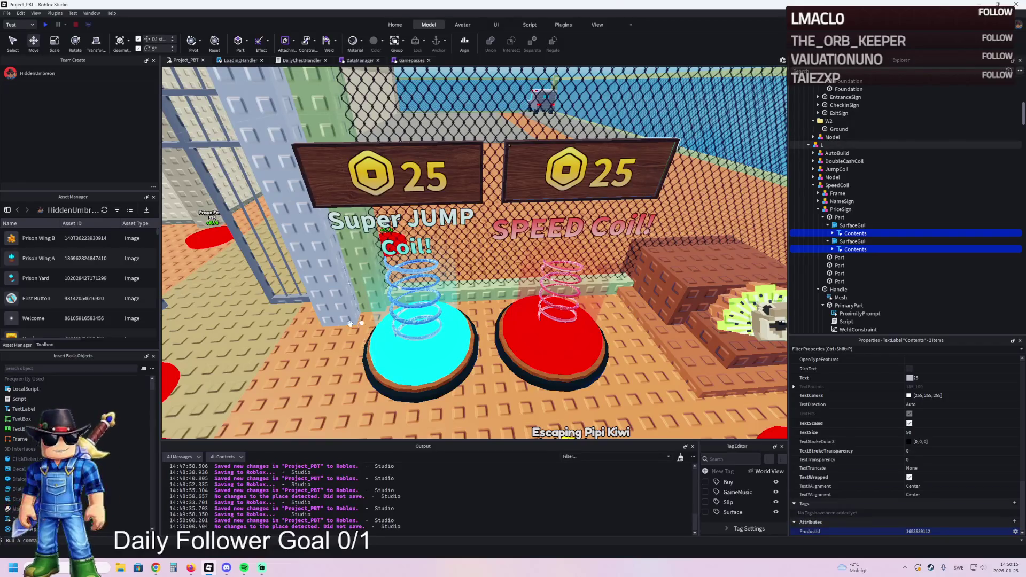
left_click(594, 235)
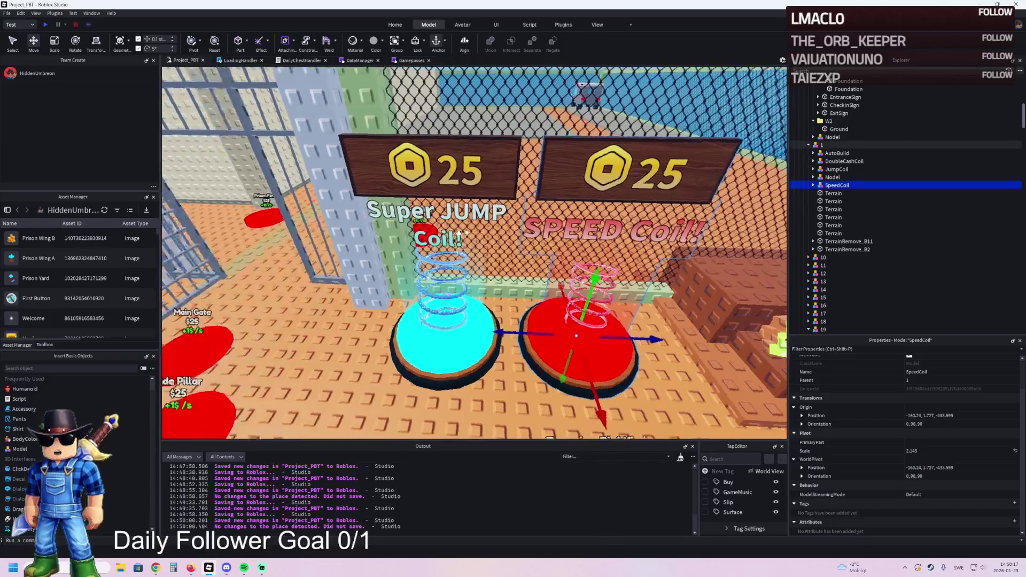
Fly the camera around the prison gate and coil pads, ending close on the SpeedCoil pad
key("s")
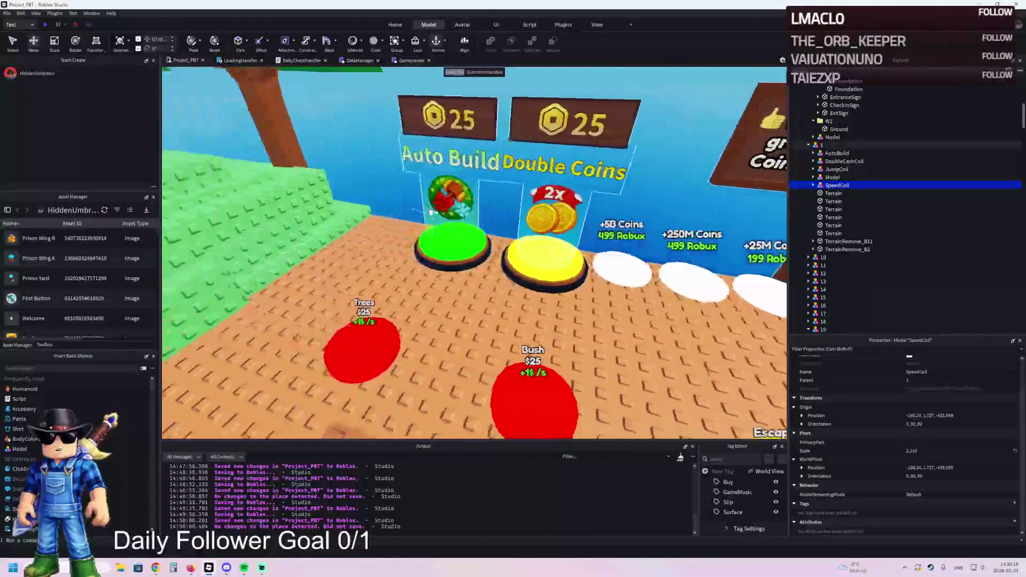
key("s")
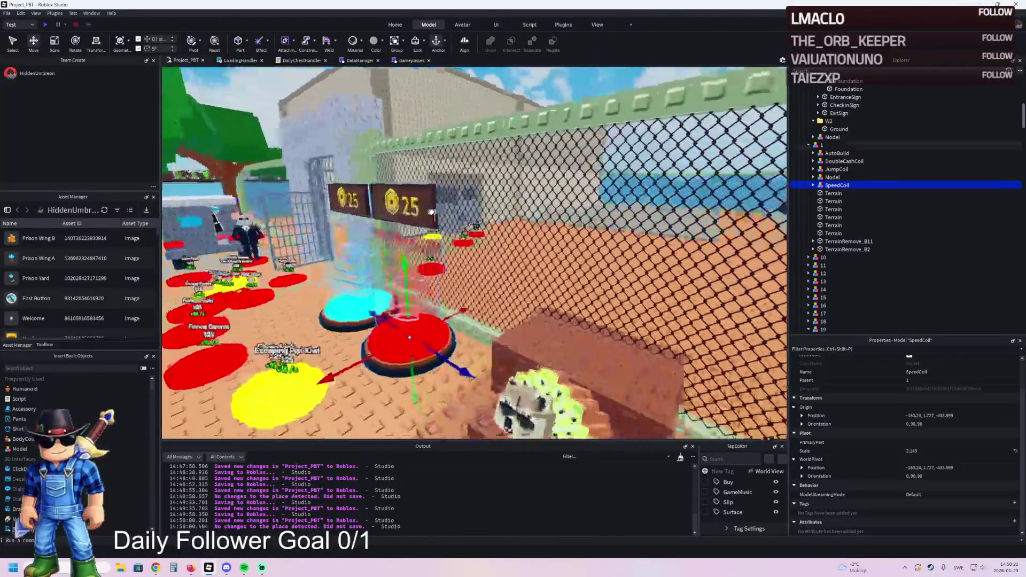
key("s")
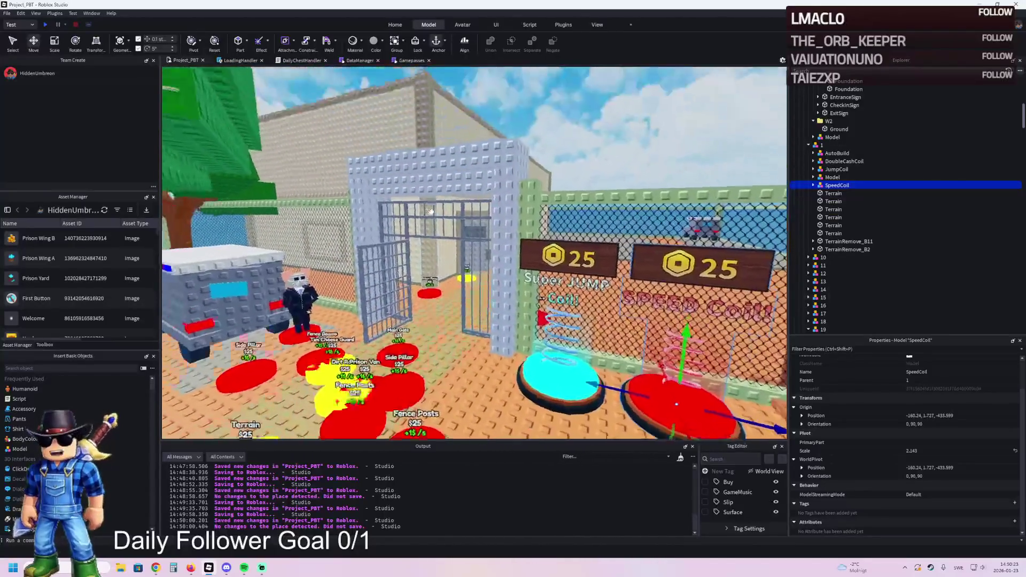
key("w")
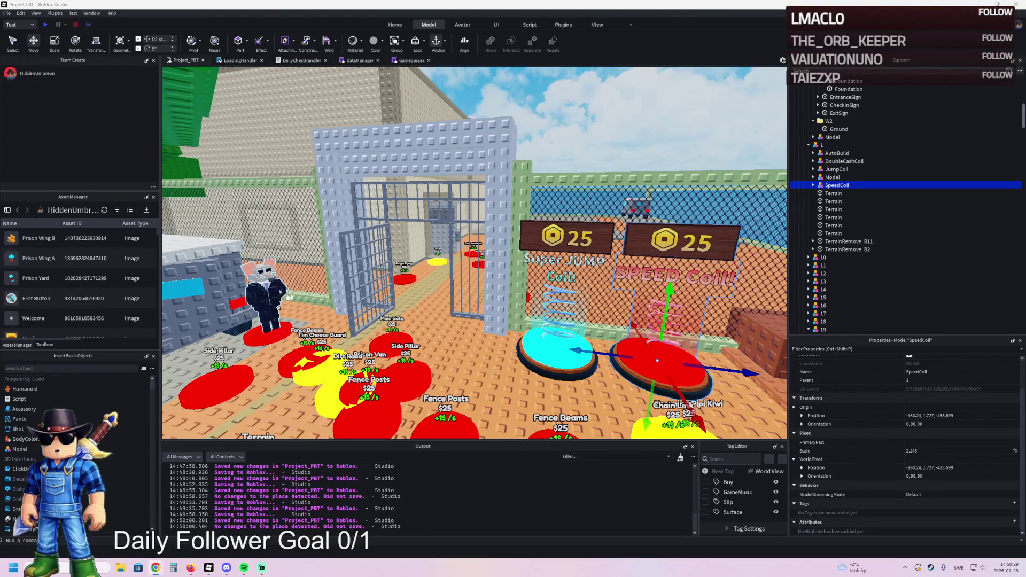
key("d")
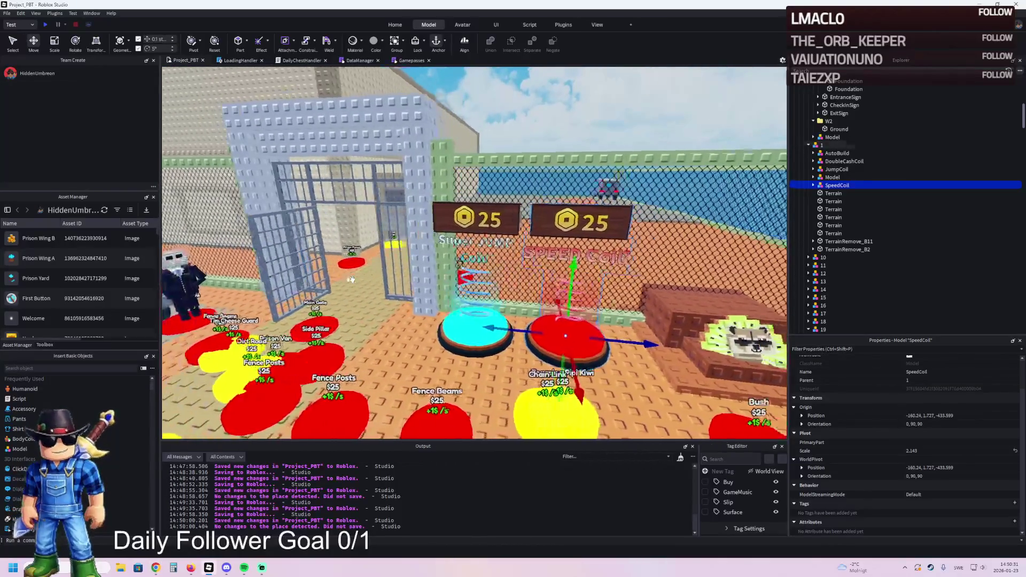
key("d")
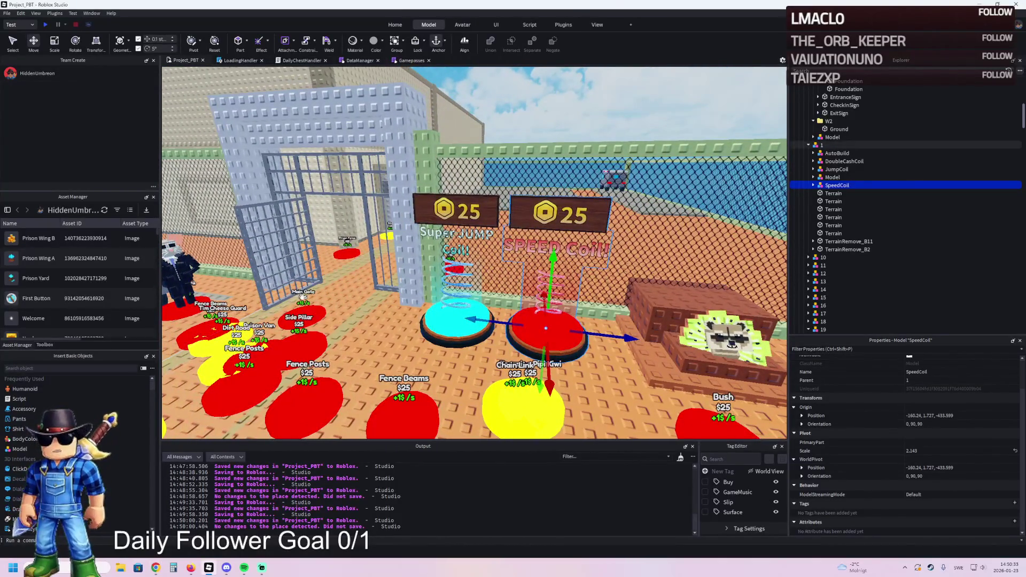
key("e")
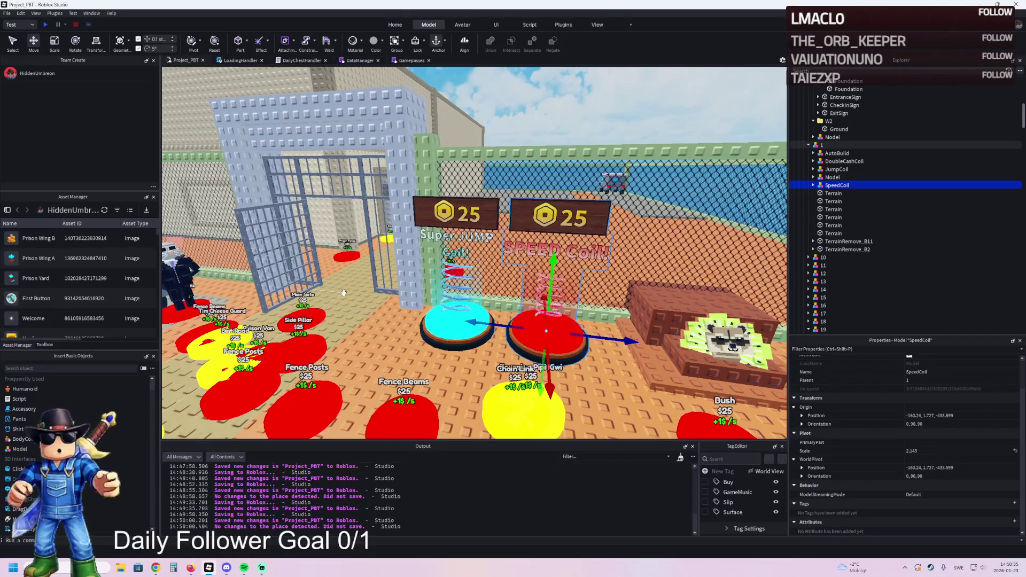
key("a")
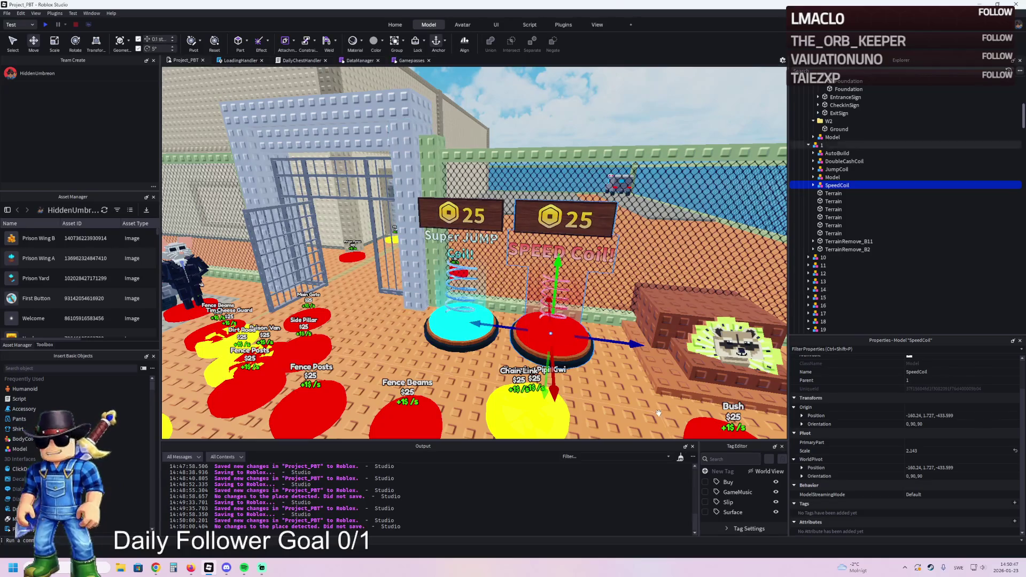
key("f")
scroll(625, 303, "down", 5)
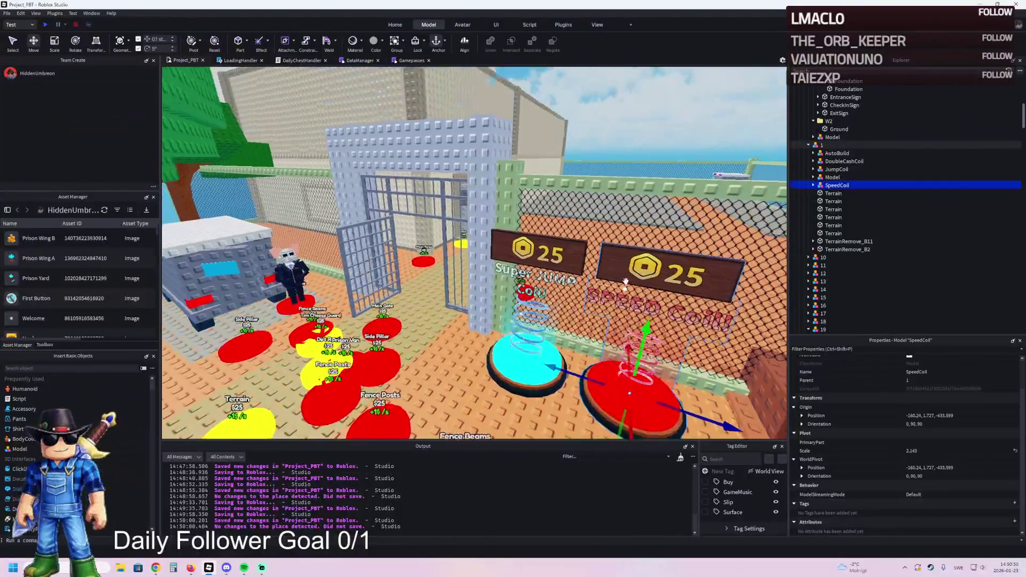
left_click_drag(625, 281, 643, 268)
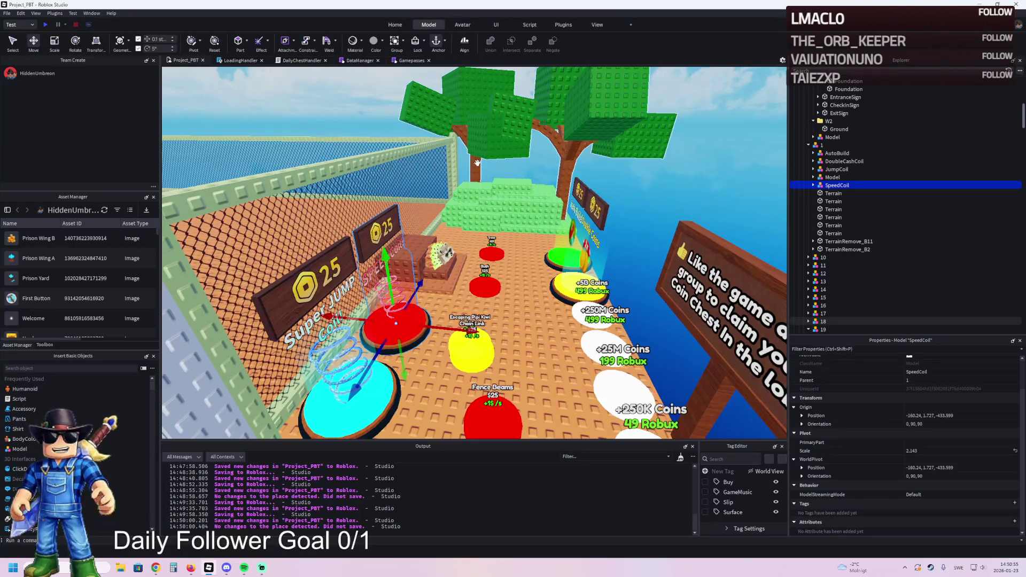
scroll(478, 162, "up", 10)
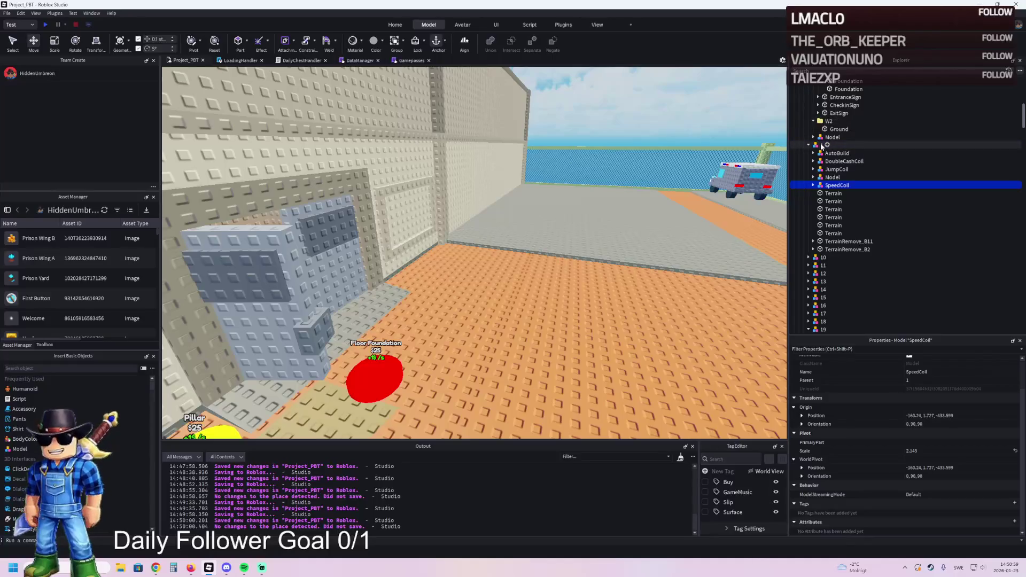
Drag the TemplatePlot folder into ReplicatedStorage and start a playtest
left_click(832, 145)
left_click(827, 121)
left_click_drag(823, 126, 821, 211)
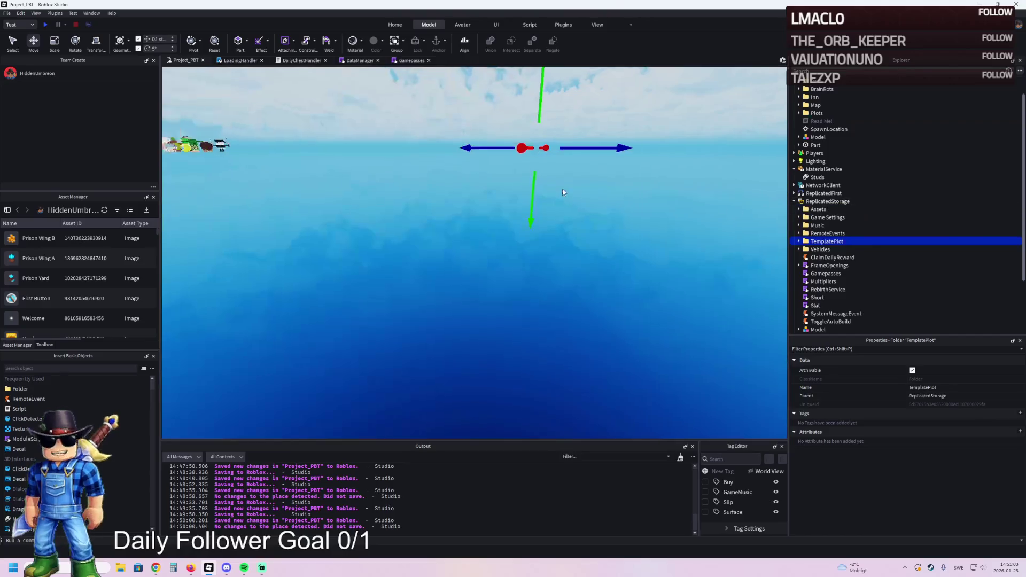
key("F5")
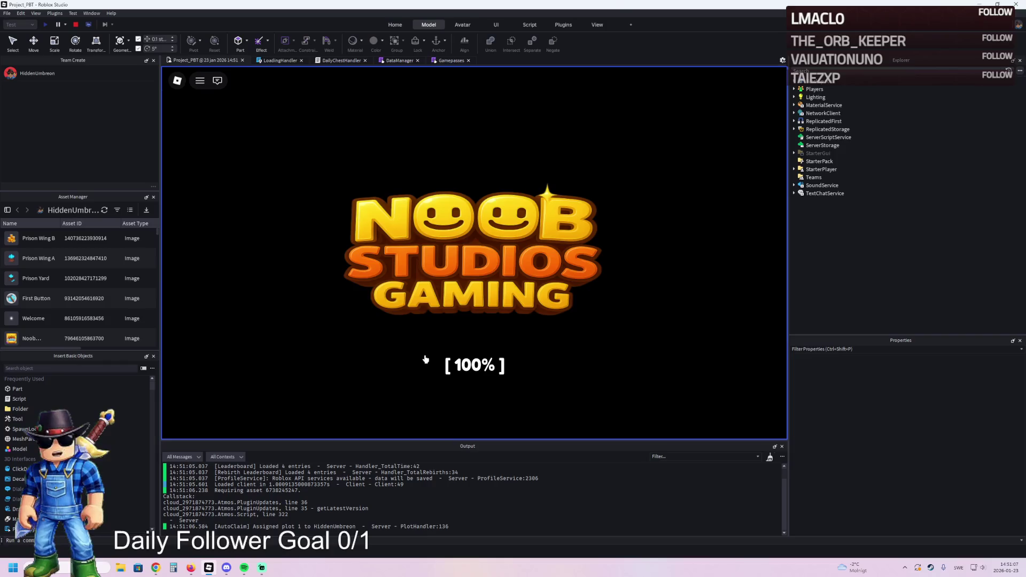
Walk to the coin pads, buy the 250 Million Coins pack, then rebirth onto a fresh plot
key("w")
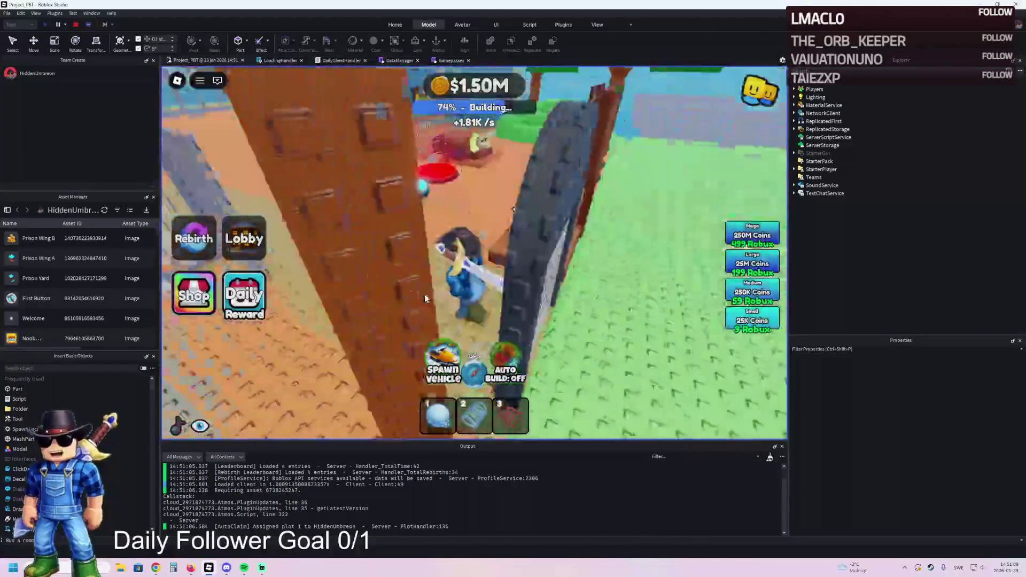
key("w")
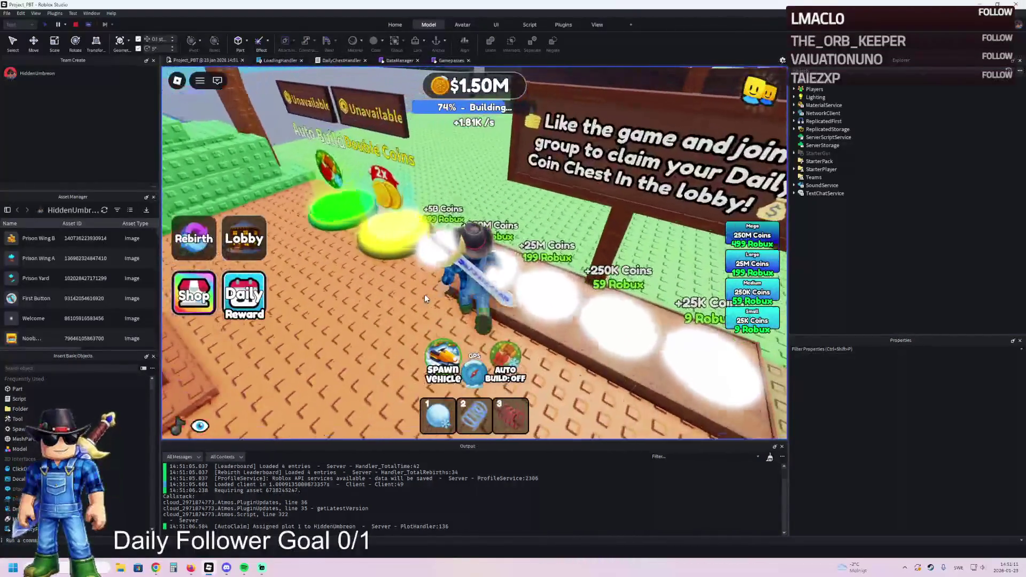
key("w")
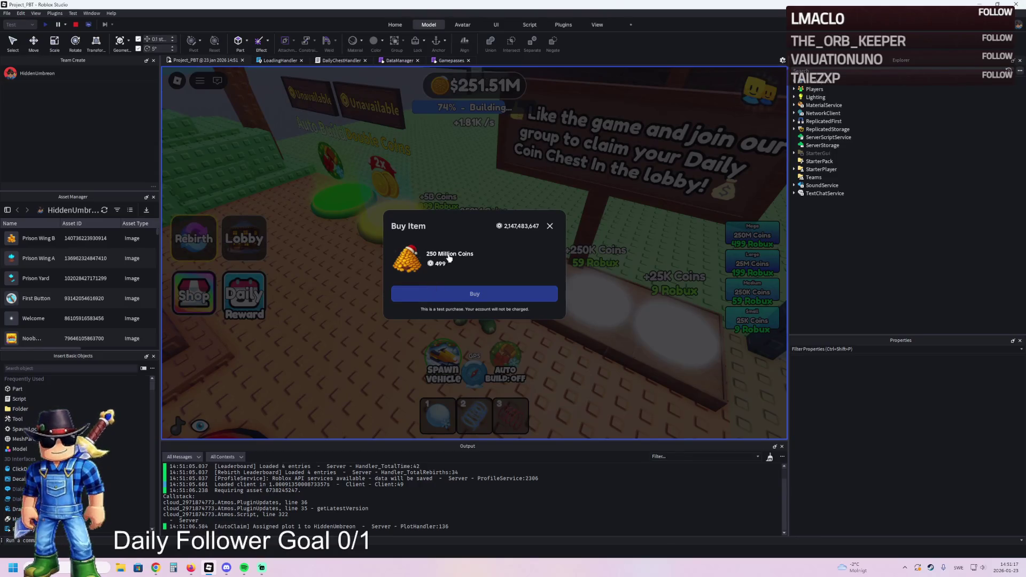
left_click(475, 294)
left_click(466, 301)
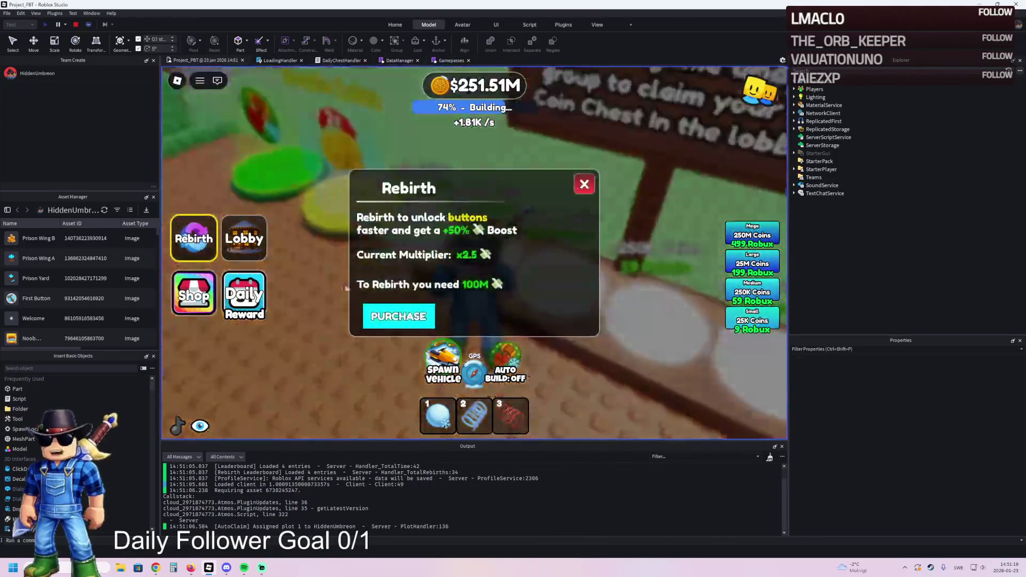
left_click(395, 317)
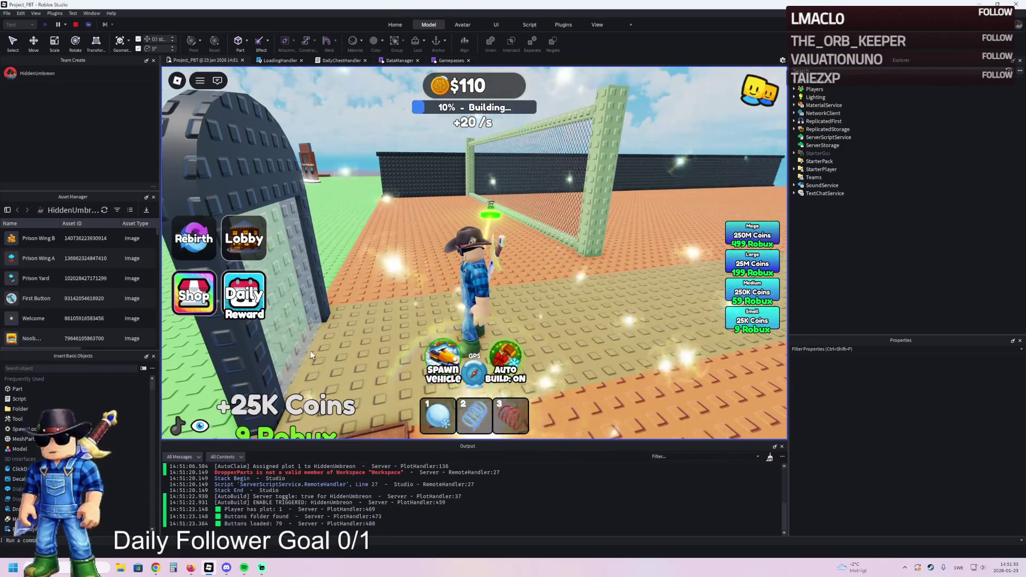
left_click(200, 426)
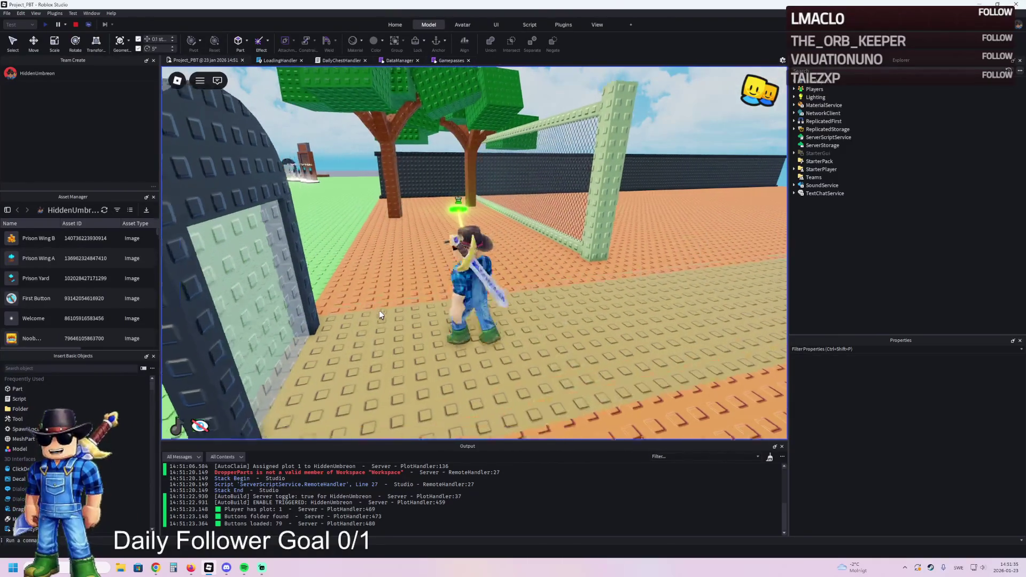
Walk the character along the orange path, through the gate and over the green pad into the cell
key("w")
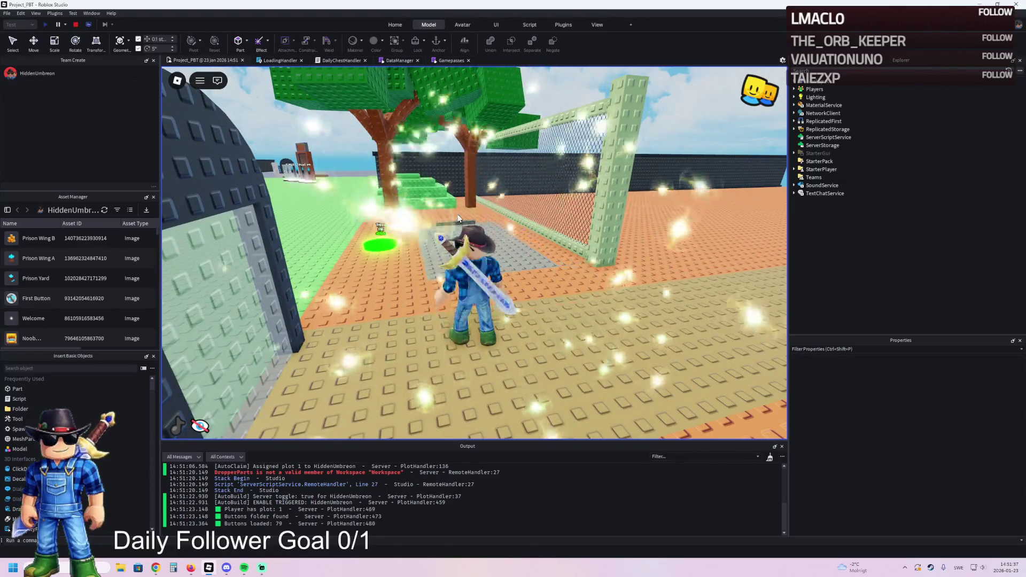
key("w")
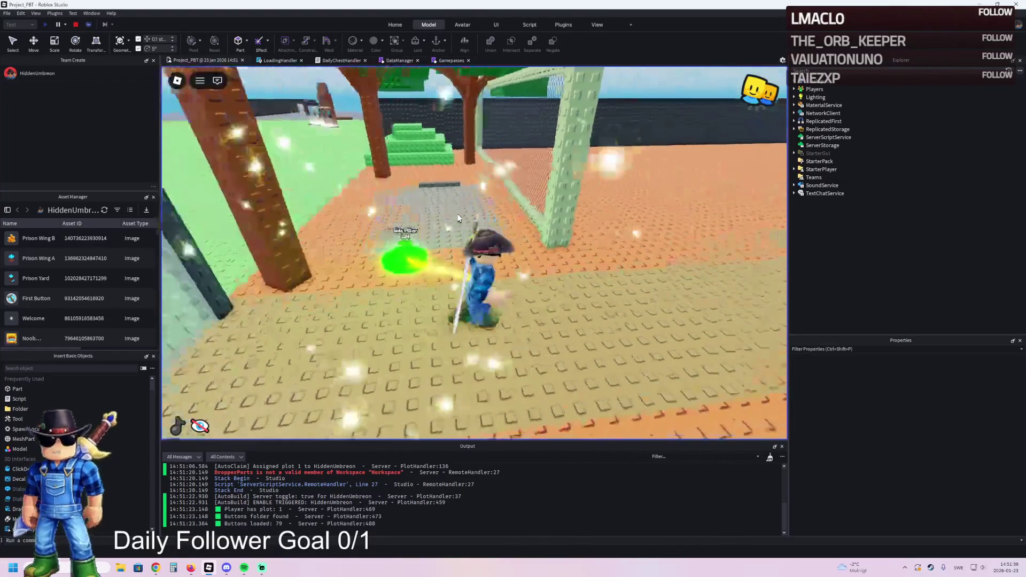
key("s")
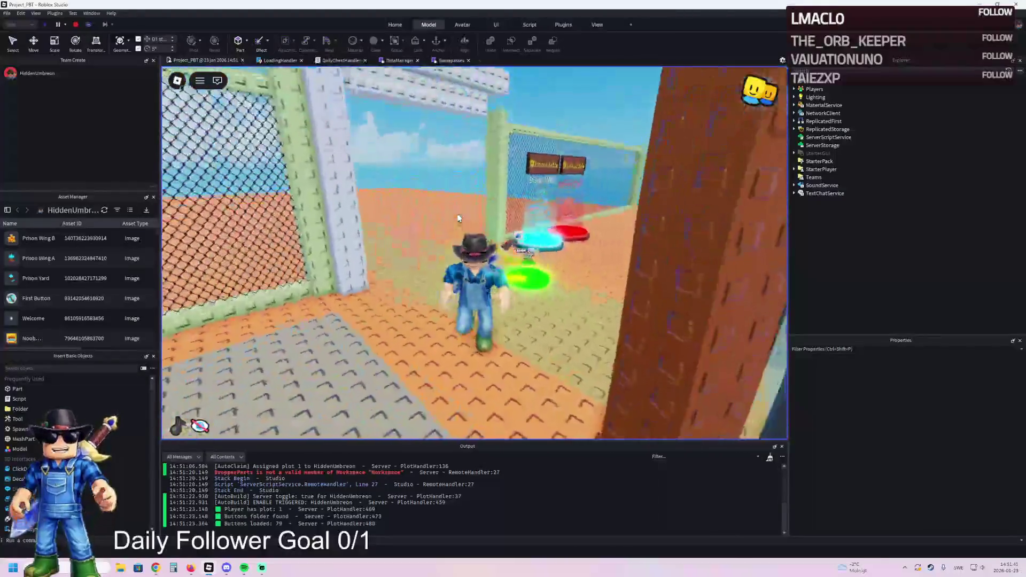
key("w")
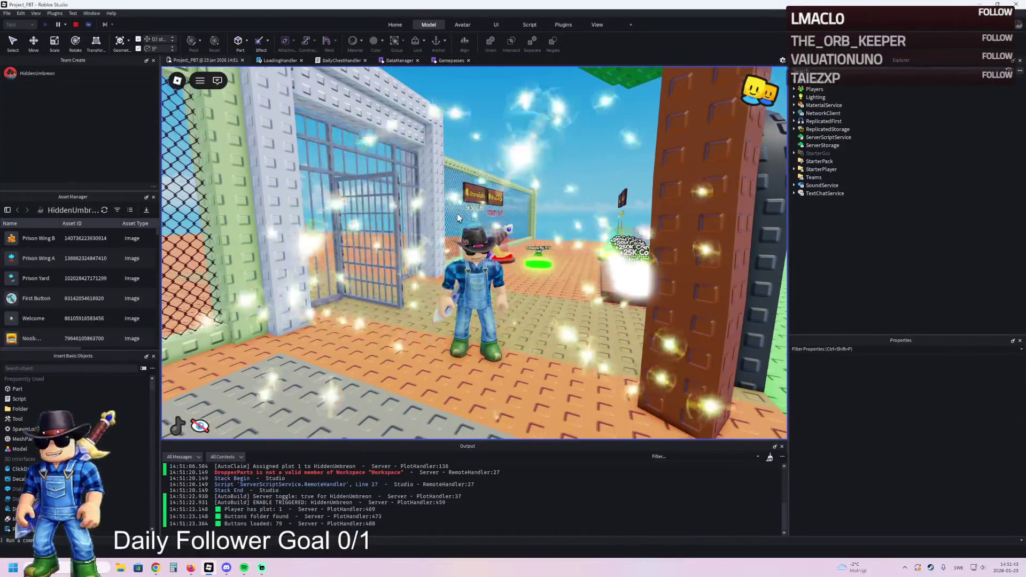
key("a")
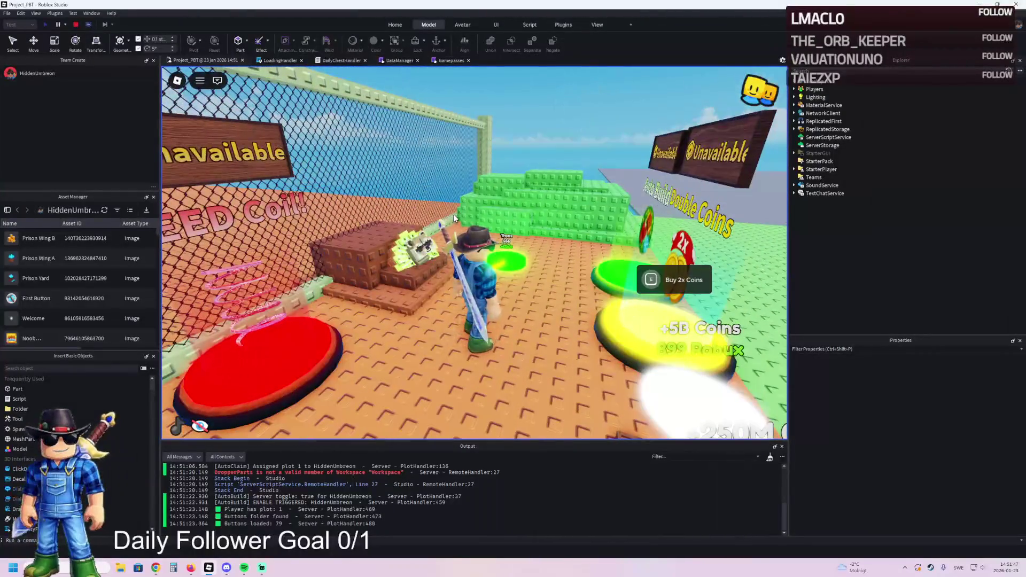
key("s")
key("w")
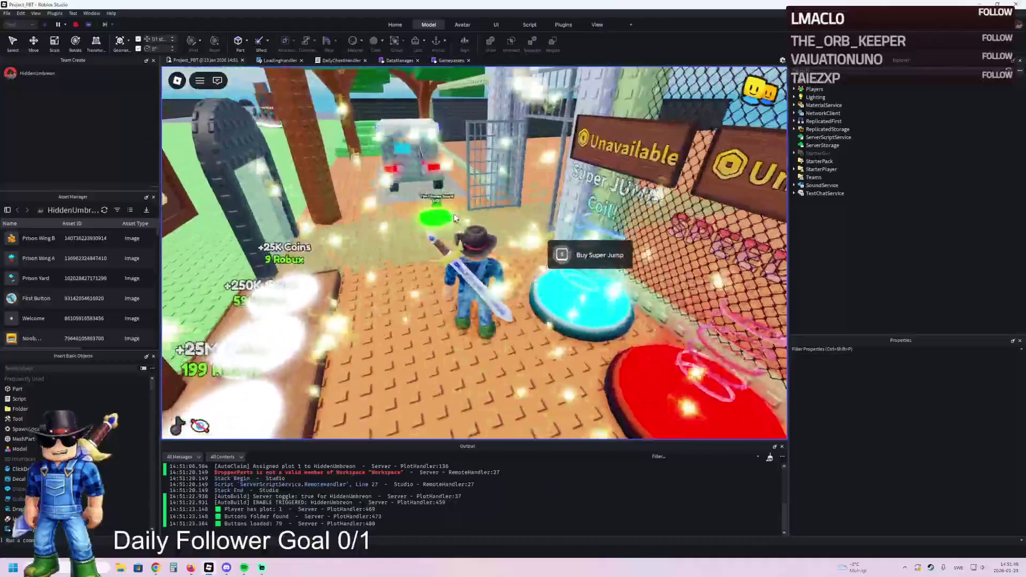
key("w")
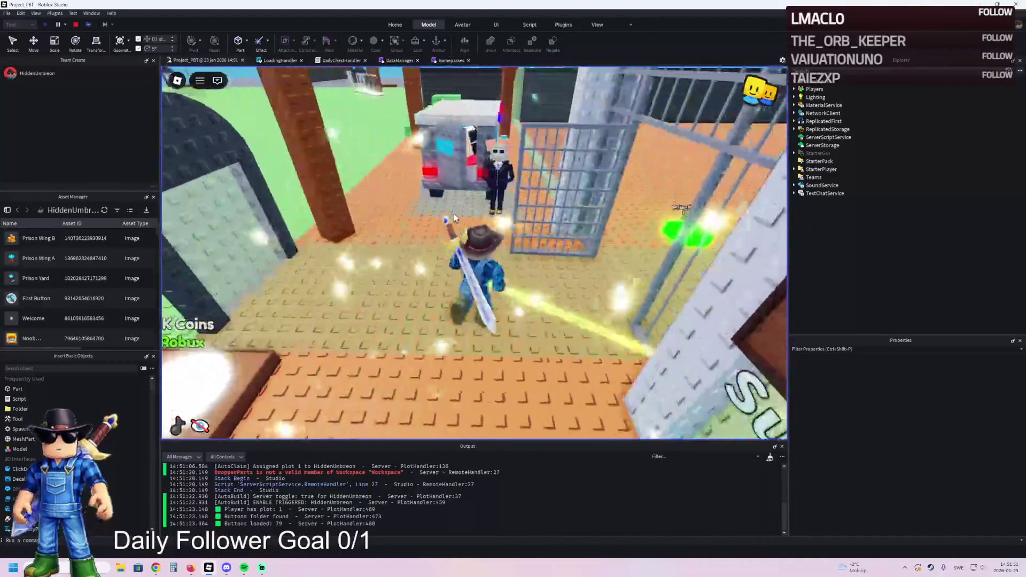
key("s")
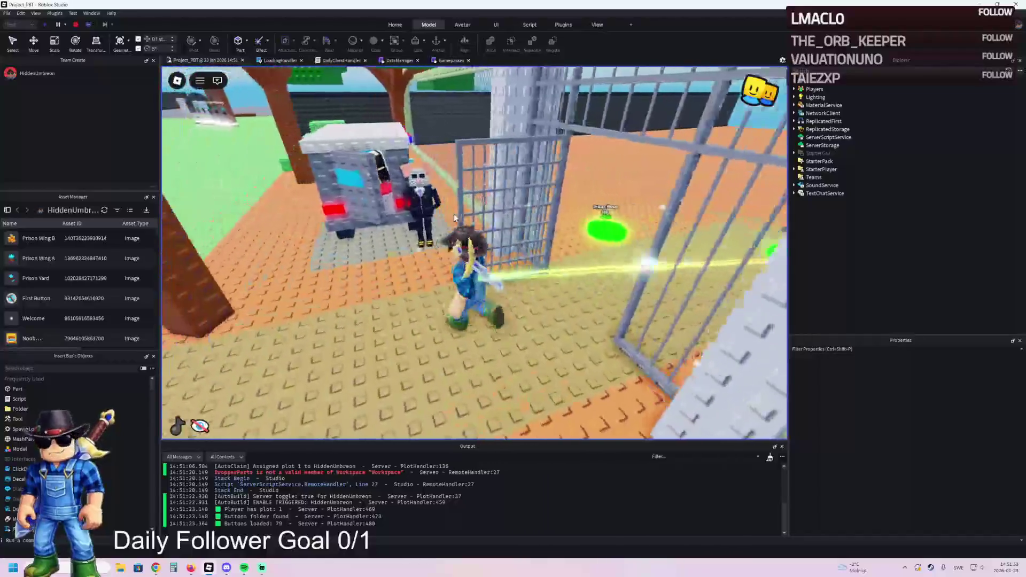
key("w")
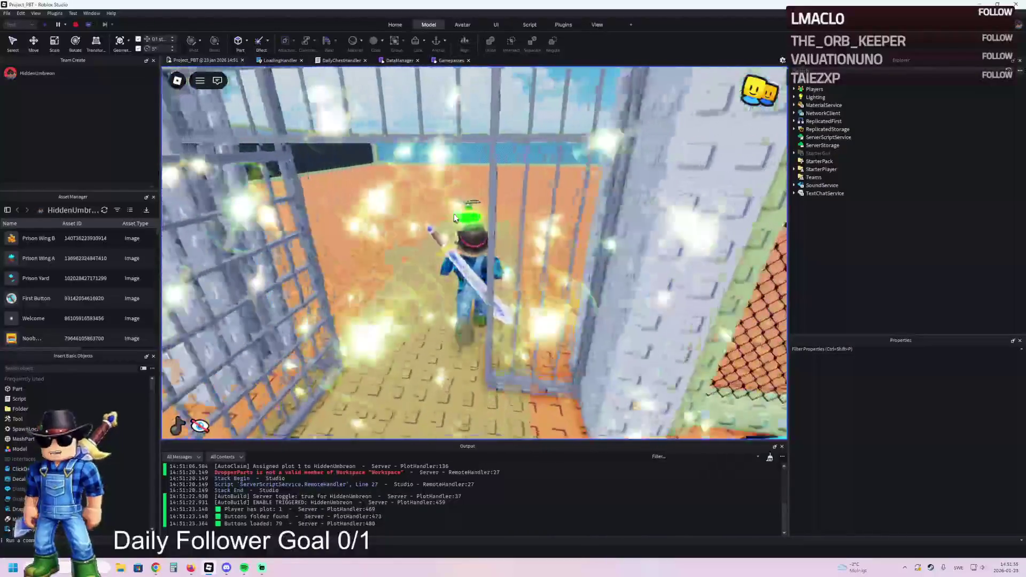
Walk across the grey floor over the Pillar, Side Wall and other green build pads
key("a")
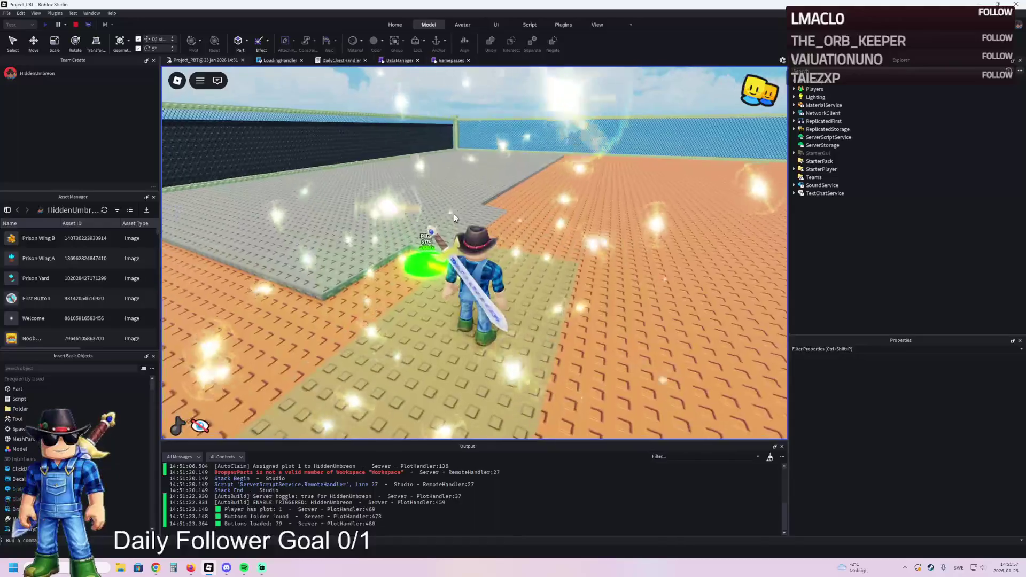
key("w")
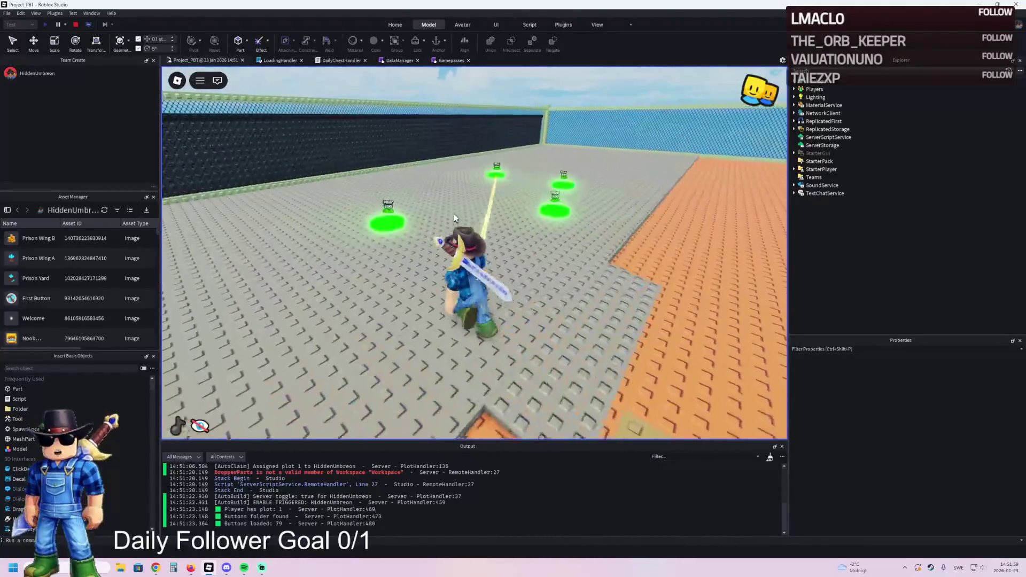
key("w")
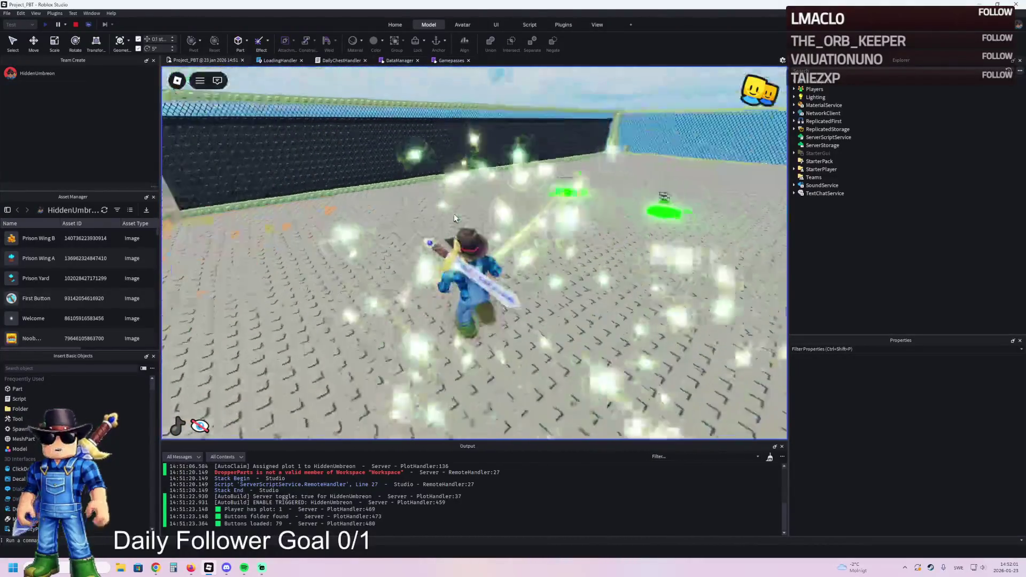
key("w")
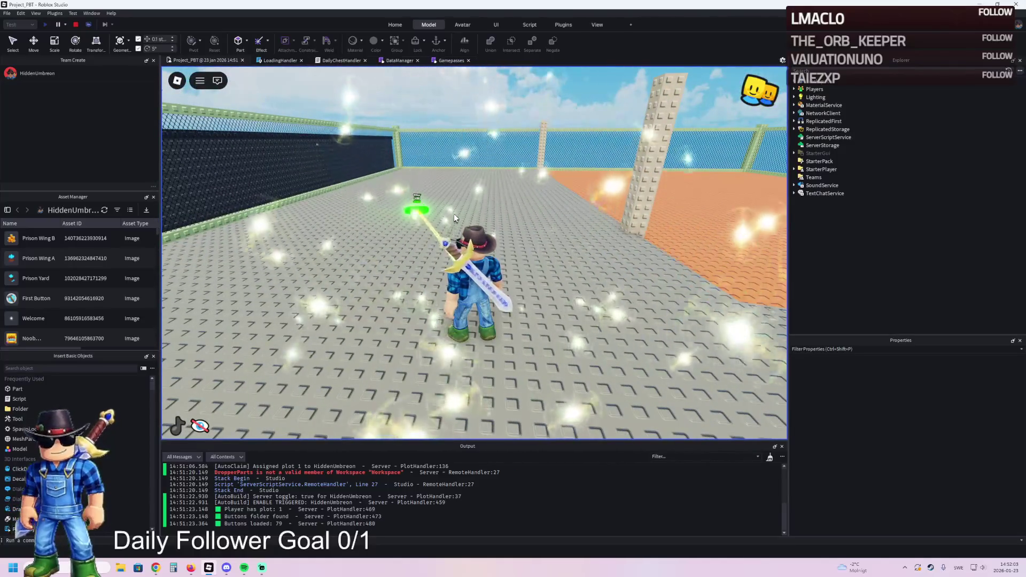
key("w")
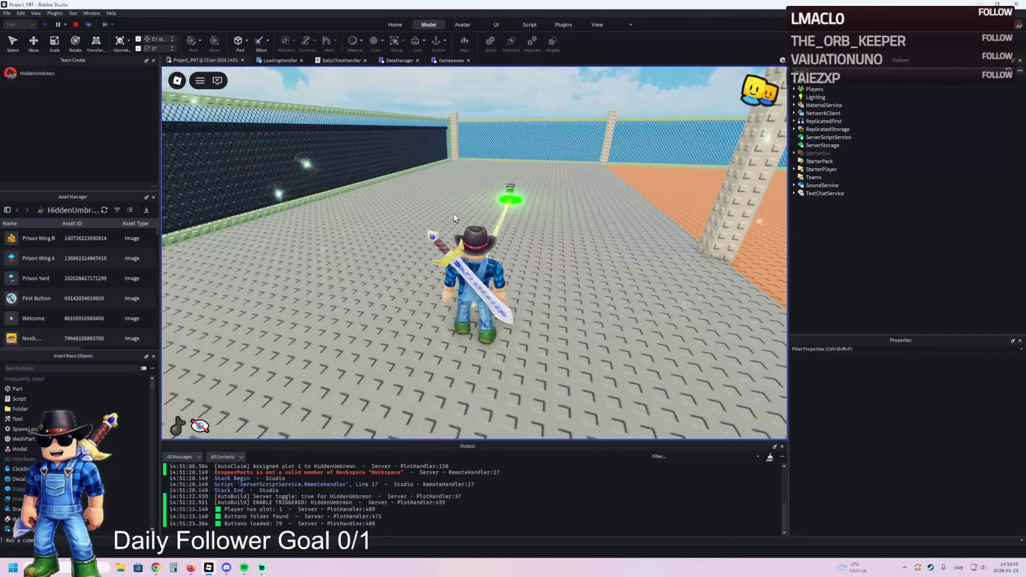
key("w")
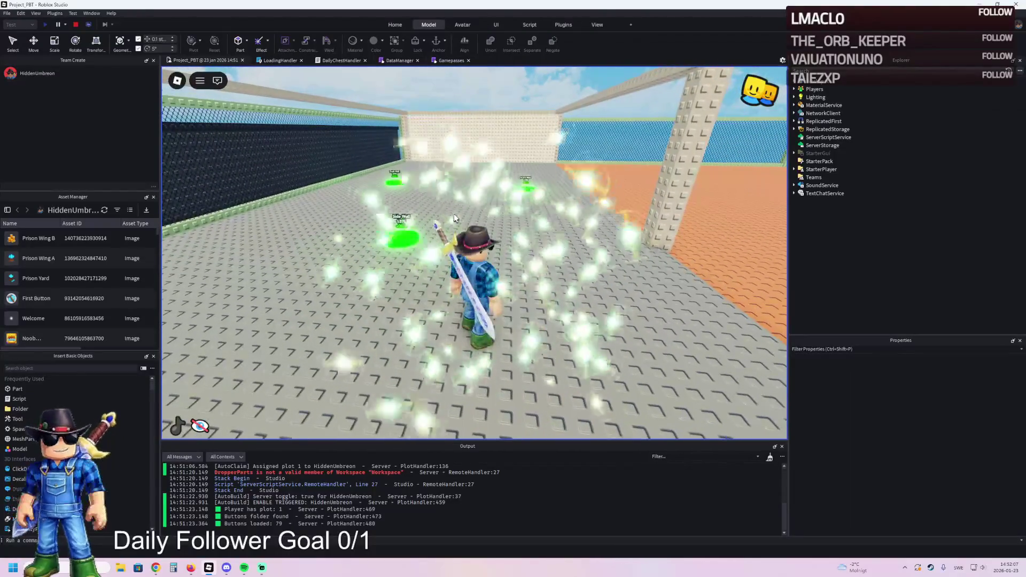
key("w")
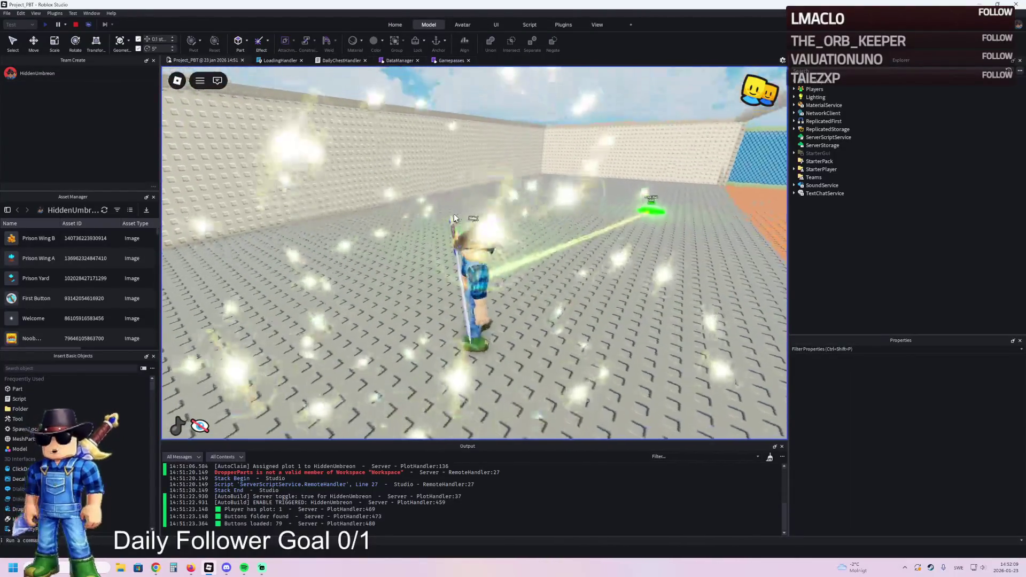
key("w")
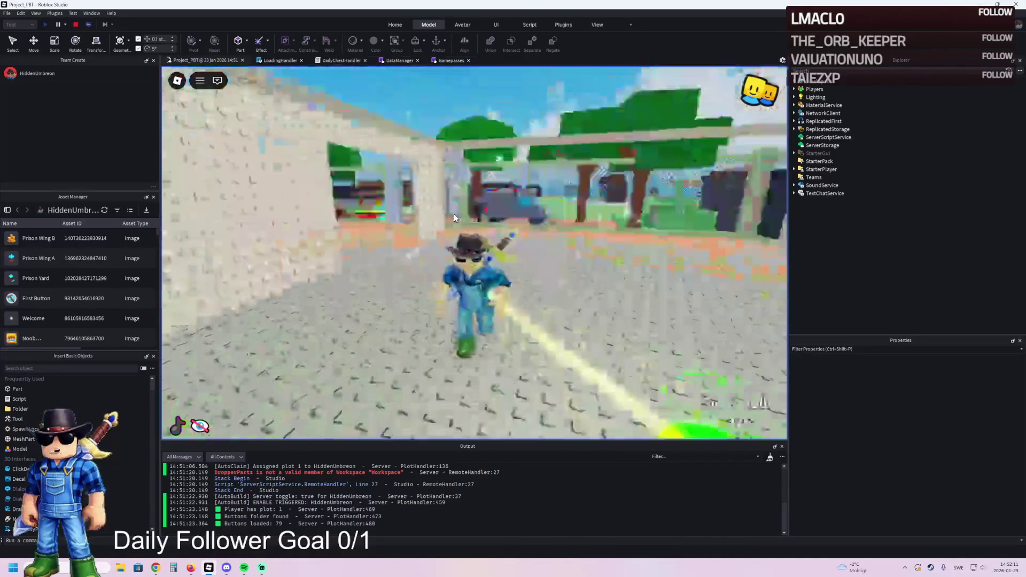
Walk through the room as auto-build raises its walls and windows, then out the barred doorway
key("w")
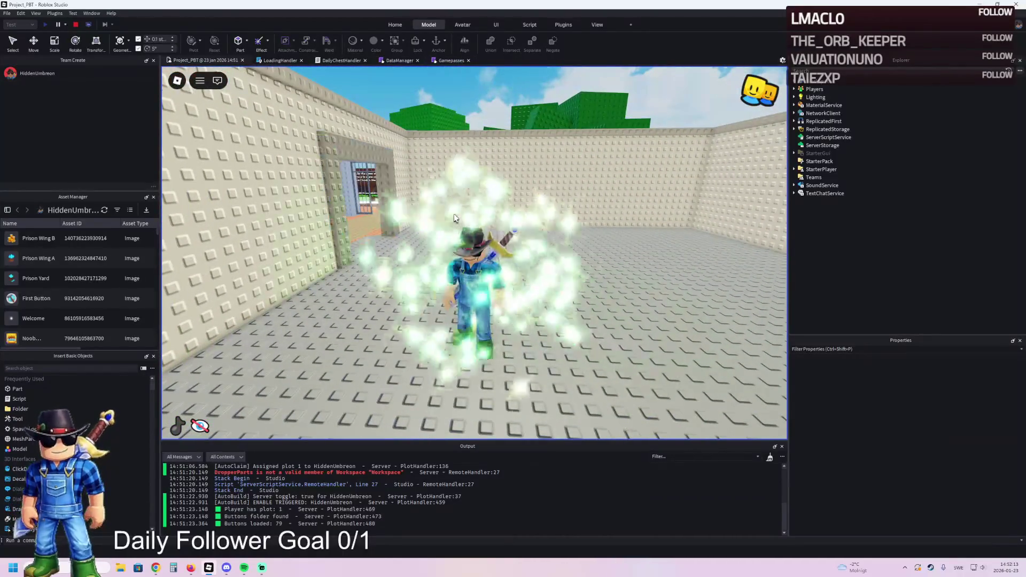
key("w")
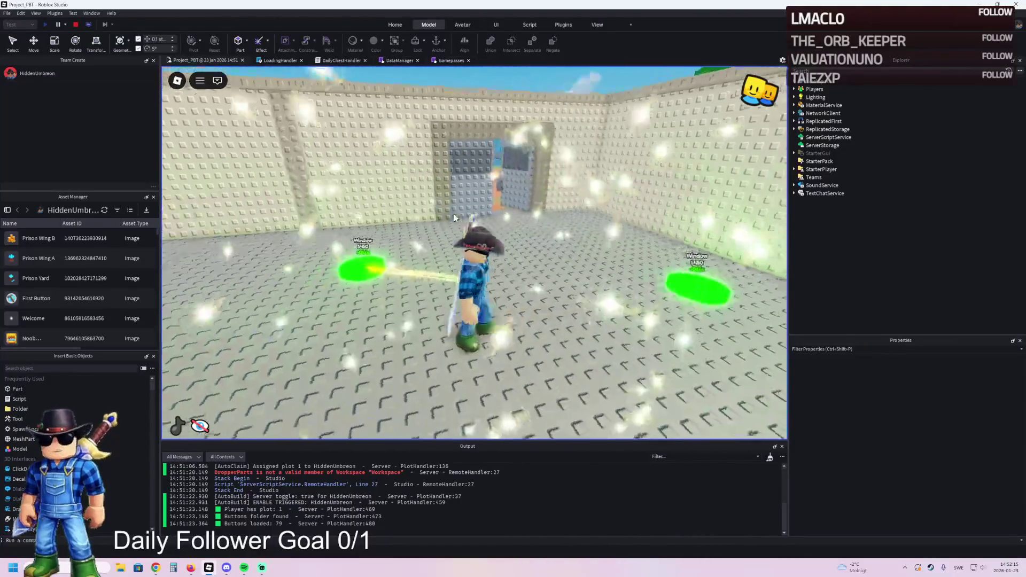
key("w")
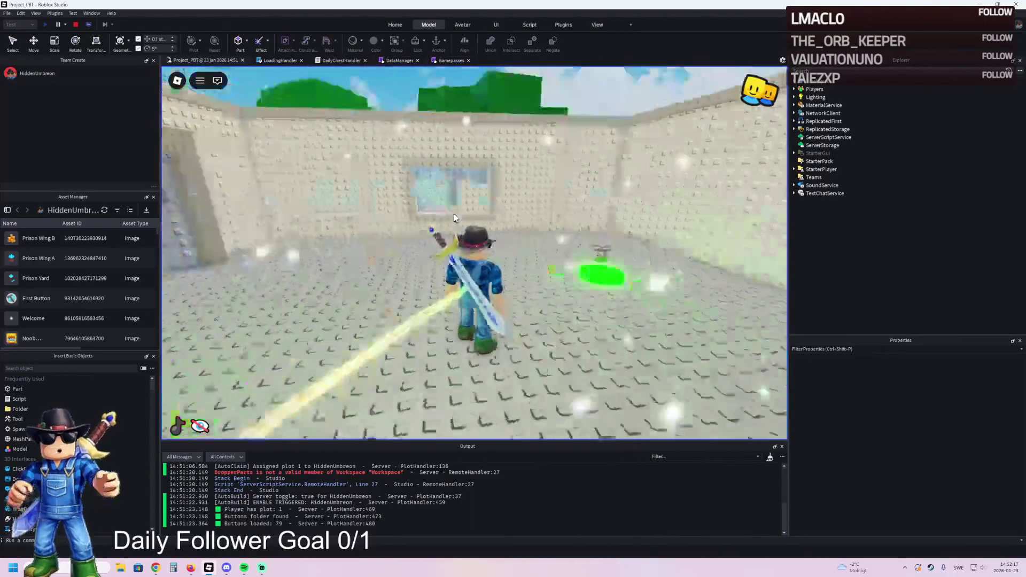
key("w")
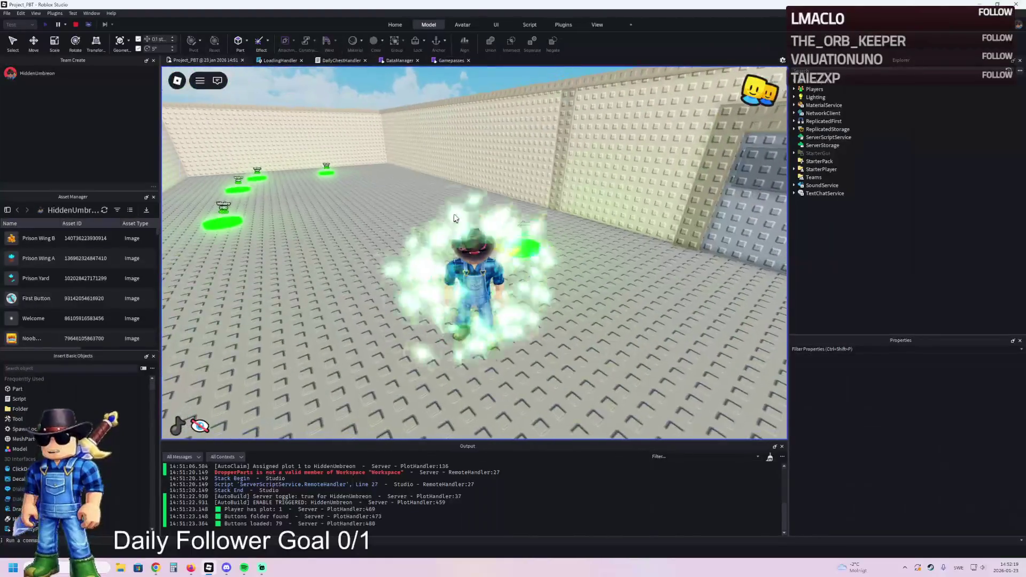
key("w")
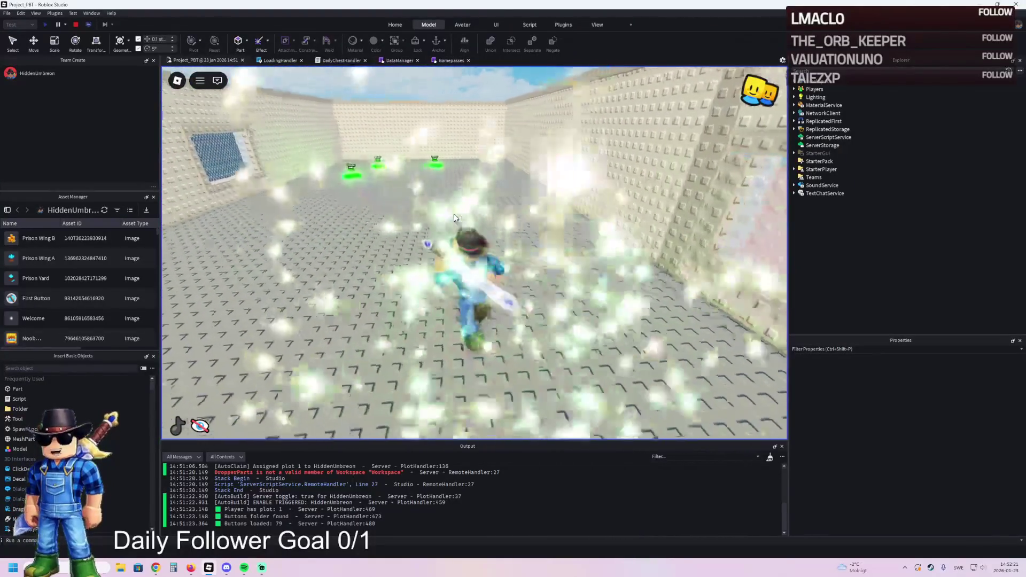
key("w")
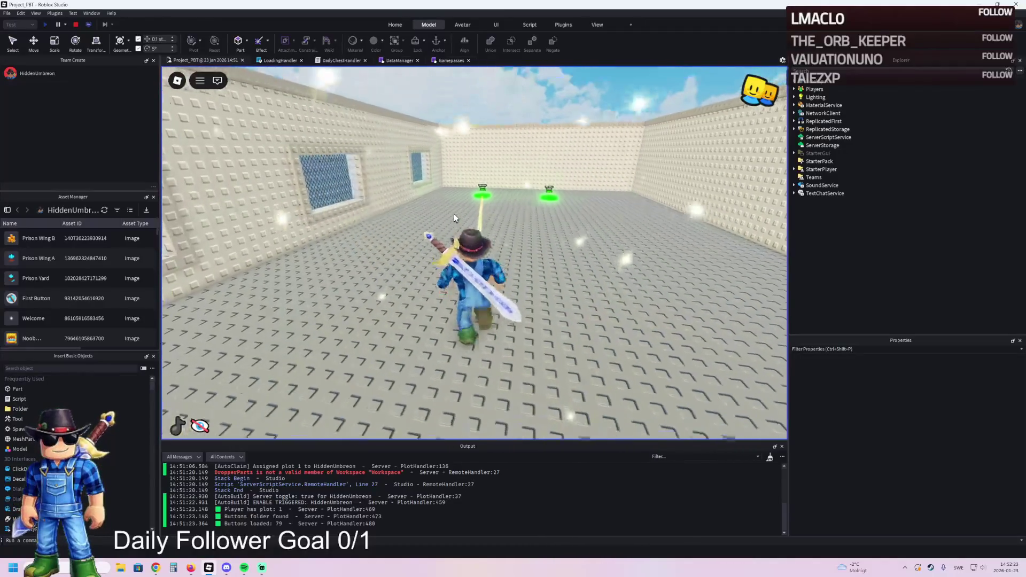
key("w")
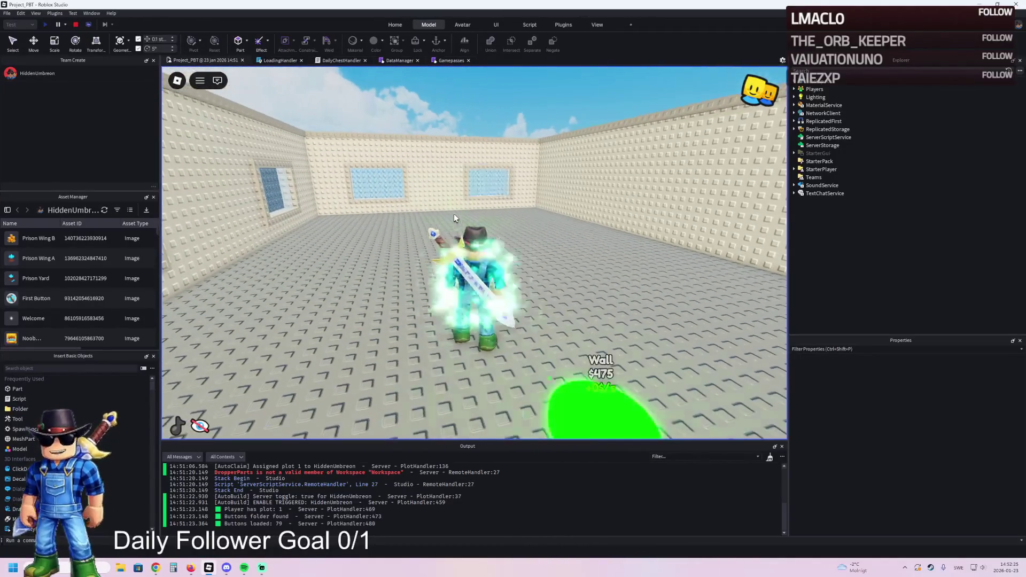
key("w")
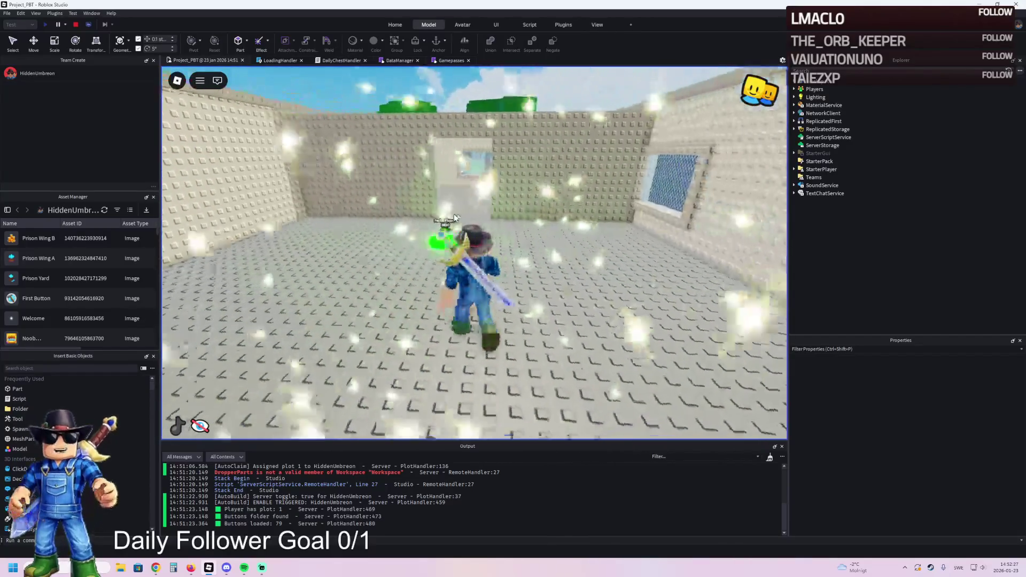
key("w")
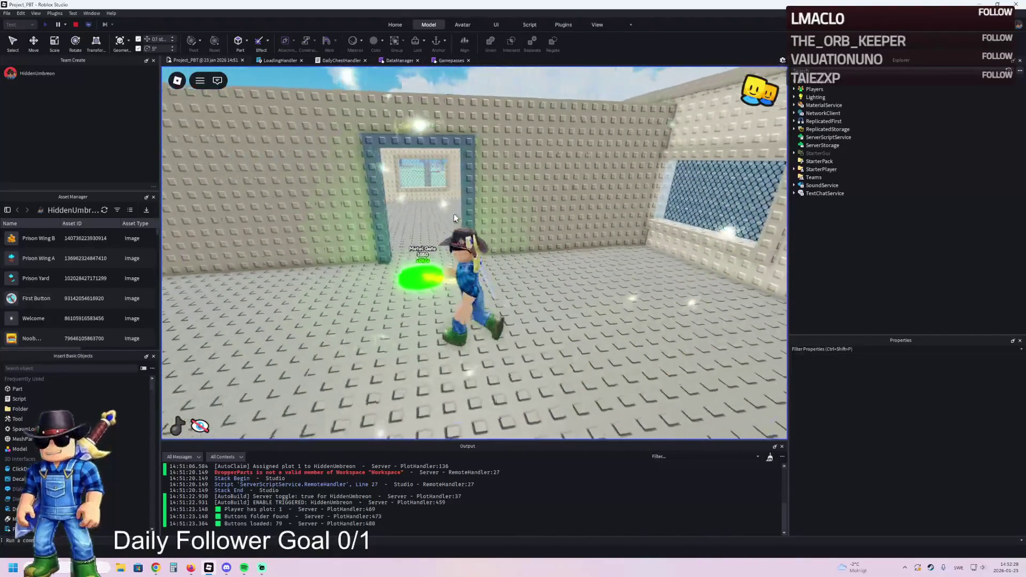
key("w")
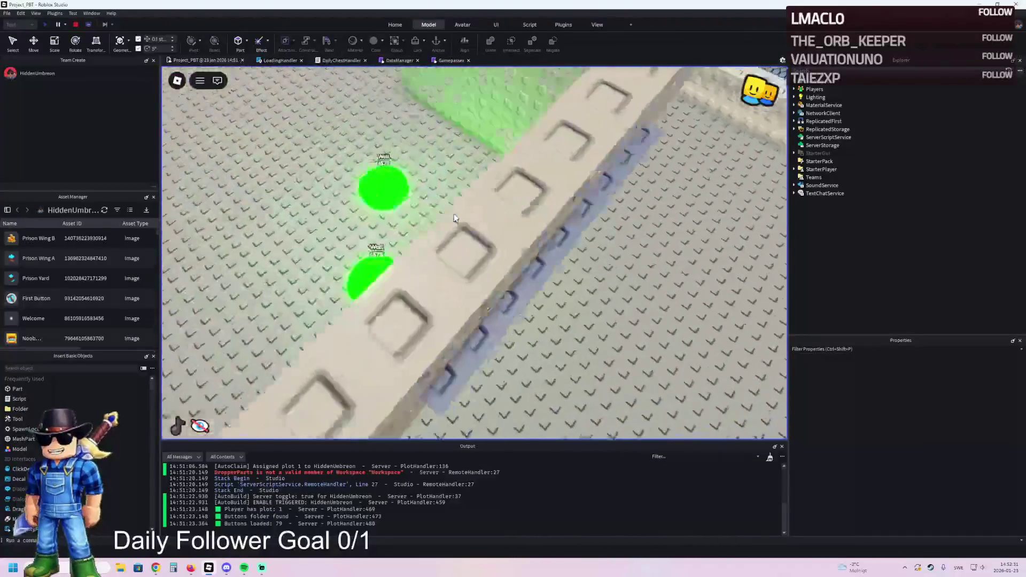
Equip the sword and walk over to the next Wall pad
key("1")
key("w")
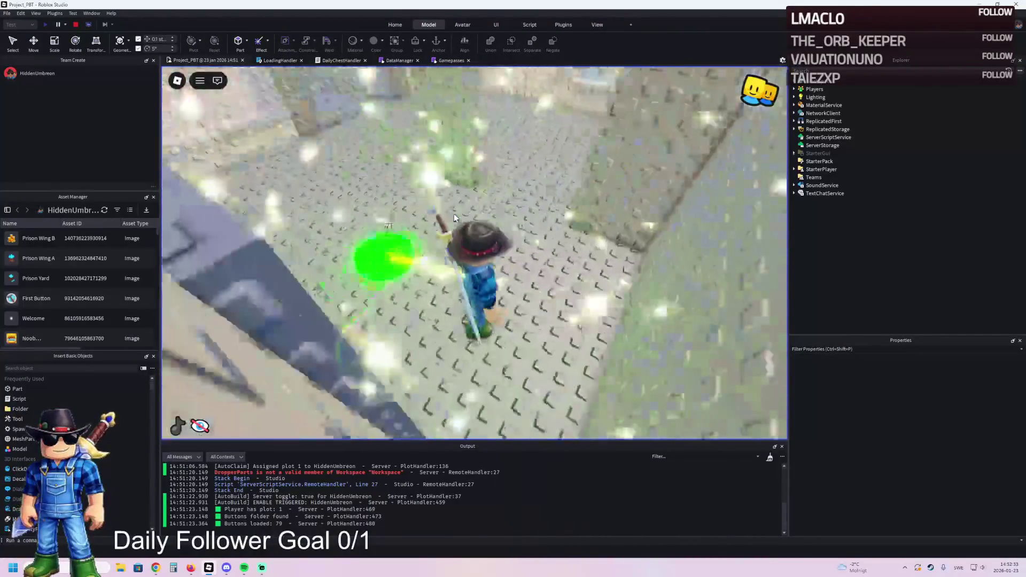
key("w")
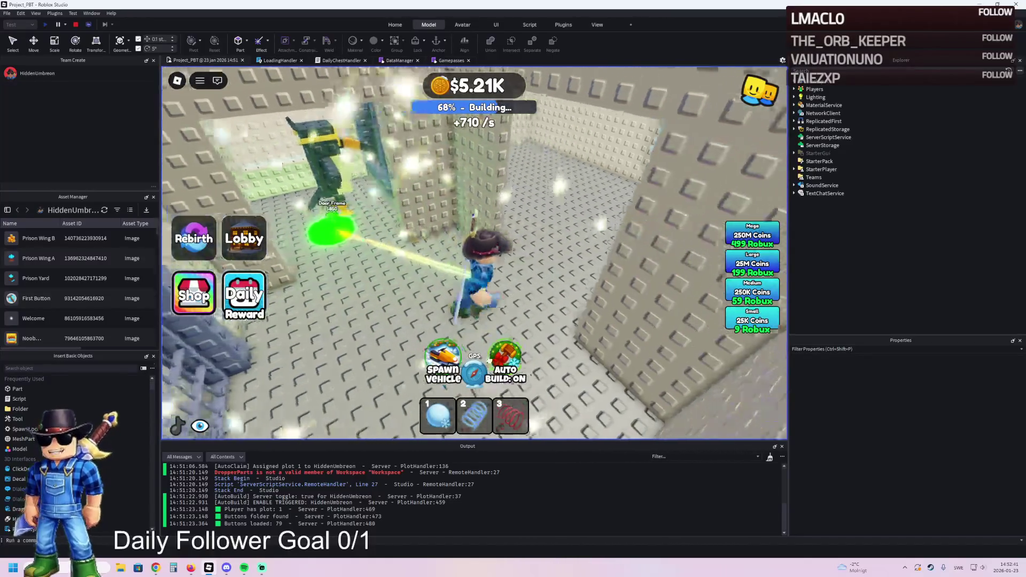
Switch auto-build off and walk out of the cell to the Chairs and Lucky Block pads
left_click(500, 353)
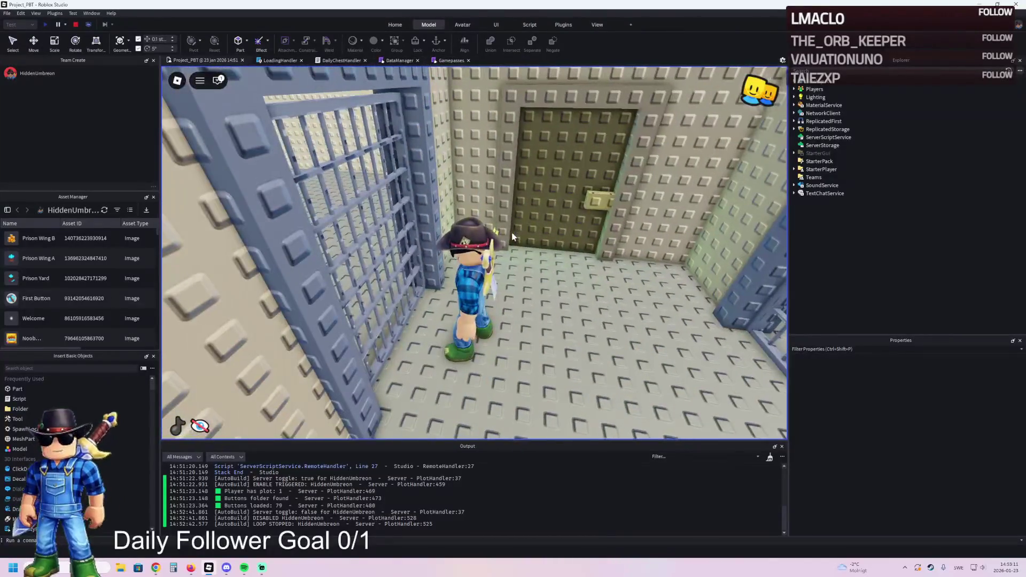
key("w")
key("w")
key("w")
key("w")
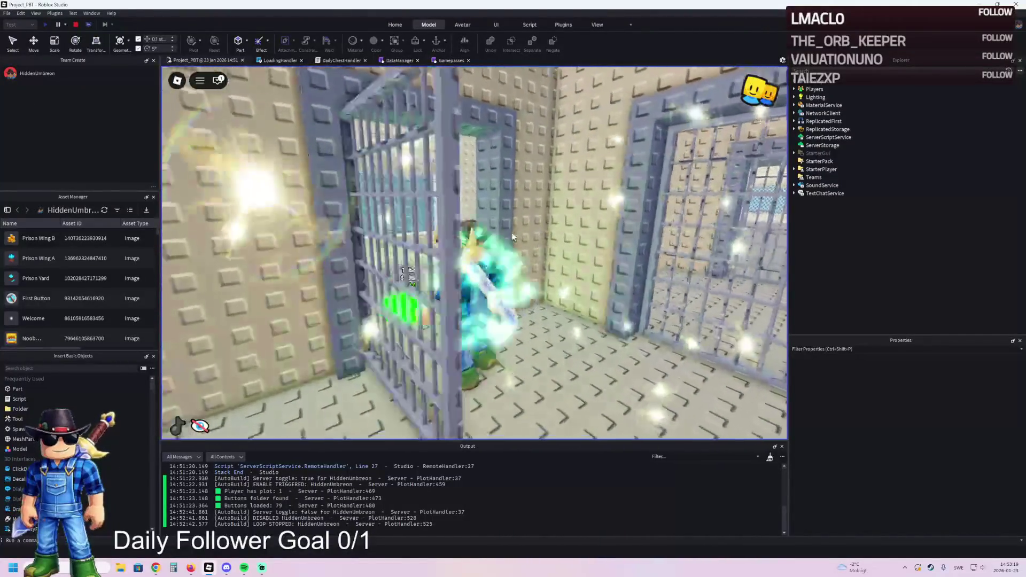
key("w")
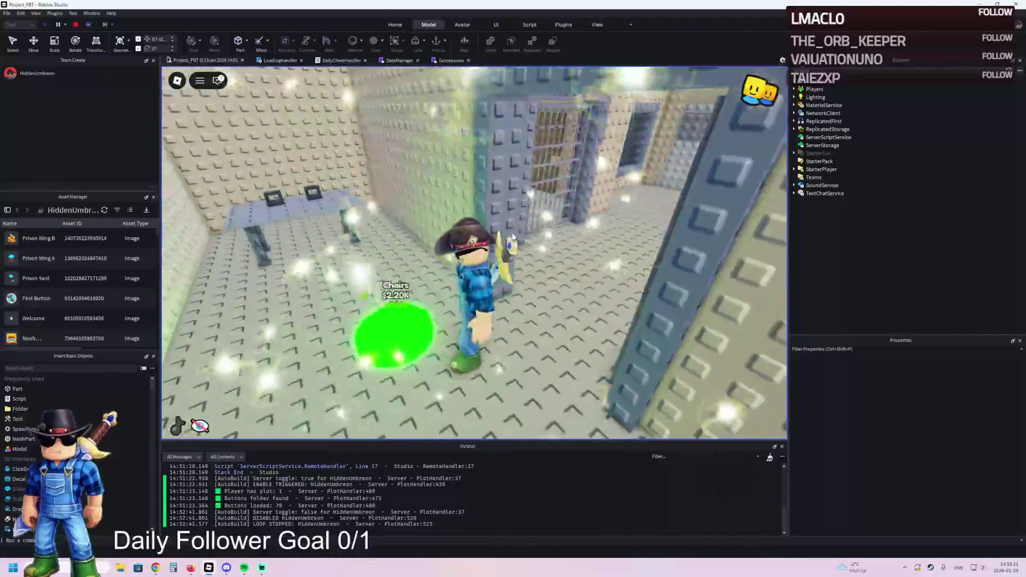
key("w")
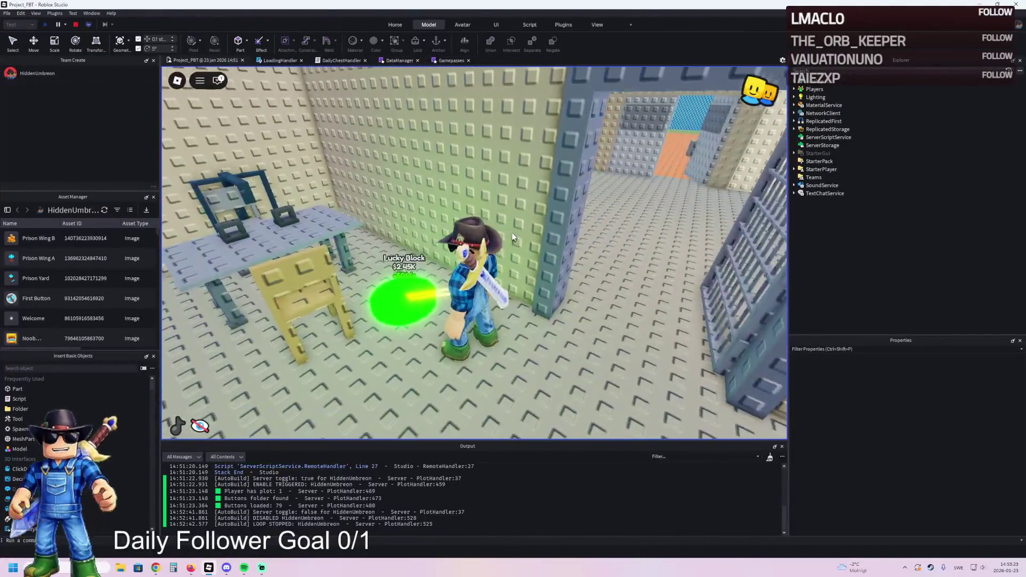
key("w")
key("w")
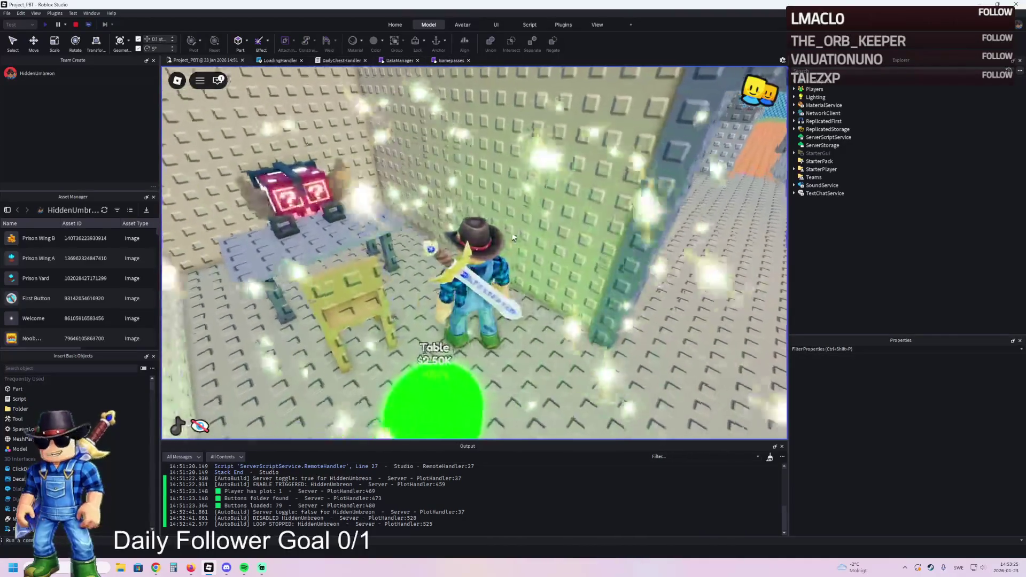
Walk from the Lucky Block table past the Table and Chairs pads to the guard's table
key("s")
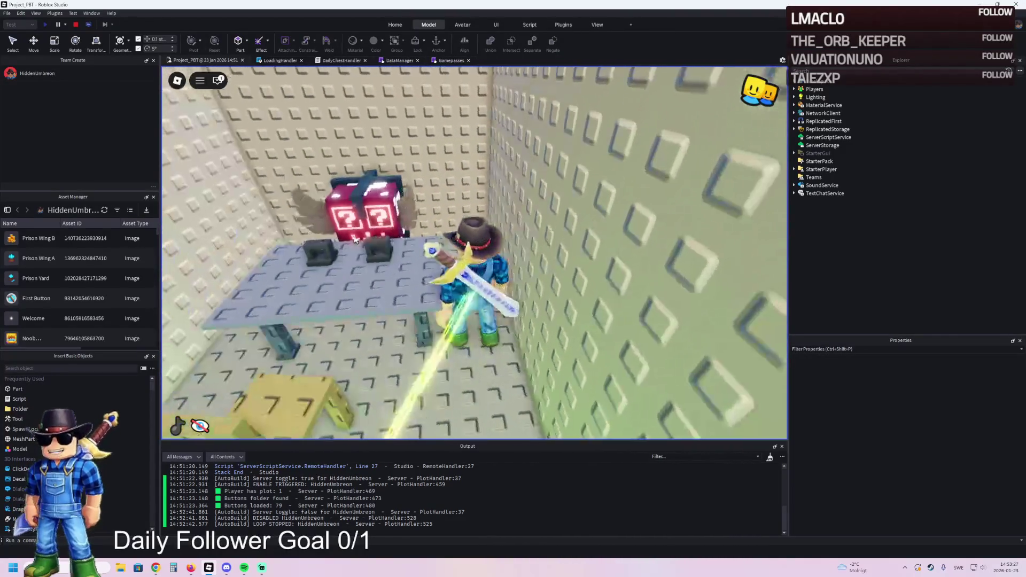
key("w")
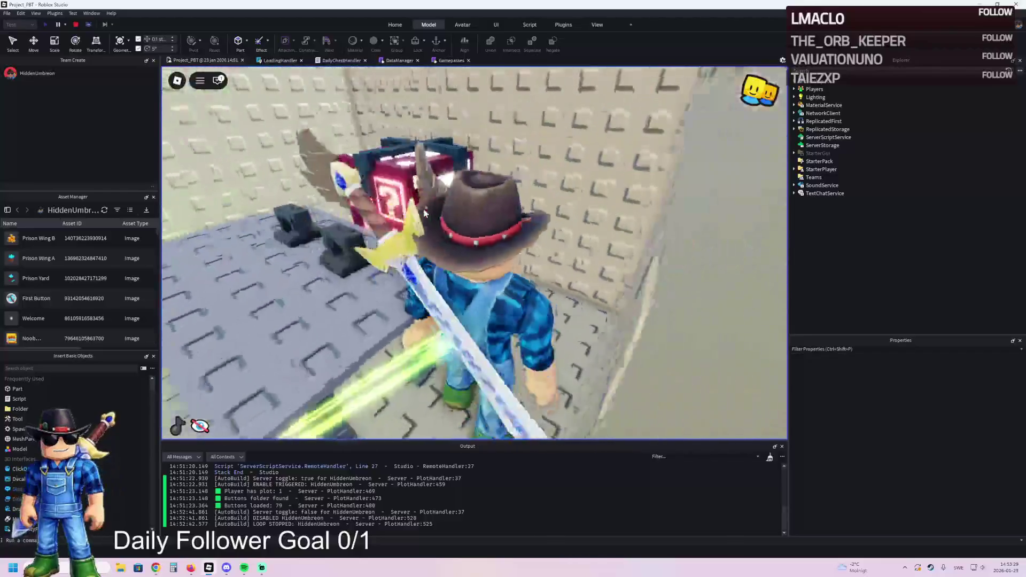
key("w")
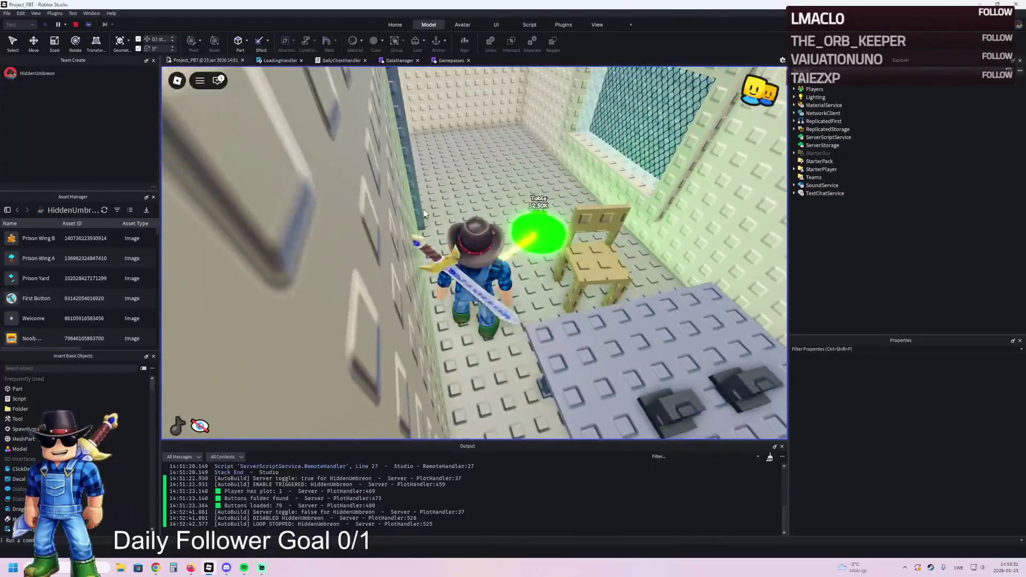
key("w")
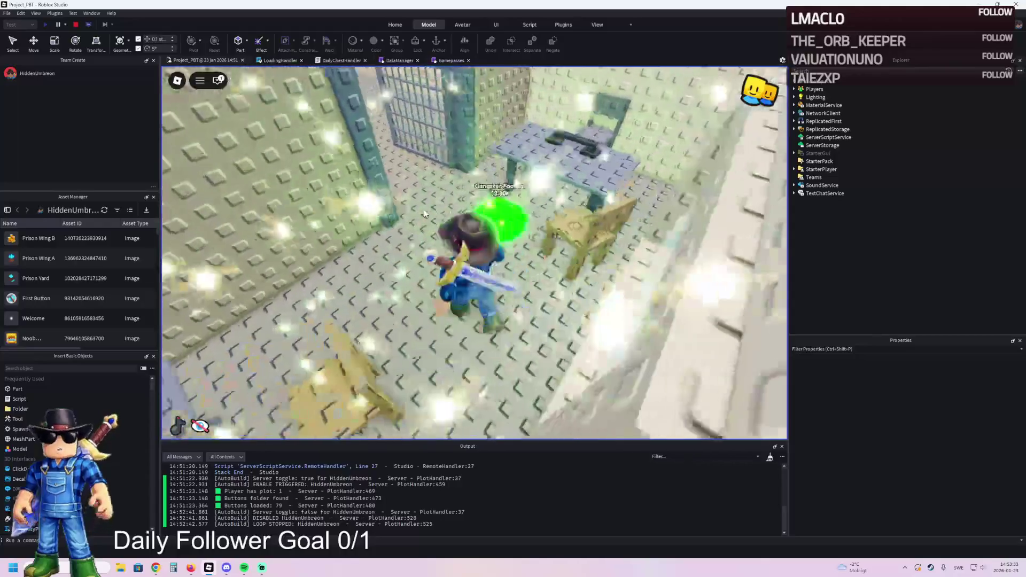
key("w")
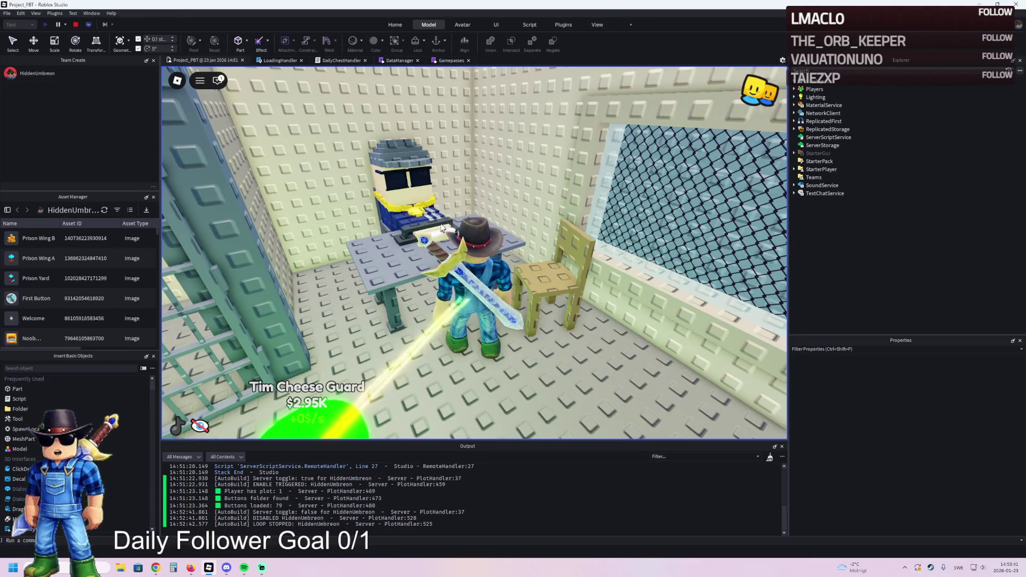
key("Left")
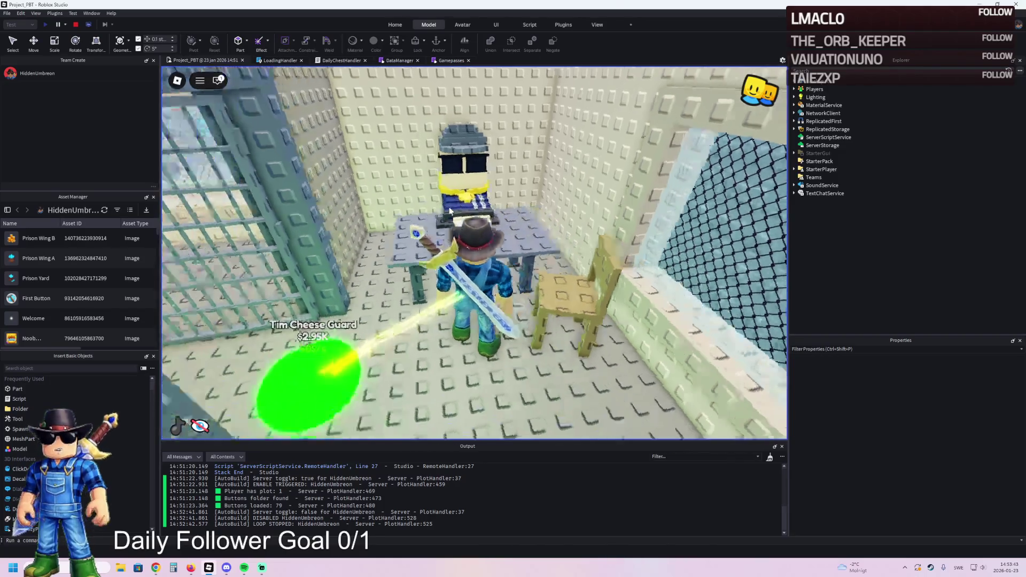
key("Left")
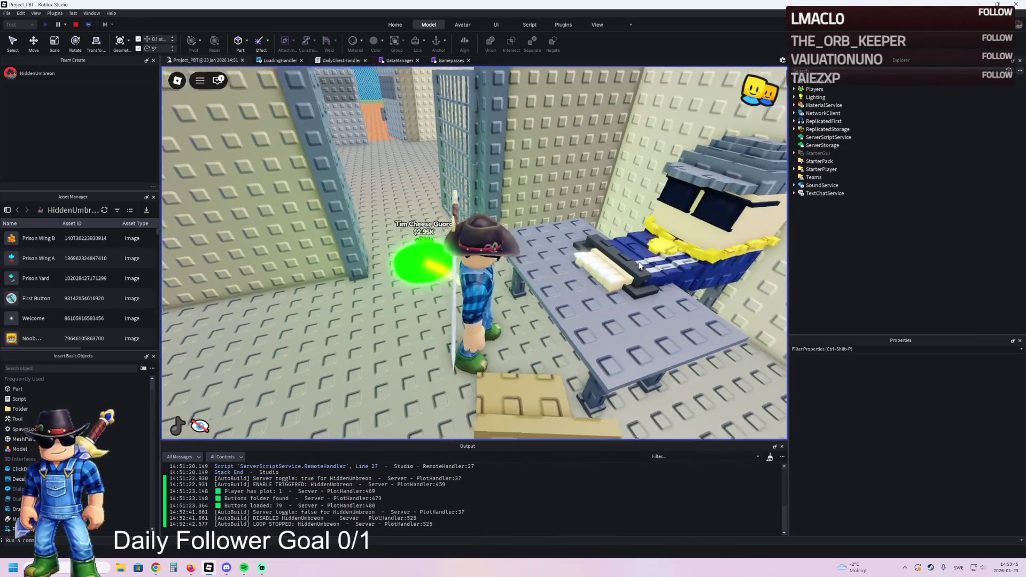
key("Left")
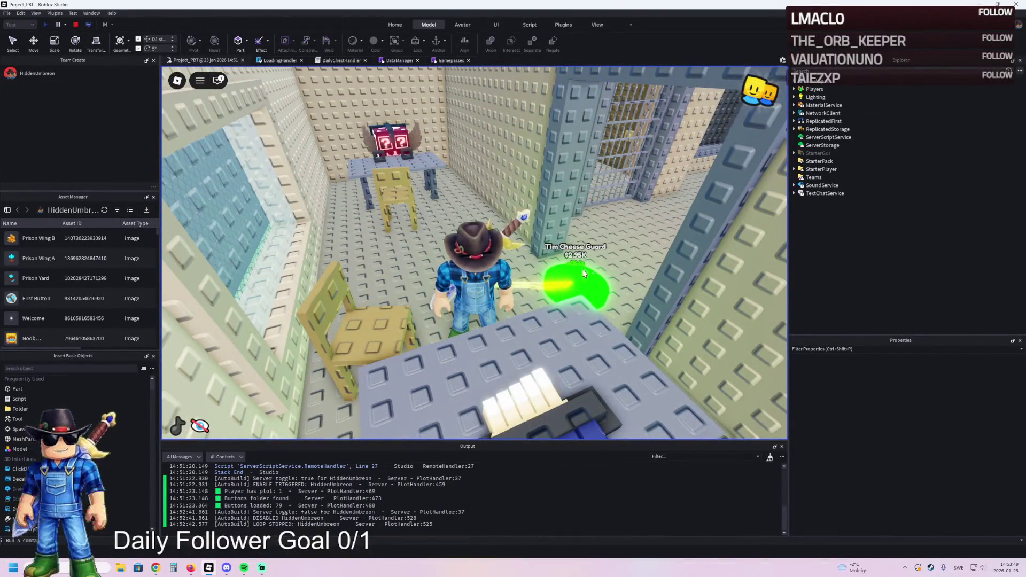
key("Left")
Walk down the prison corridor into the barred cell and onto the Roof Lamp pad
key("w")
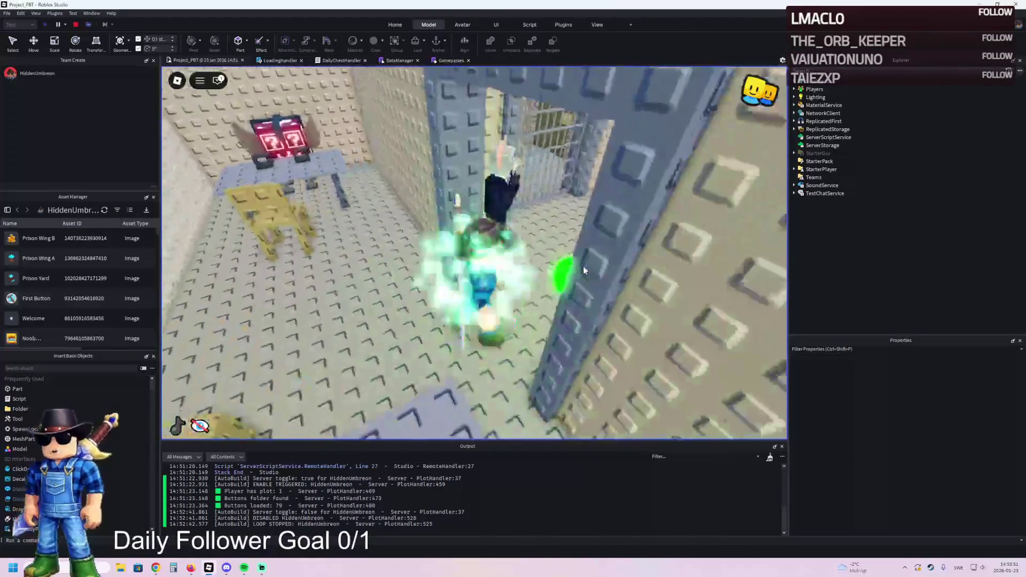
key("w")
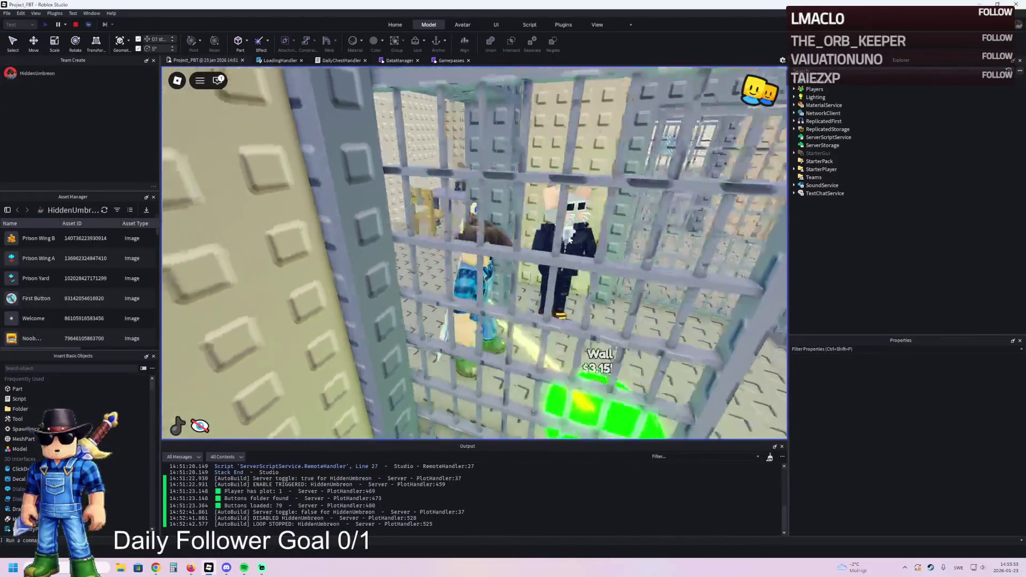
key("w")
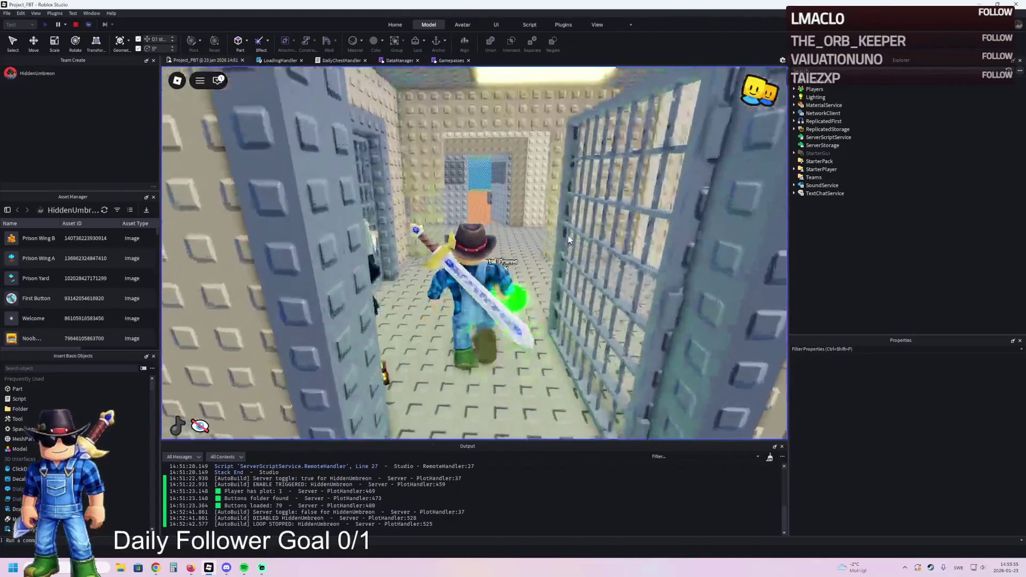
key("w")
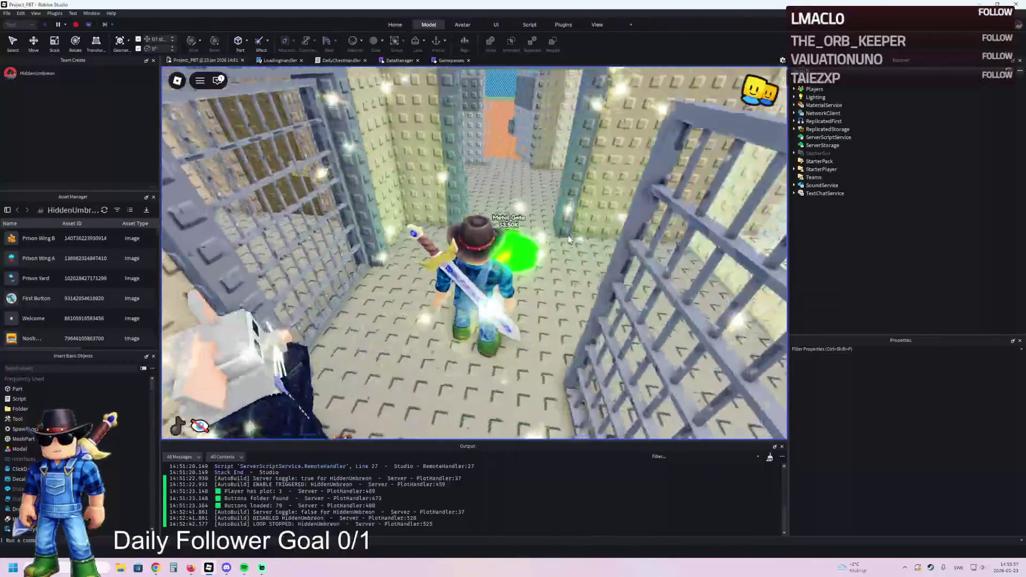
key("w")
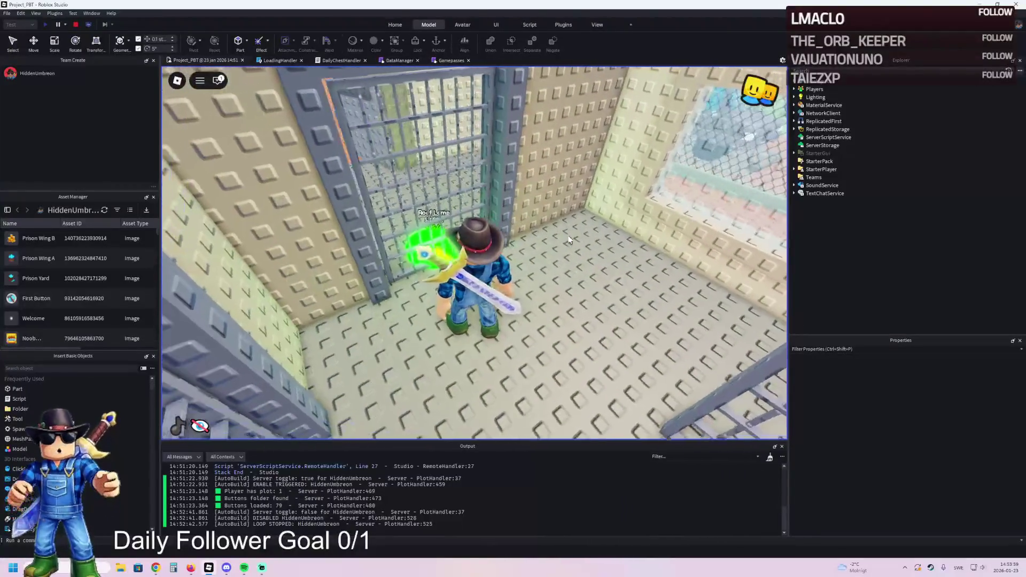
key("w")
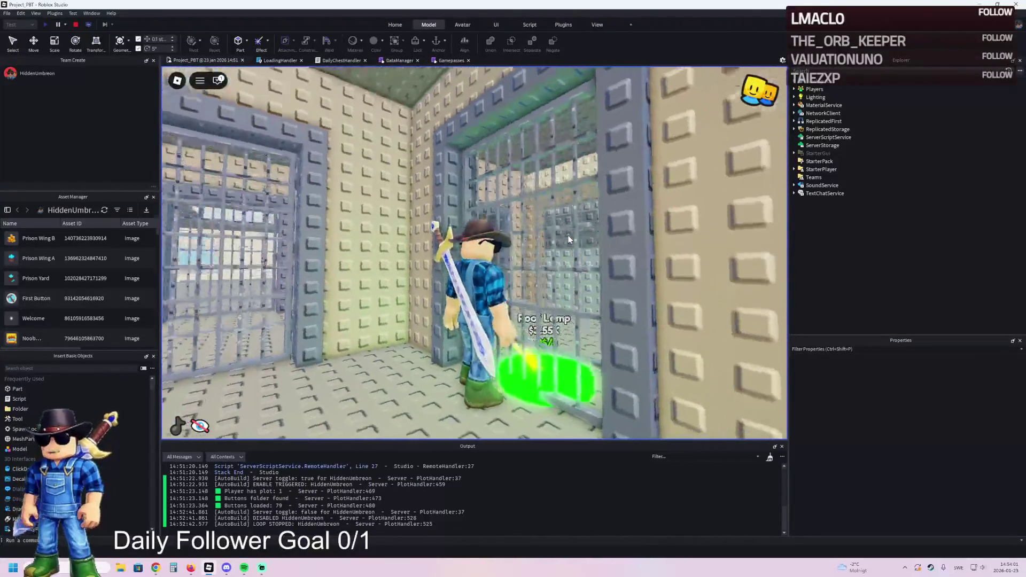
Visit the chair cell and the bench room with winged cubes, then the lucky block on its platform
key("w")
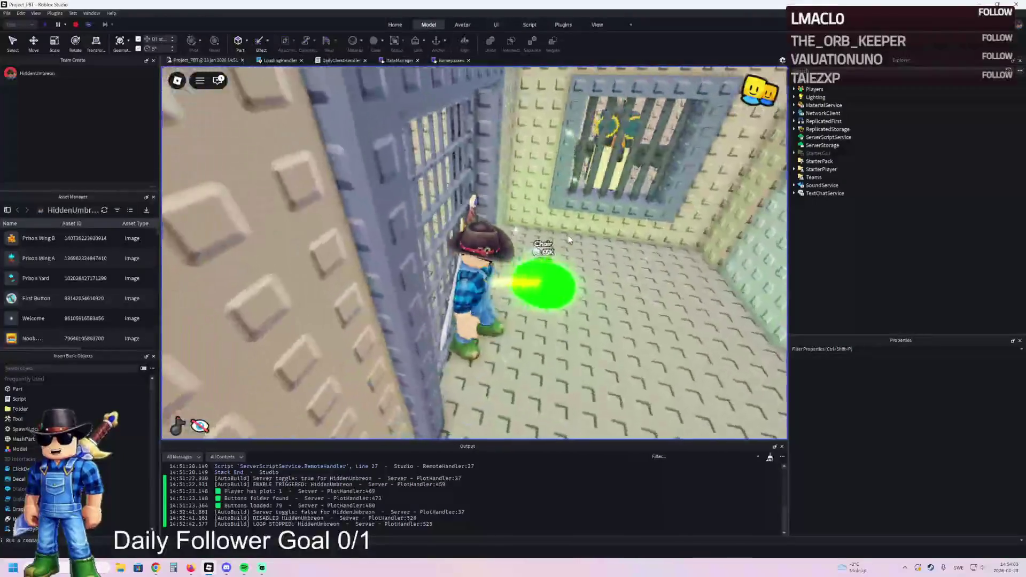
key("w")
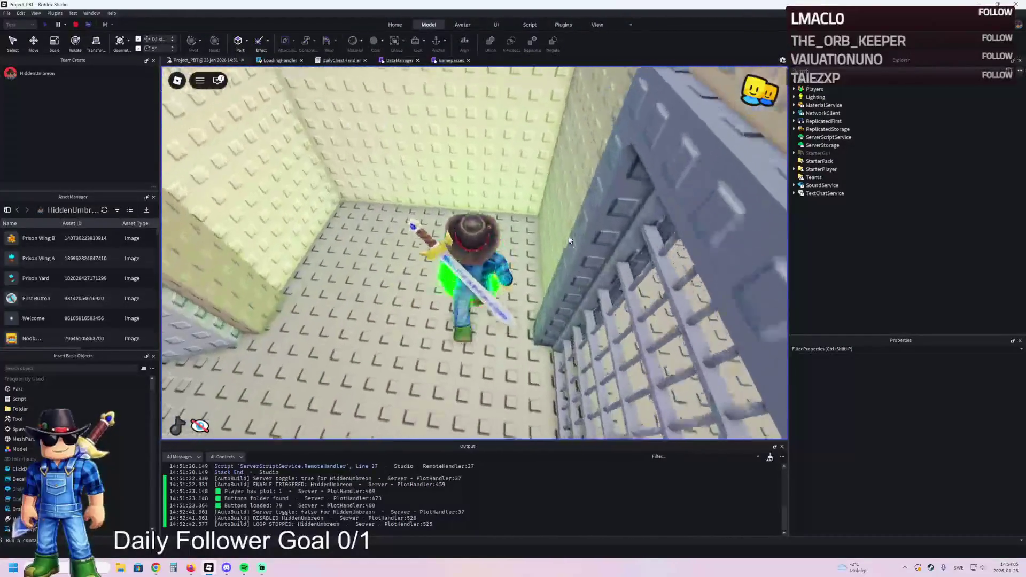
key("w")
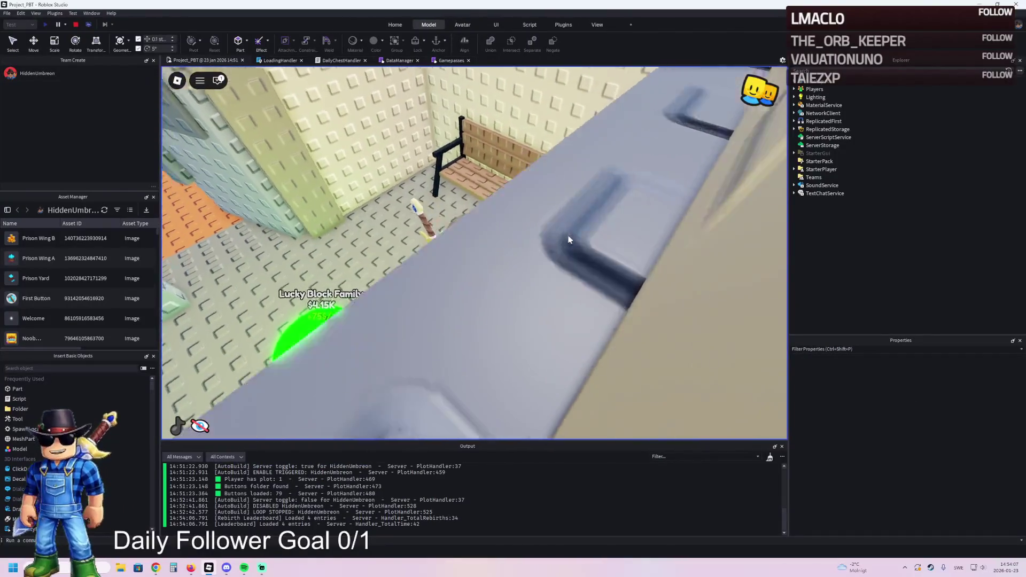
key("w")
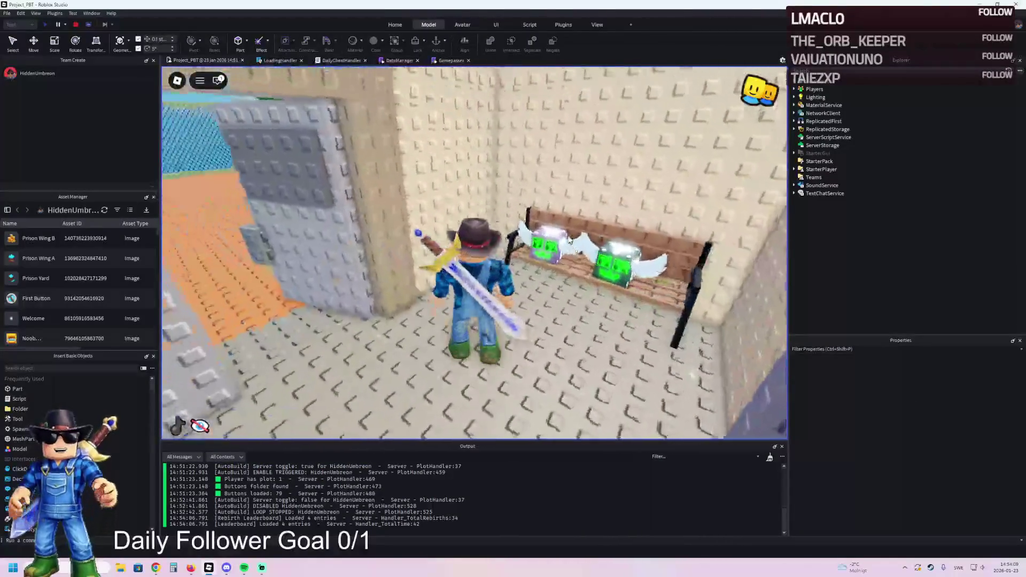
key("w")
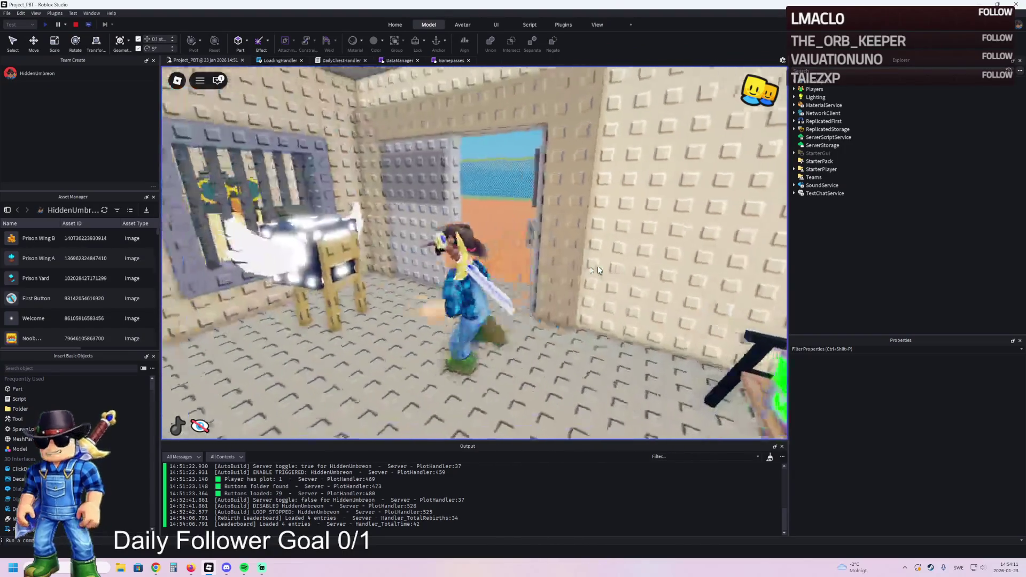
key("w")
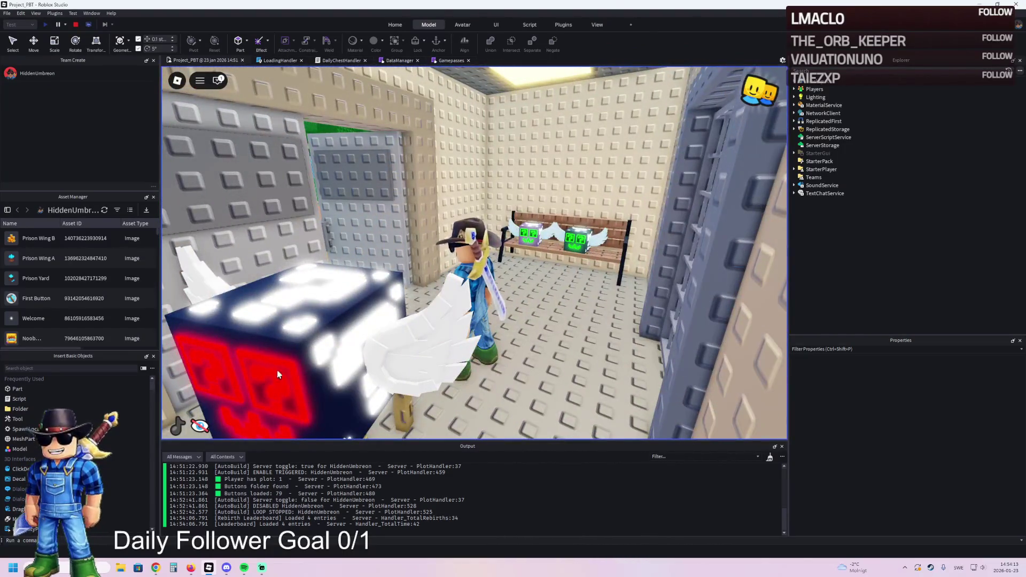
key("w")
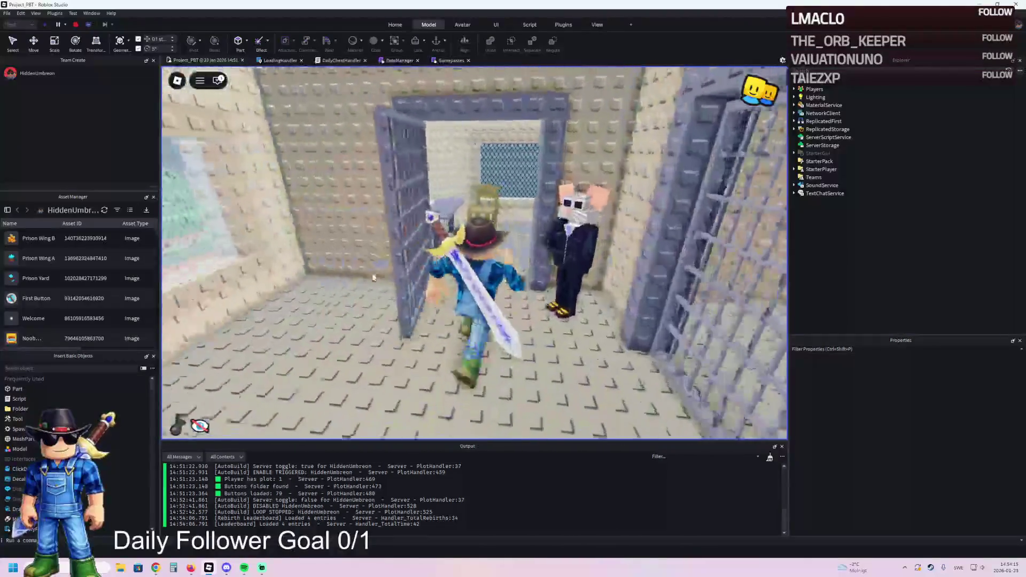
key("w")
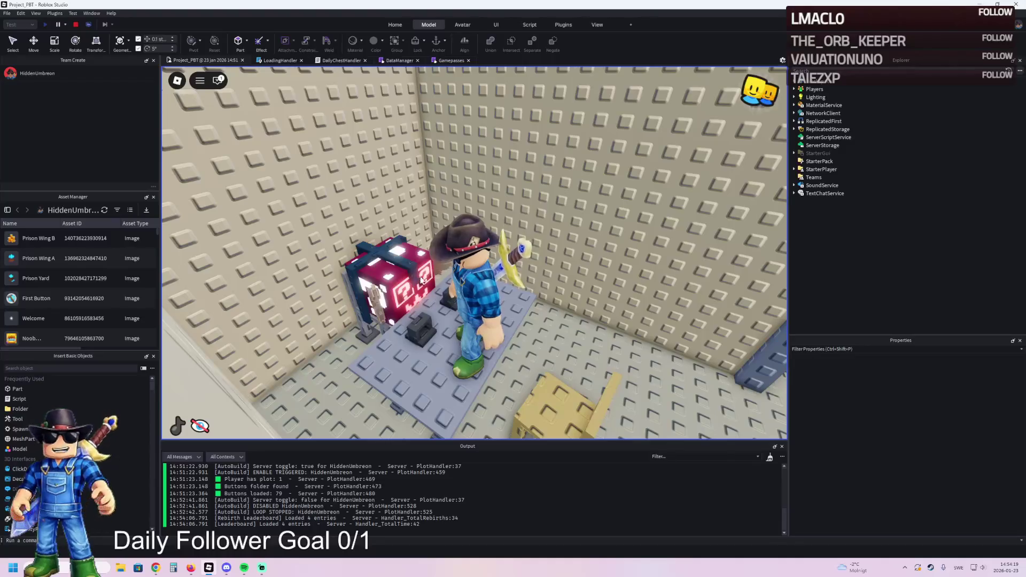
scroll(415, 281, "up", 2)
key("a")
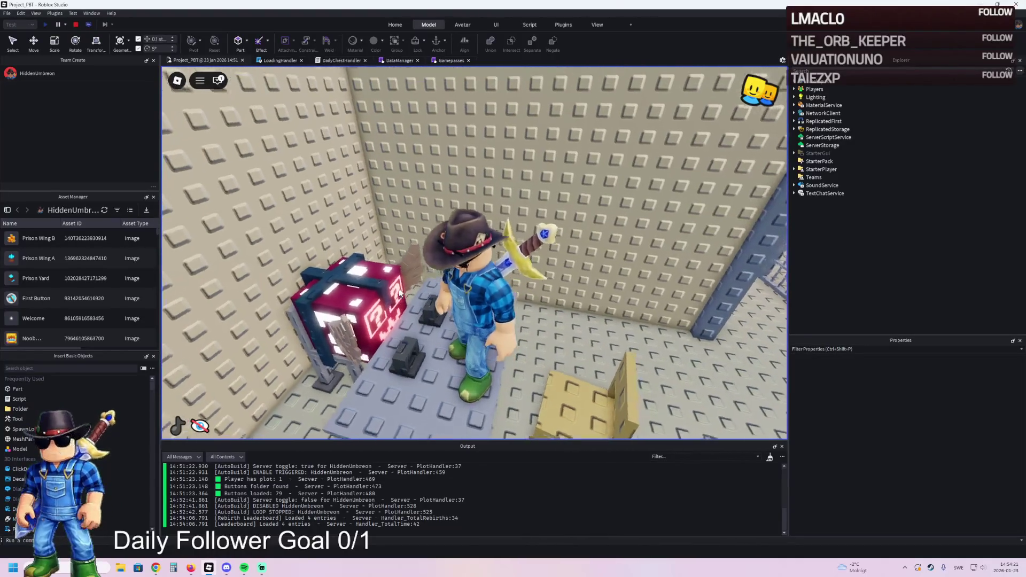
key("Page_Down")
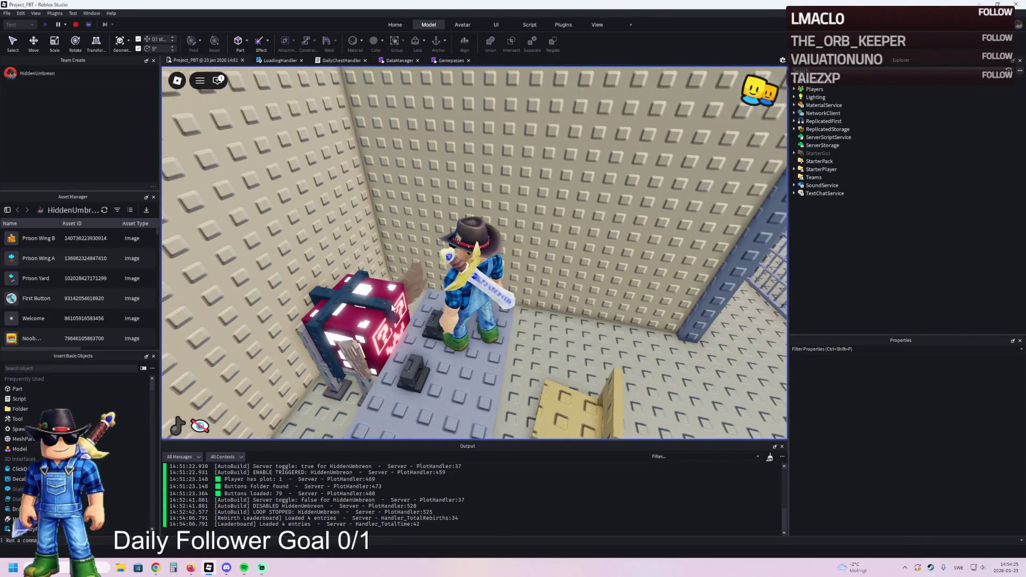
key("Page_Up")
key("Page_Up")
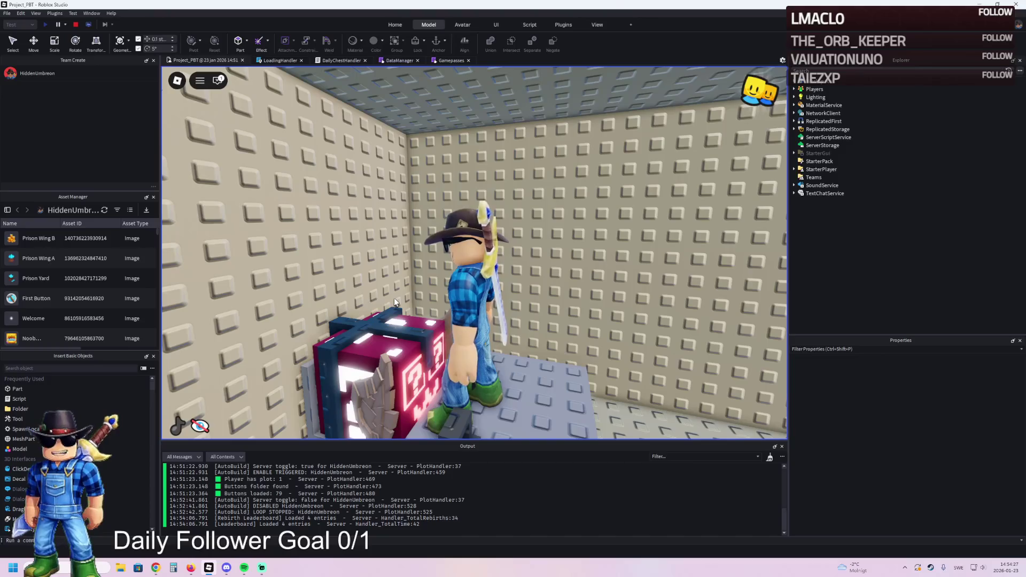
scroll(394, 297, "up", 5)
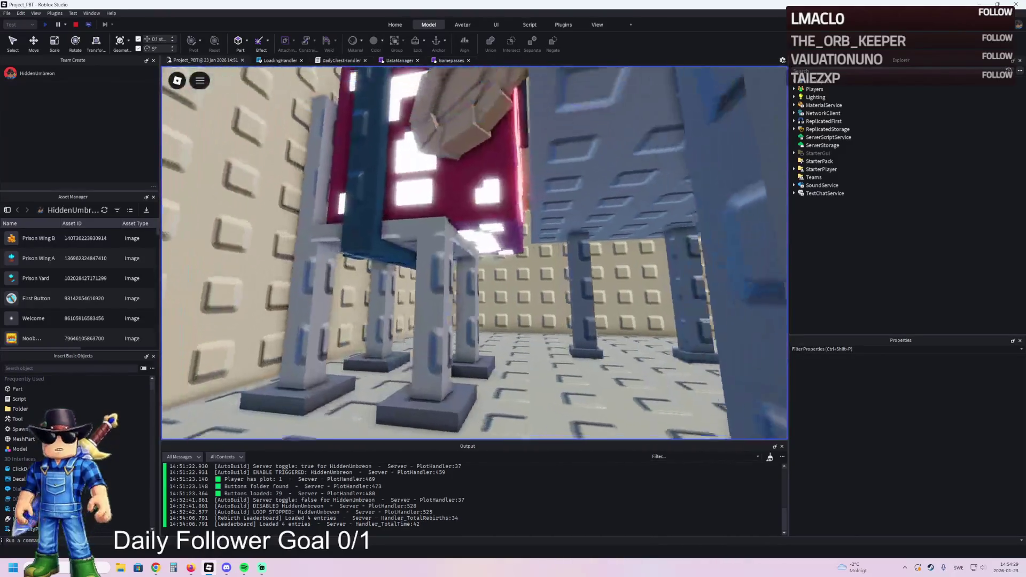
scroll(475, 252, "down", 5)
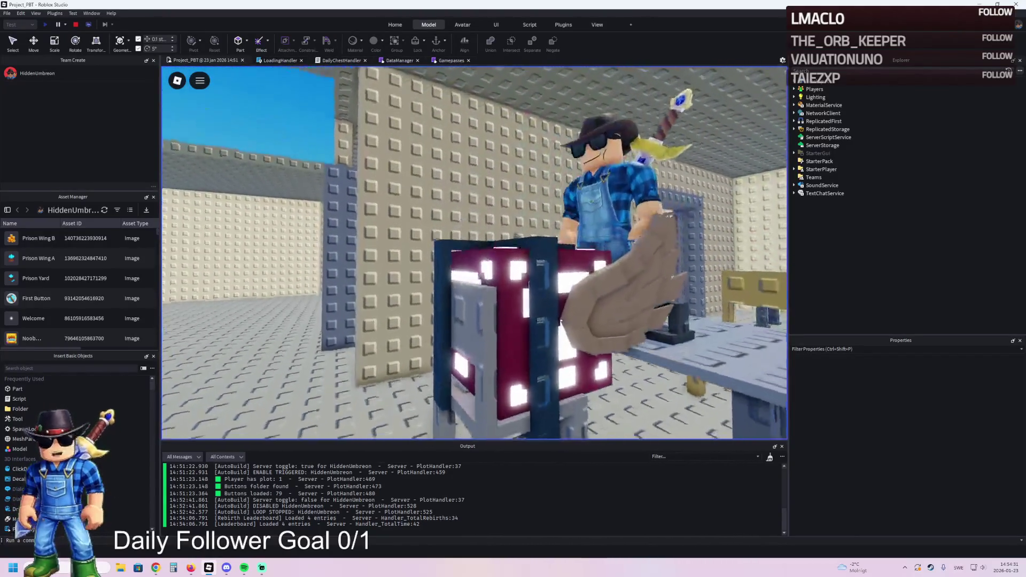
scroll(474, 253, "up", 5)
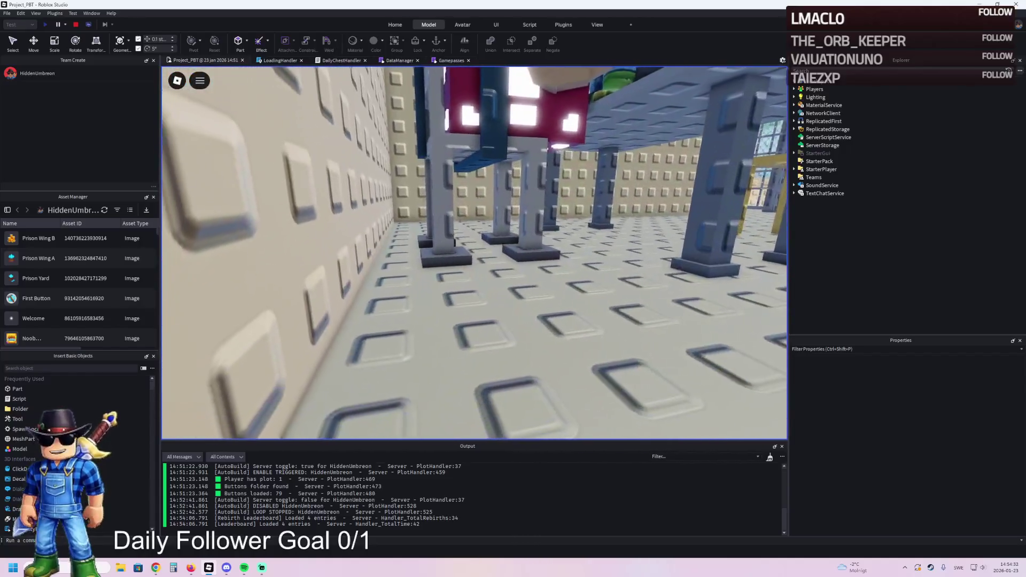
key("w")
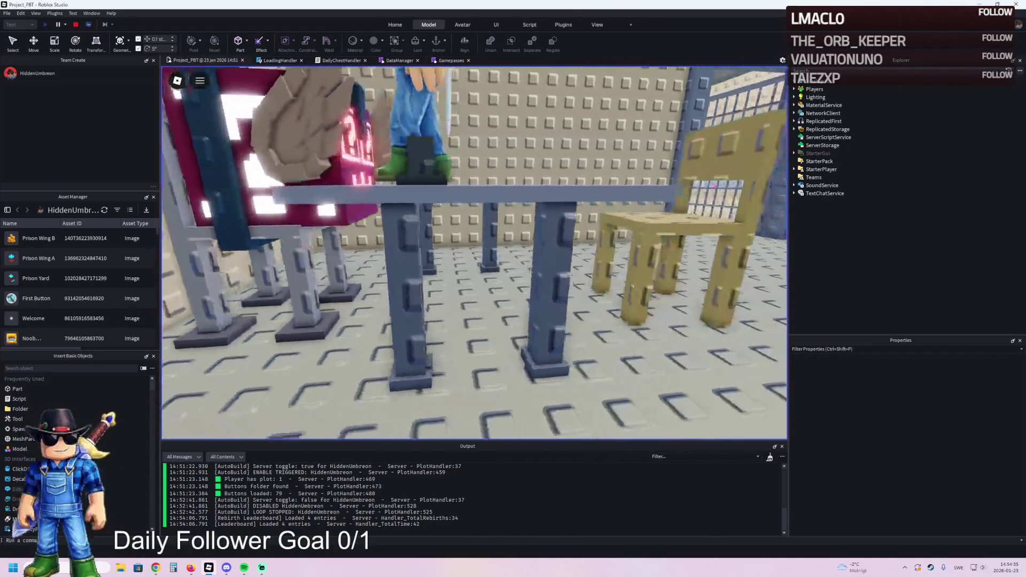
scroll(407, 293, "down", 5)
key("w")
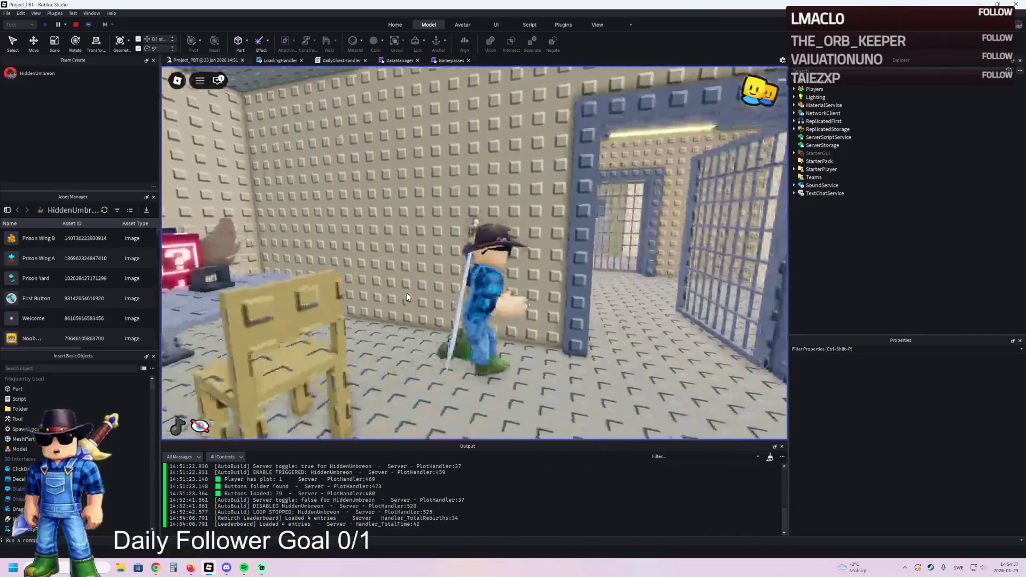
key("w")
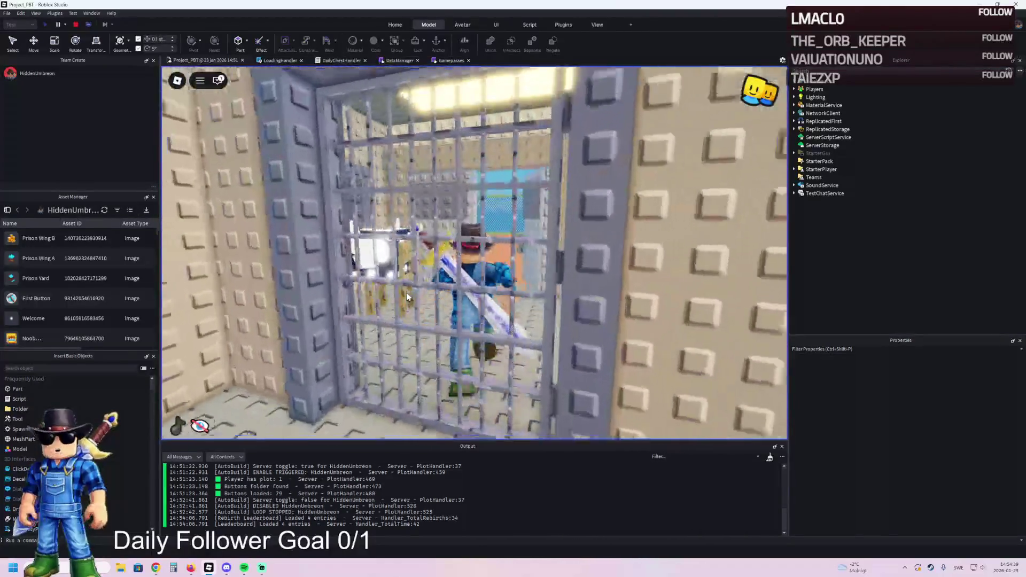
Walk out the gate into the yard past the car, then back through the gated doorway into the cells
key("w")
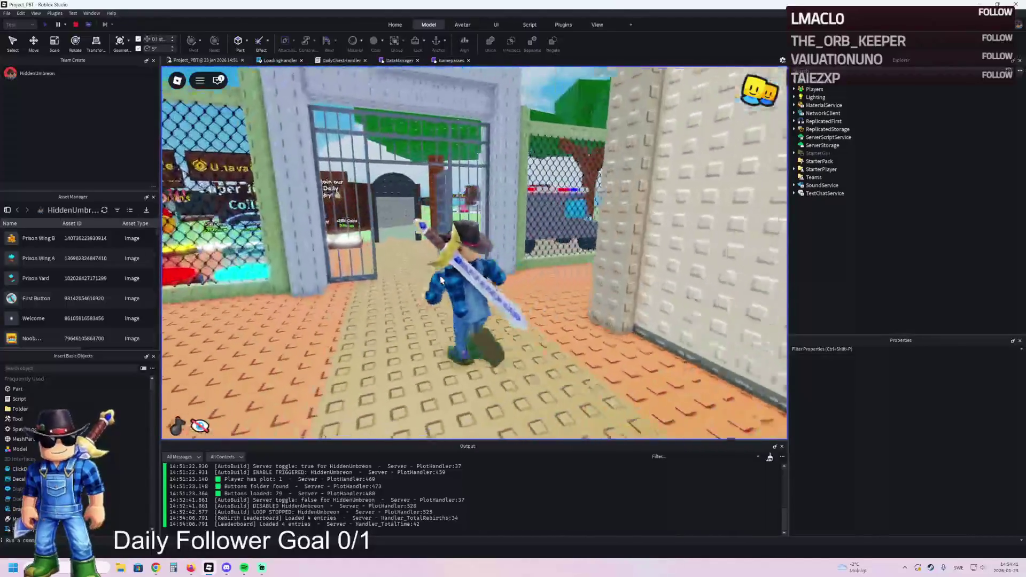
key("w")
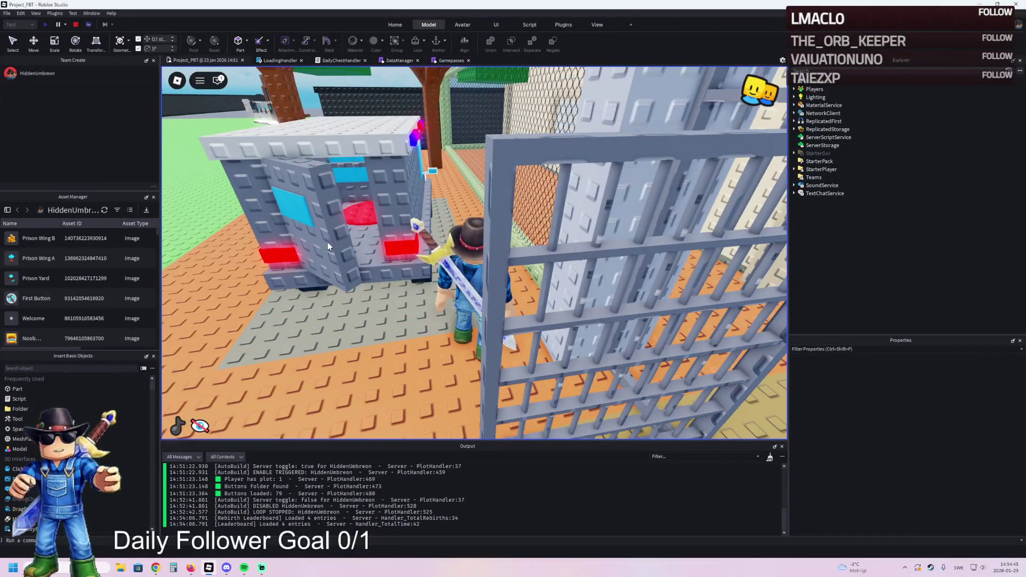
key("w")
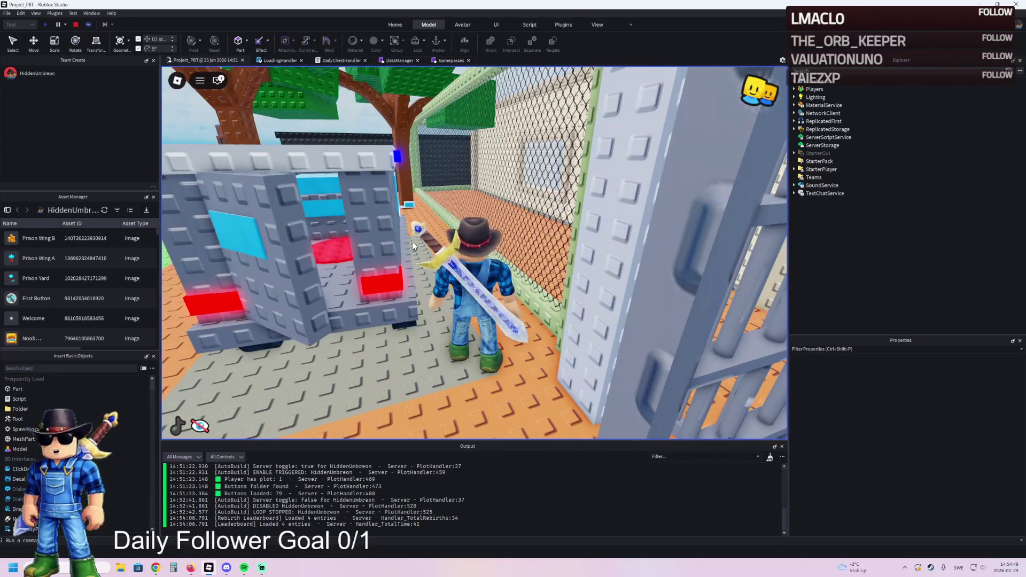
key("w")
key("w")
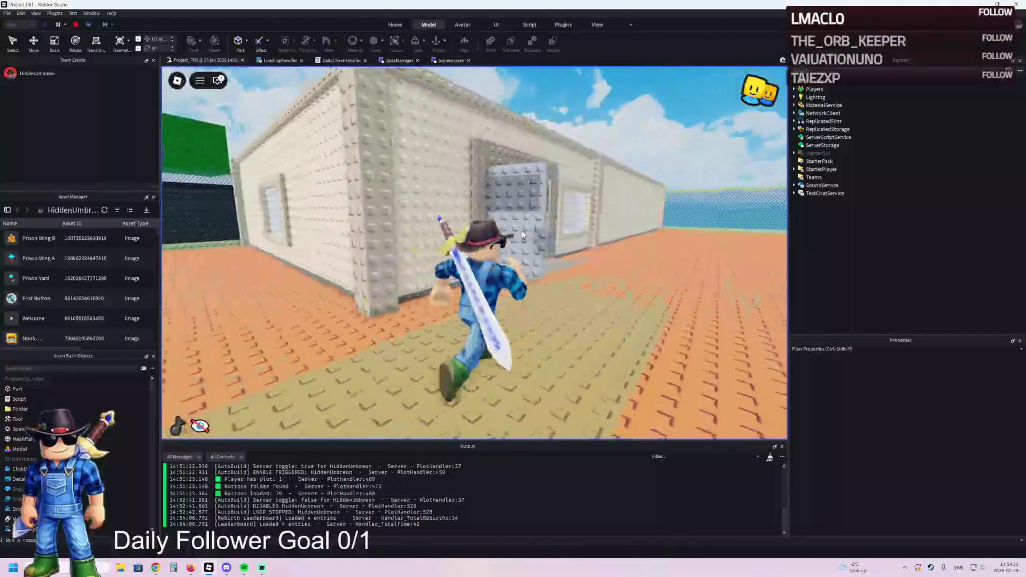
key("w")
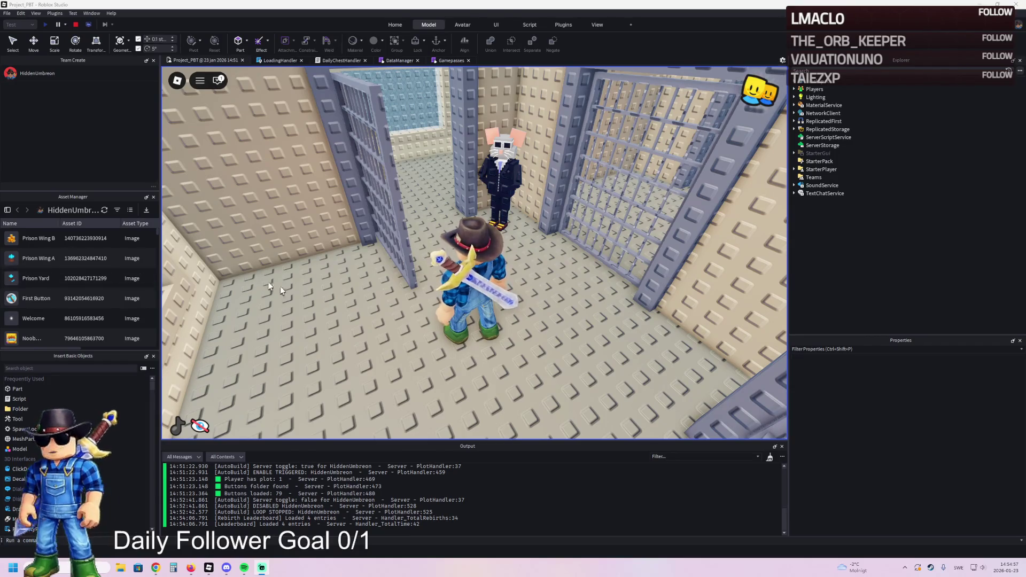
key("w")
key("w")
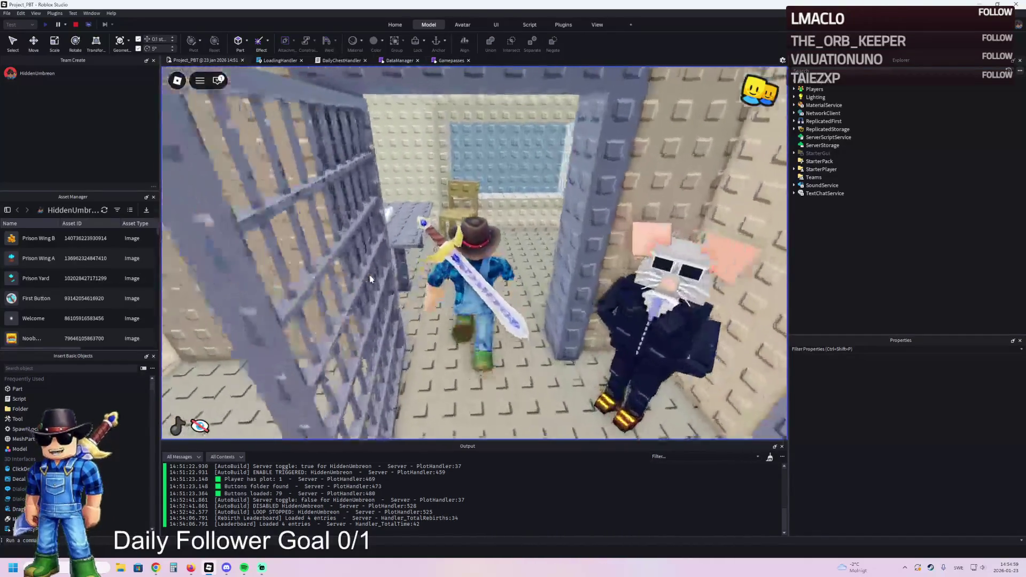
key("w")
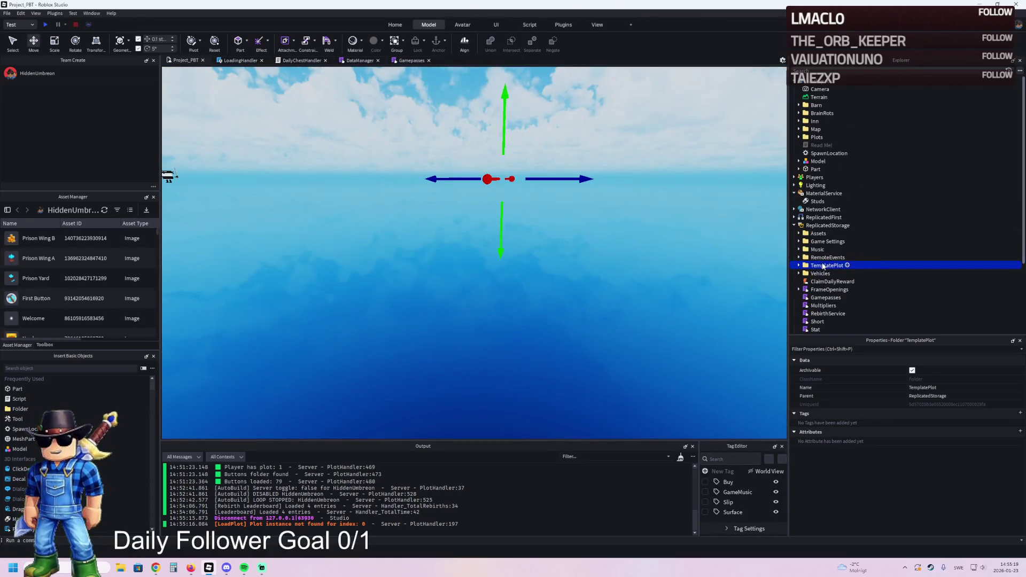
Drag TemplatePlot from ReplicatedStorage into Workspace and fly the camera to the Roof Lamp and Lucky Block Family pads
left_click_drag(826, 266, 827, 153)
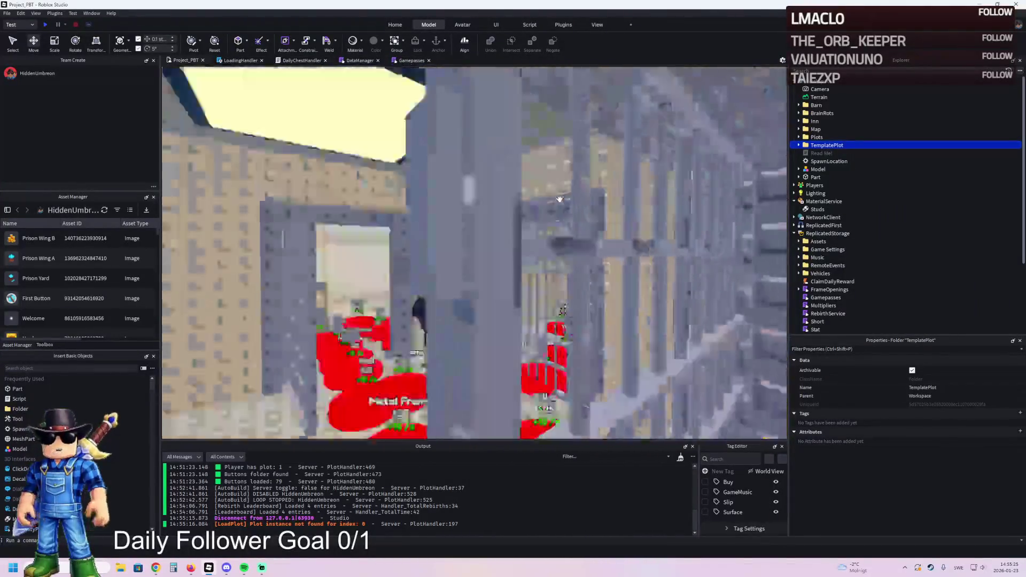
key("w")
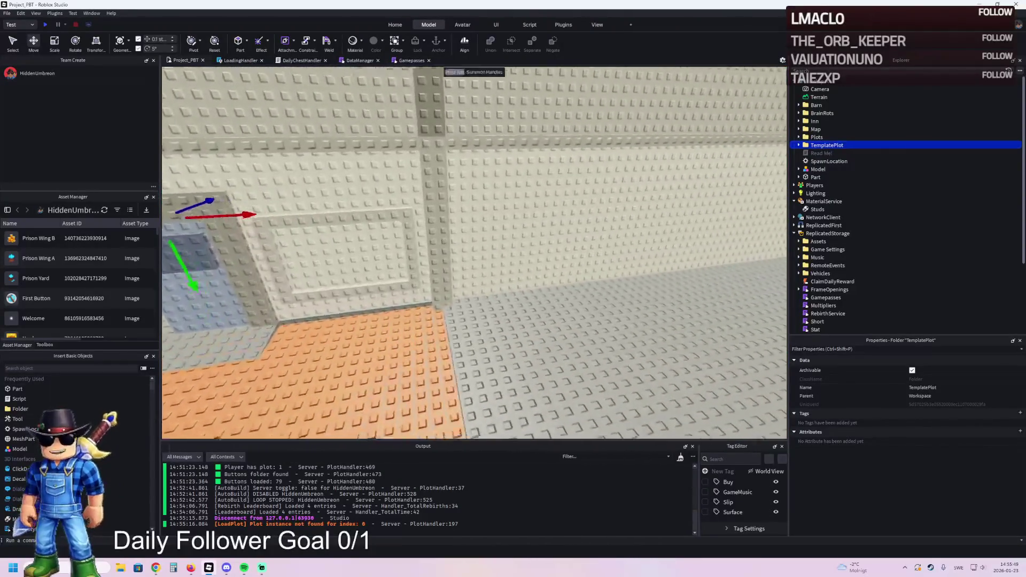
key("w")
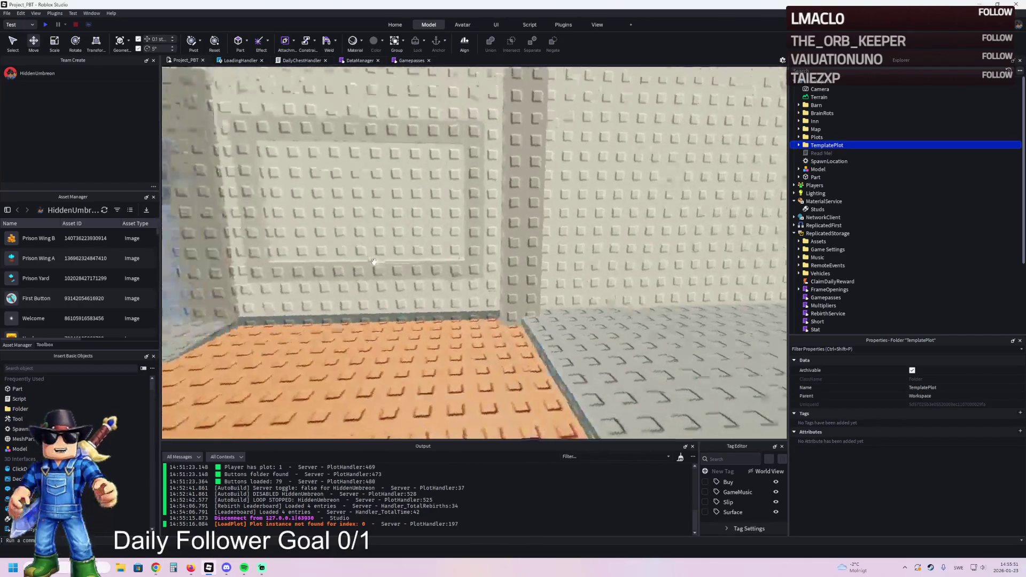
key("Left")
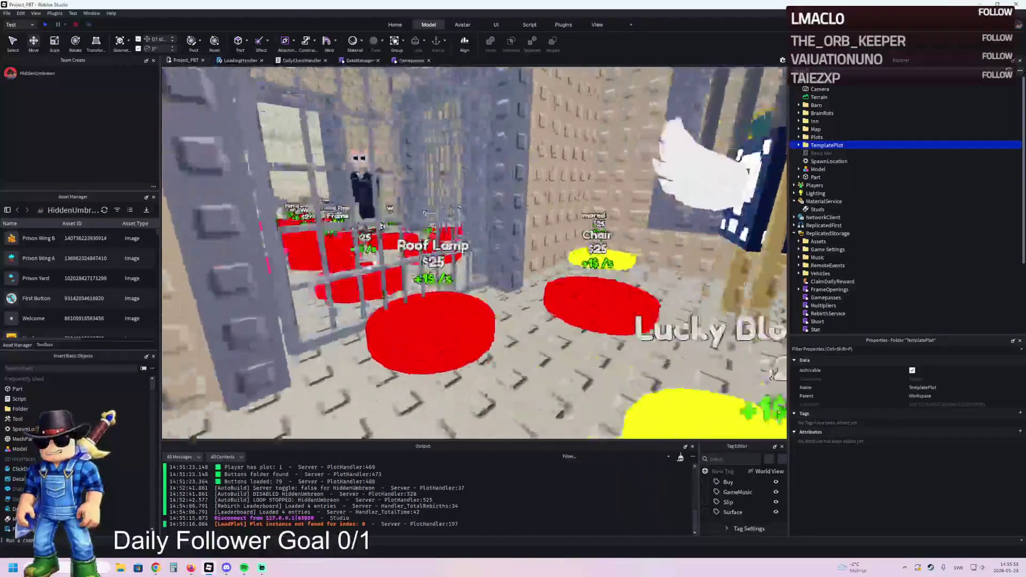
key("Right")
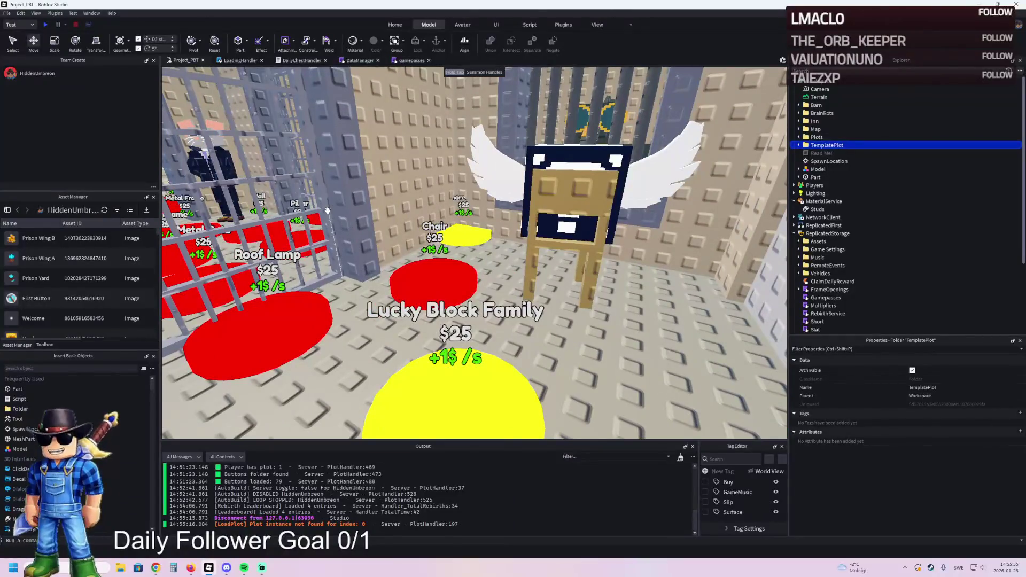
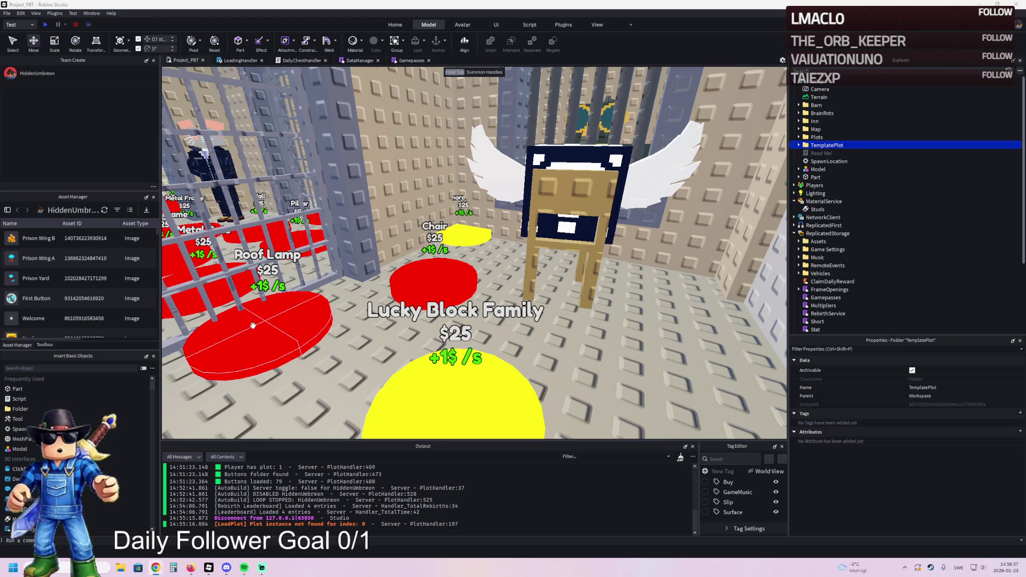
Survey the plot around the cage and pads, then select the red circular pad
key("s")
key("a")
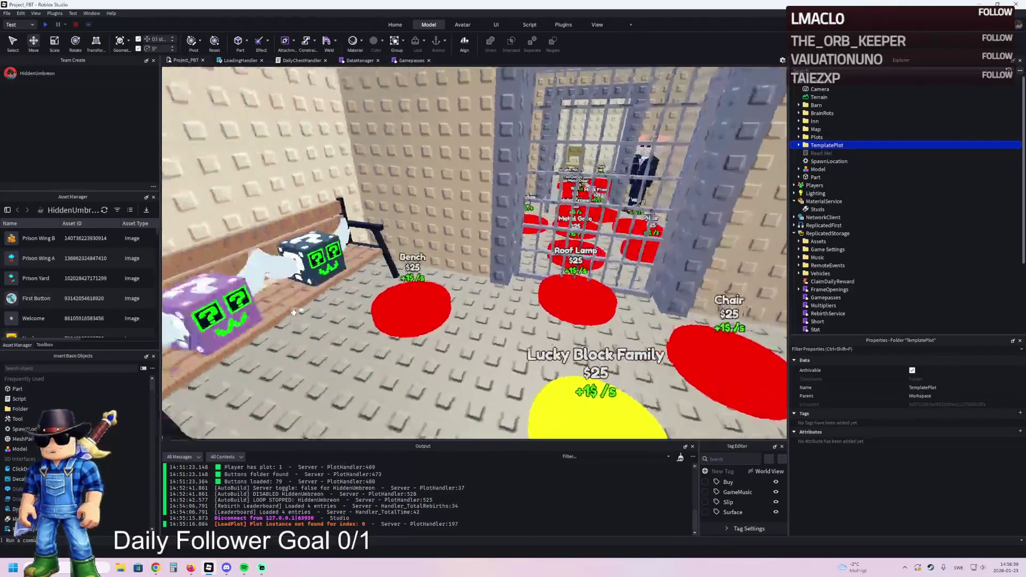
key("s")
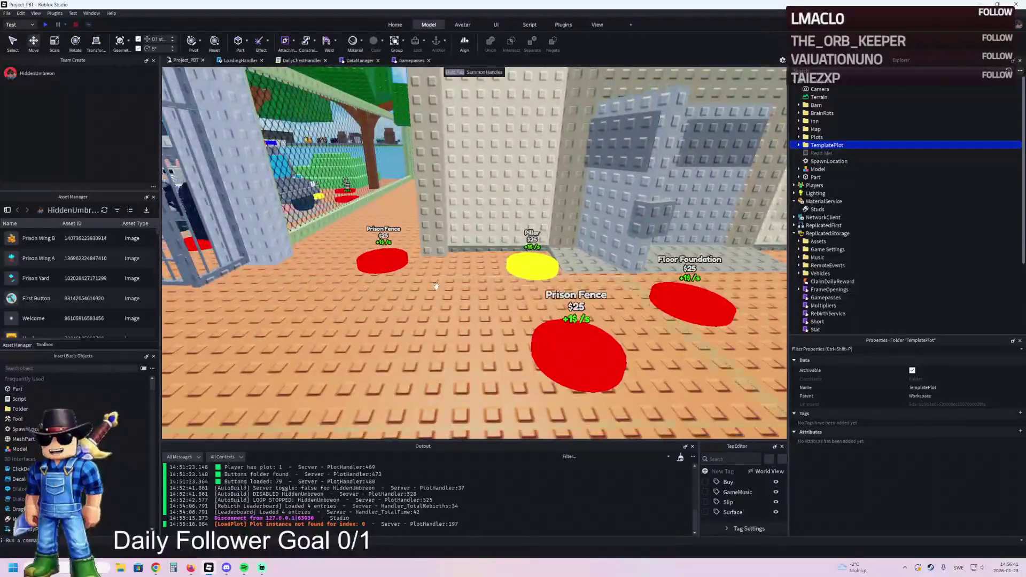
key("w")
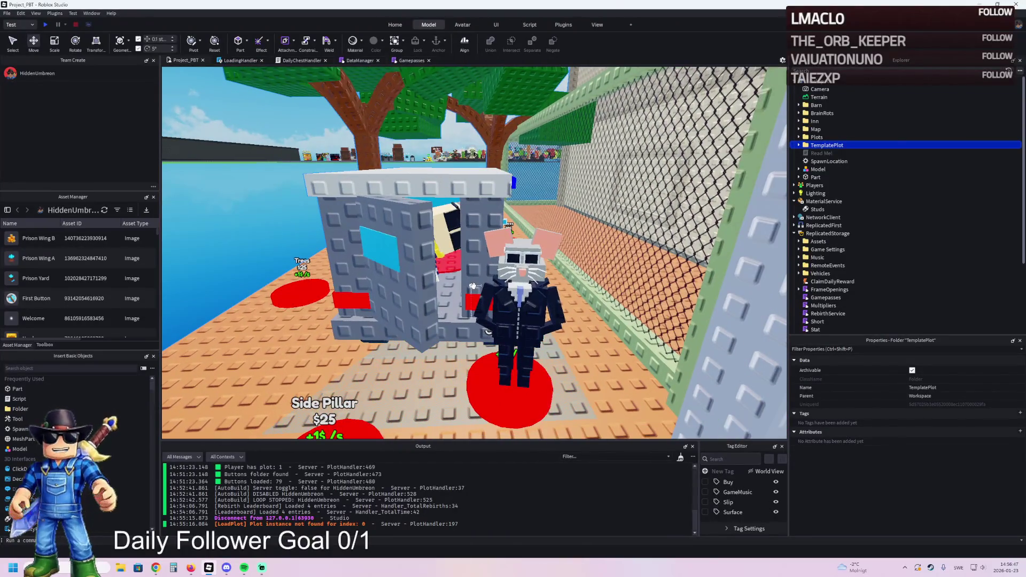
key("a")
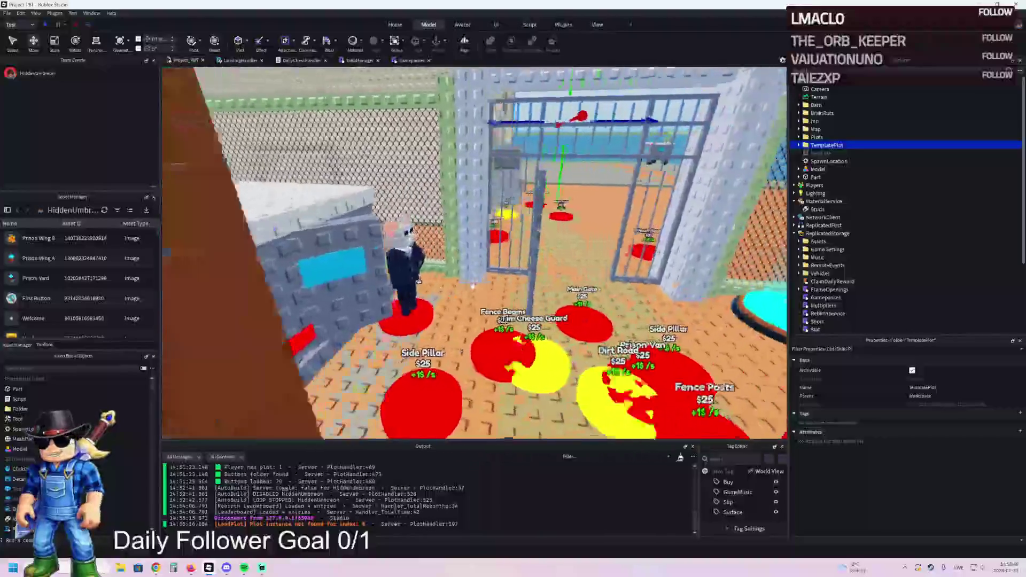
key("a")
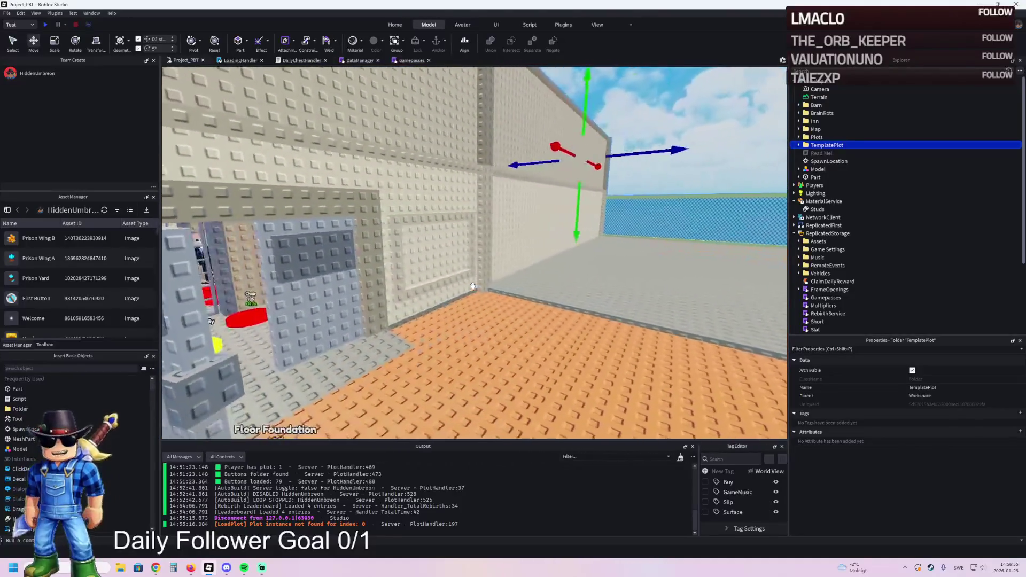
key("a")
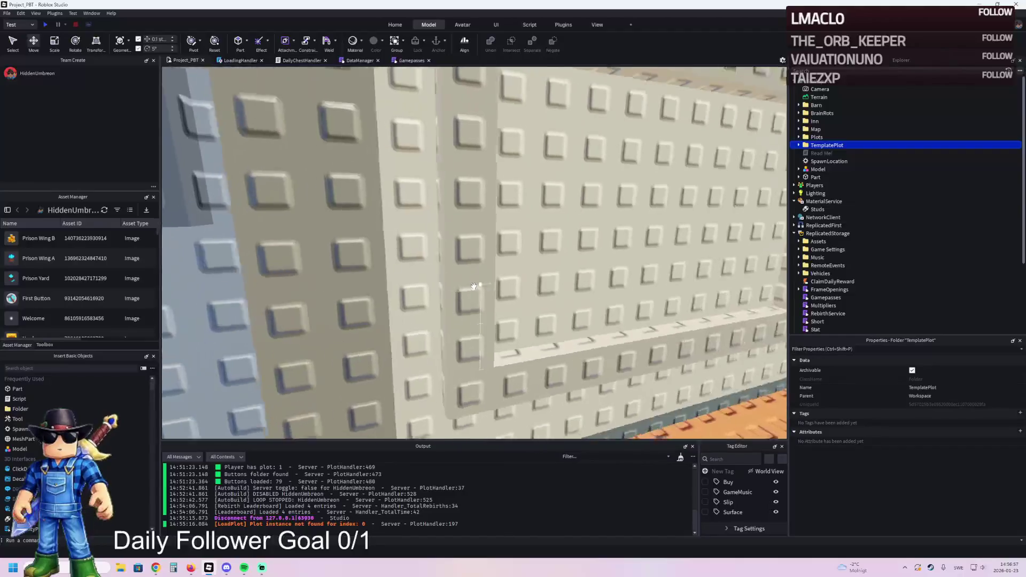
key("a")
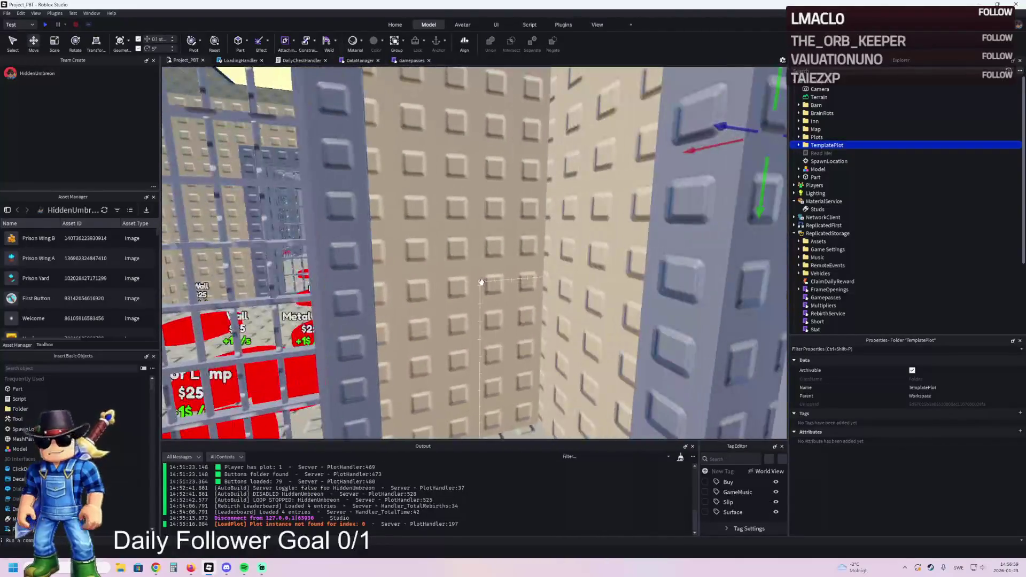
key("a")
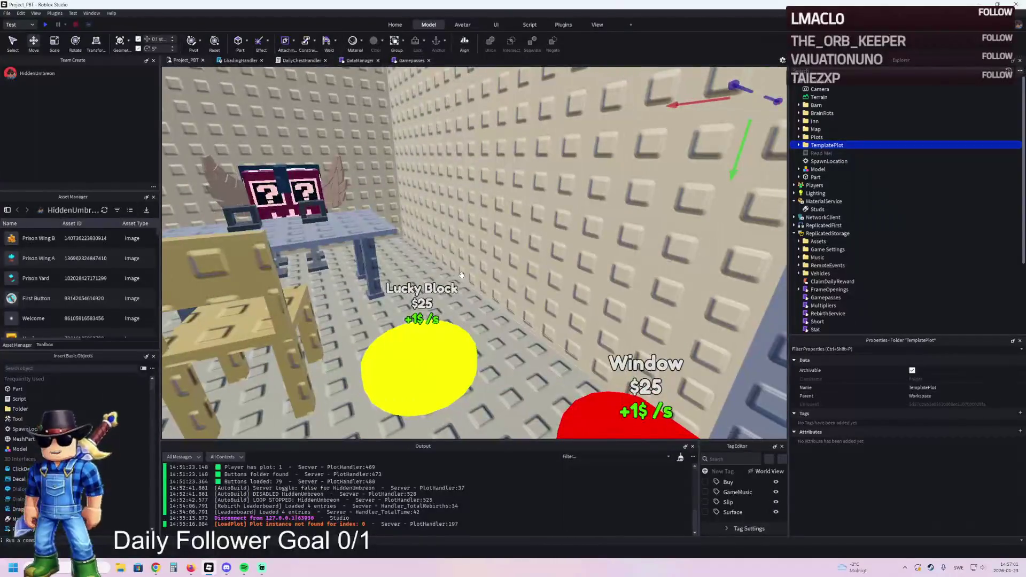
key("a")
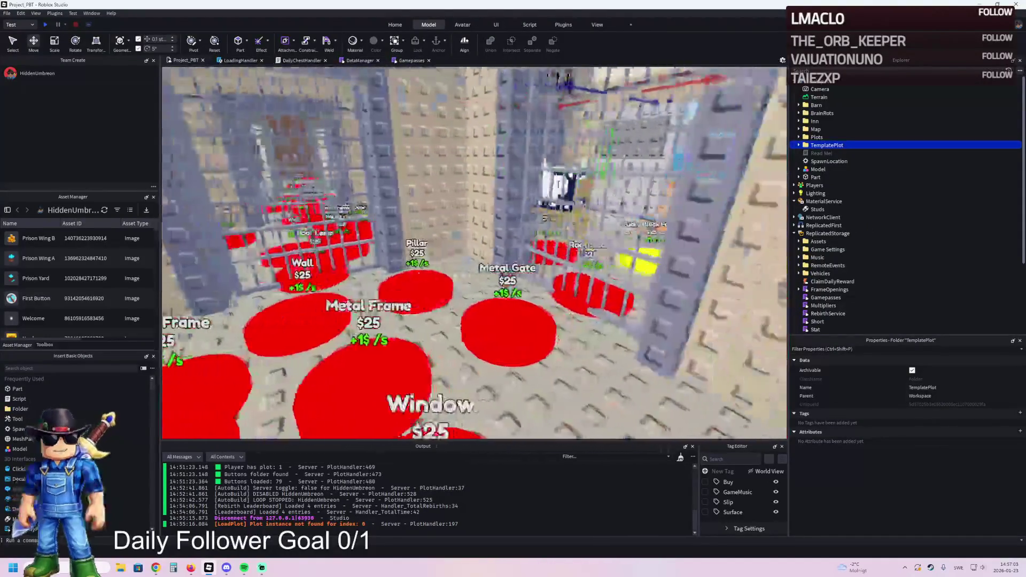
key("a")
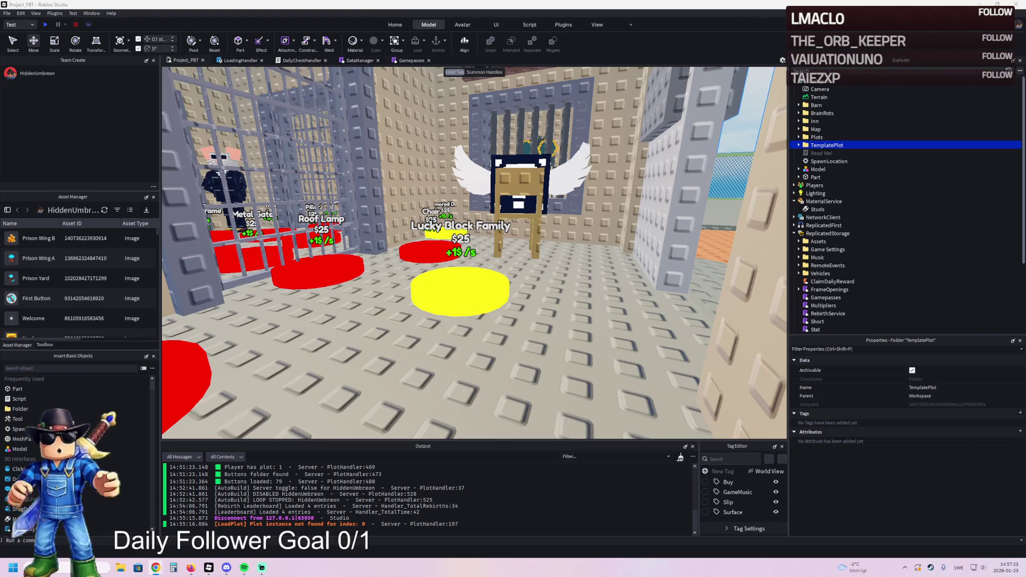
key("d")
left_click(332, 256)
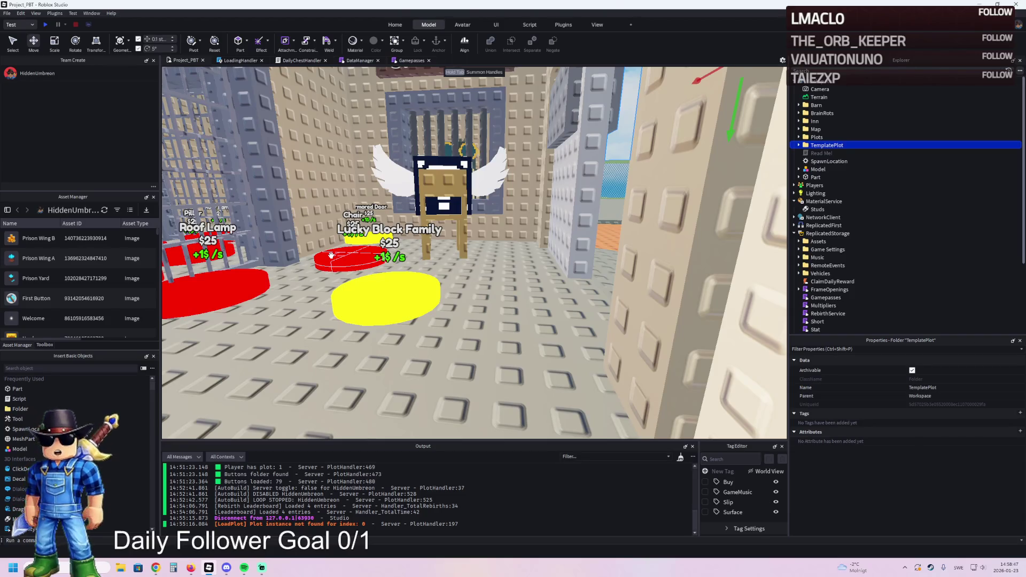
Duplicate the Lucky Block Family pad and name the copy 80
key("a")
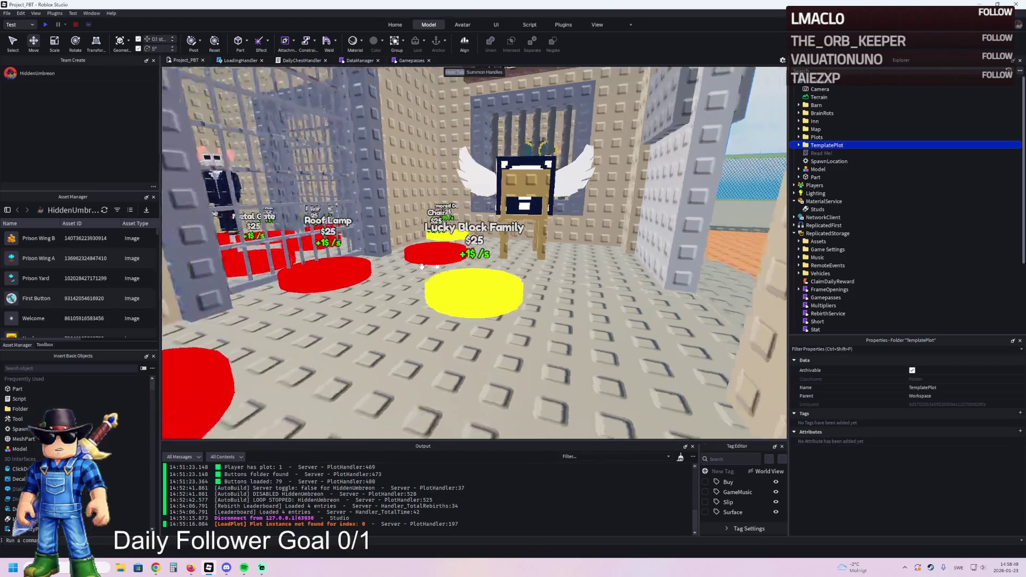
key("s")
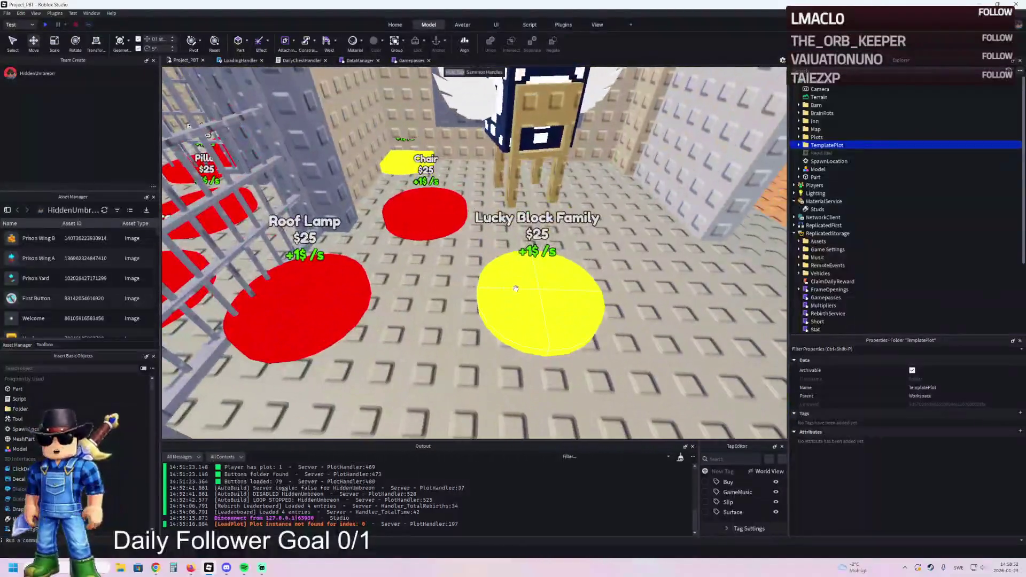
left_click(540, 300)
key("F2")
type("80")
key("Return")
Change the copy's BillboardGui Item label text to Signs
double_click(886, 155)
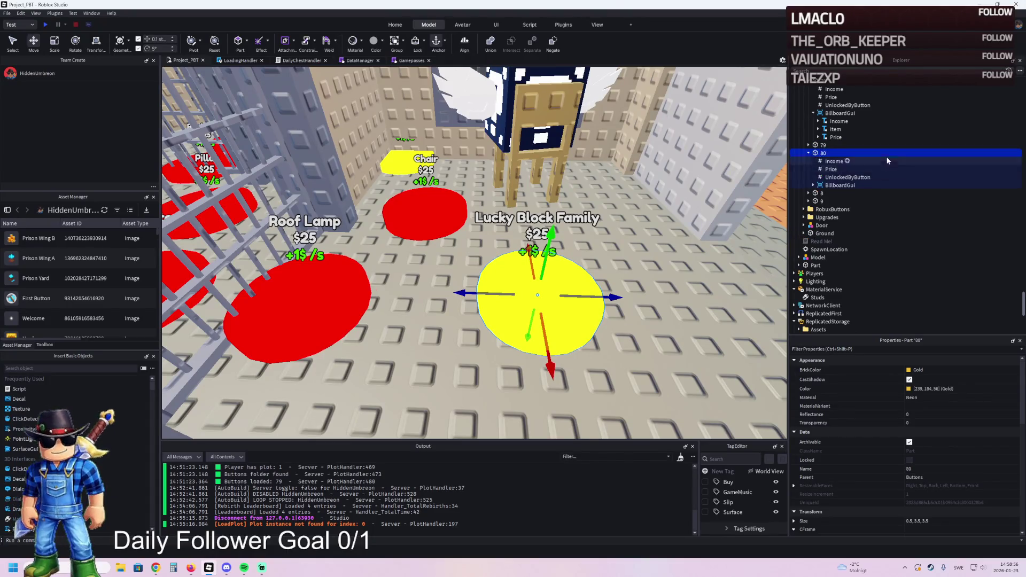
left_click(840, 186)
left_click(837, 201)
scroll(921, 407, "down", 10)
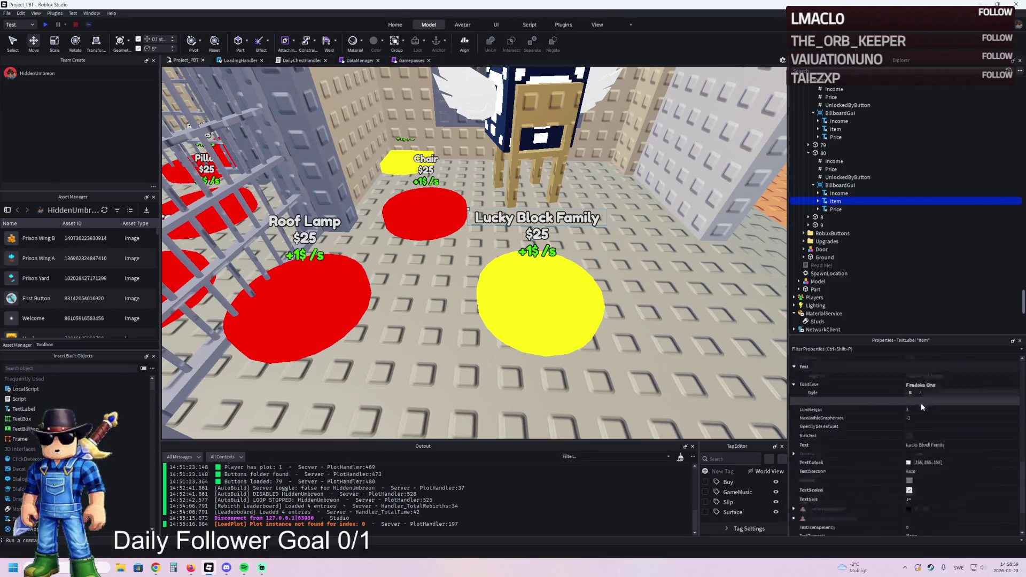
left_click(940, 419)
type("Signs")
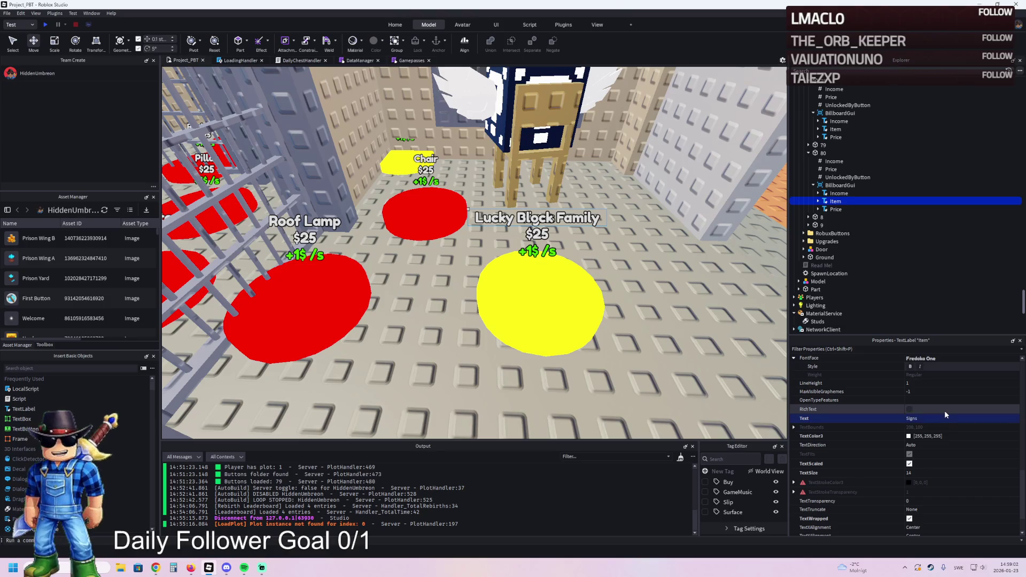
key("Return")
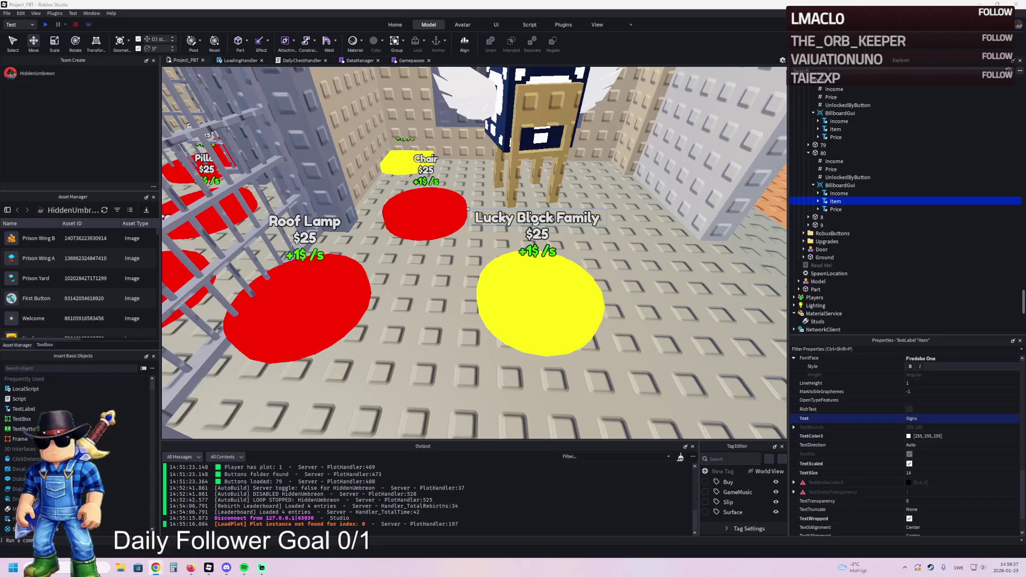
left_click(824, 145)
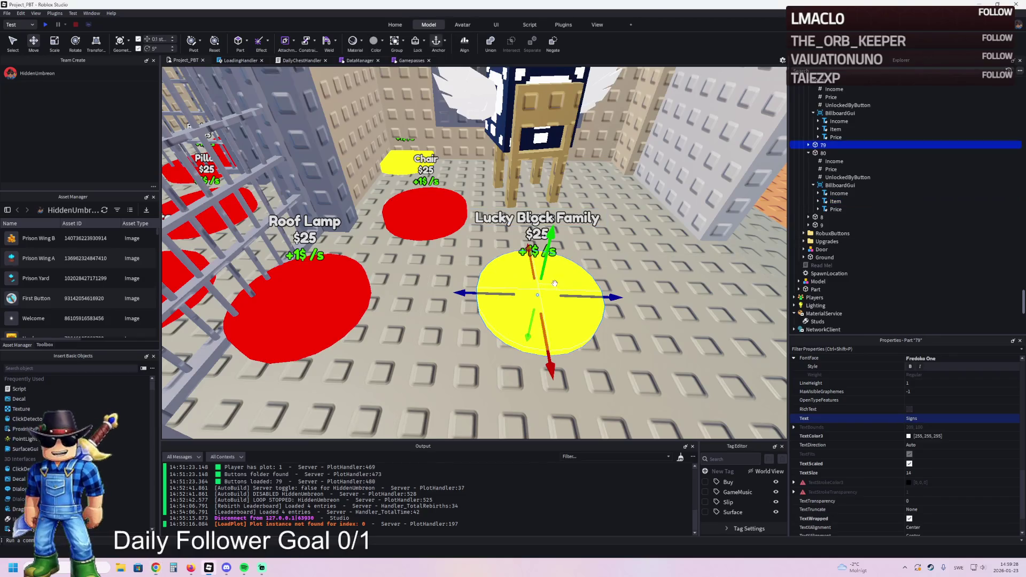
Check part 80's Price and Income values, then reselect part 80
left_click(823, 169)
left_click(958, 415)
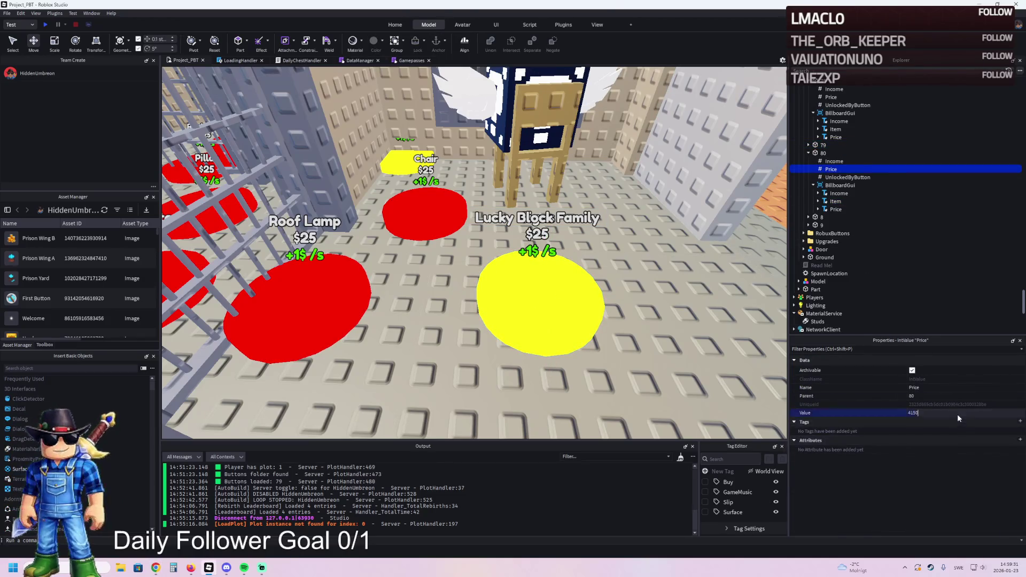
left_click(834, 161)
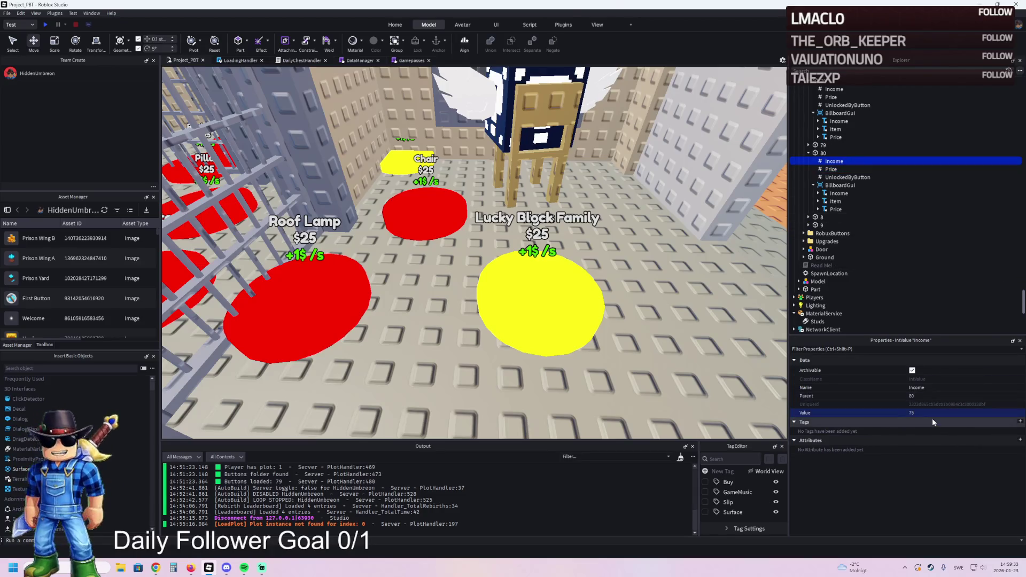
left_click(816, 154)
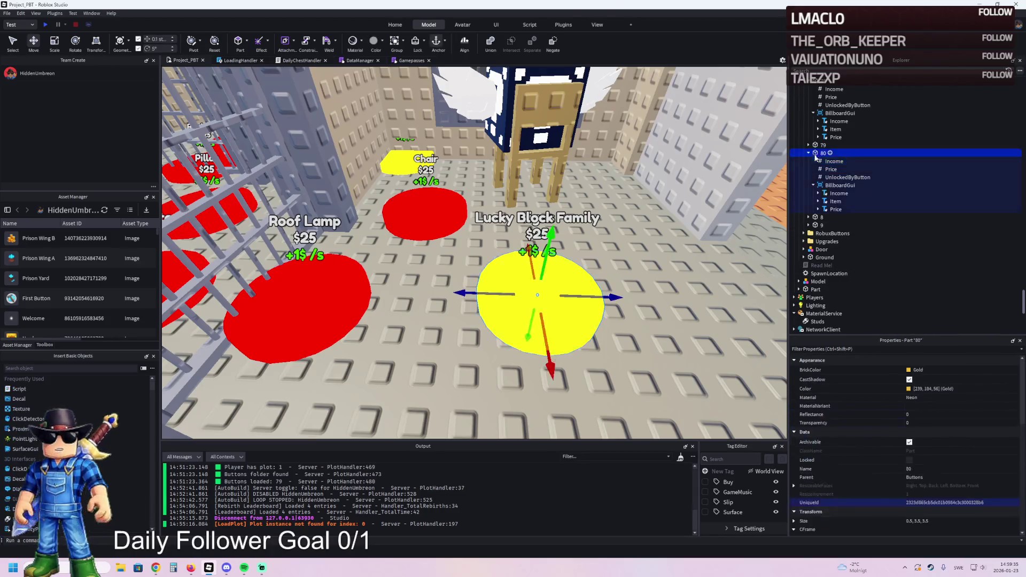
scroll(608, 295, "down", 5)
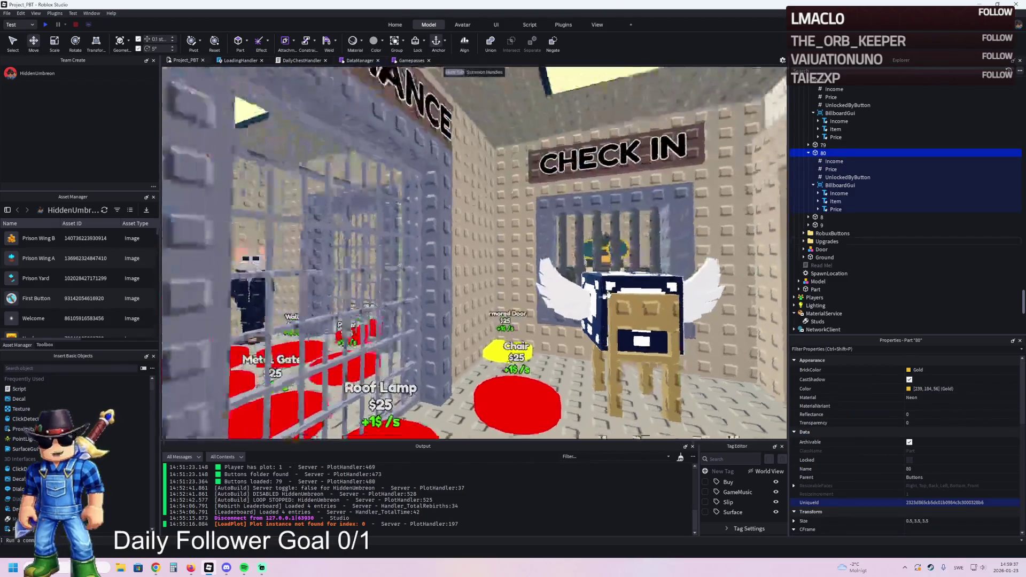
scroll(610, 310, "up", 4)
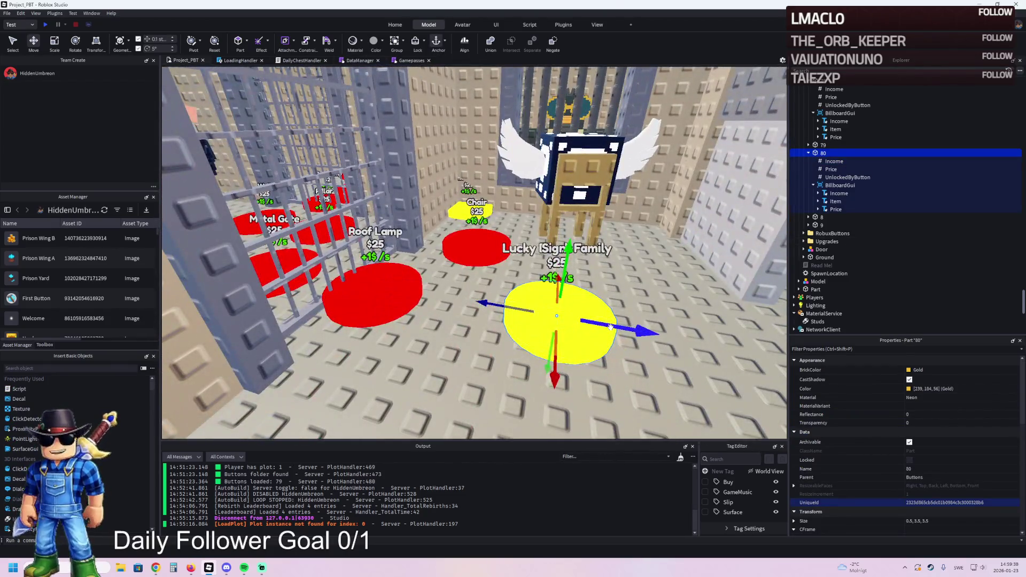
Move the Signs pad 4.85 studs beside Roof Lamp and make it Really red
left_click_drag(611, 327, 471, 301)
left_click(909, 370)
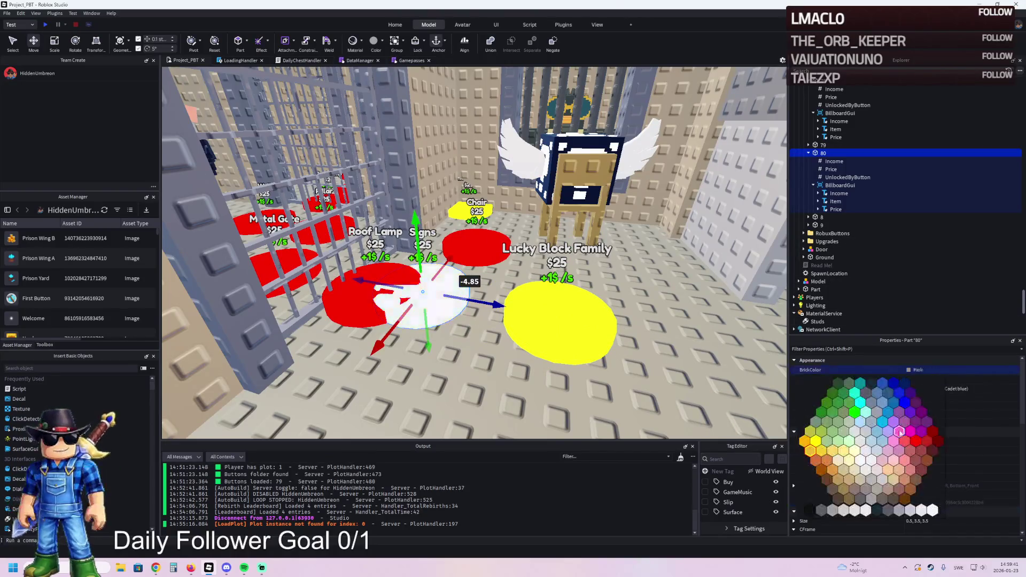
left_click(920, 436)
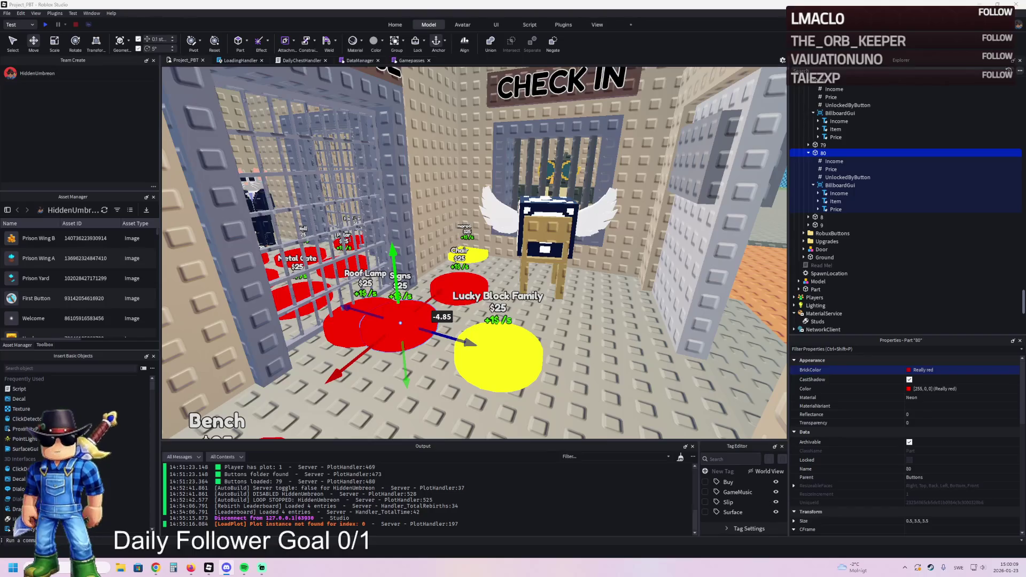
key("w")
key("a")
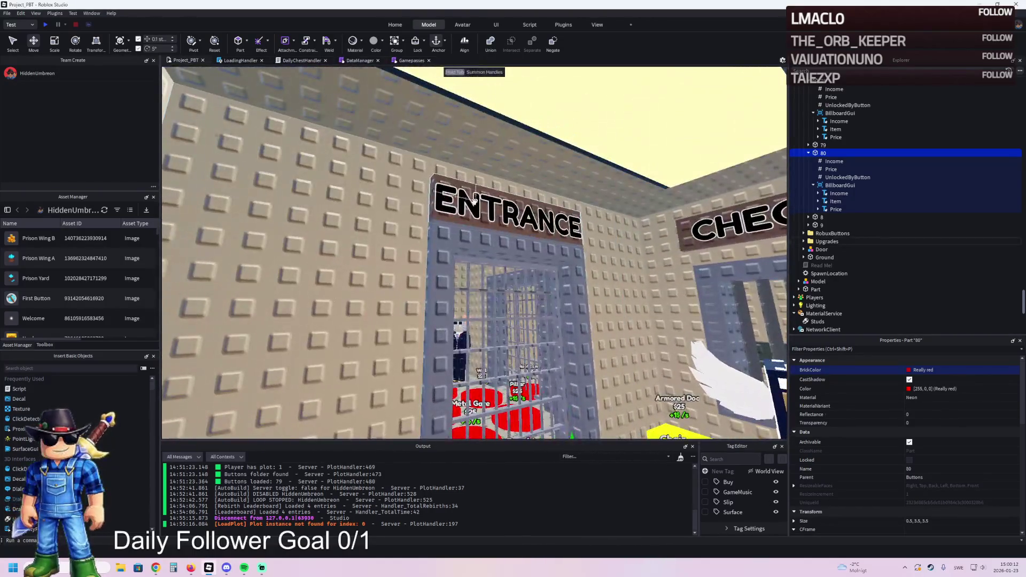
Duplicate the ENTRANCE sign and slide the copy along the wall
left_click(508, 214)
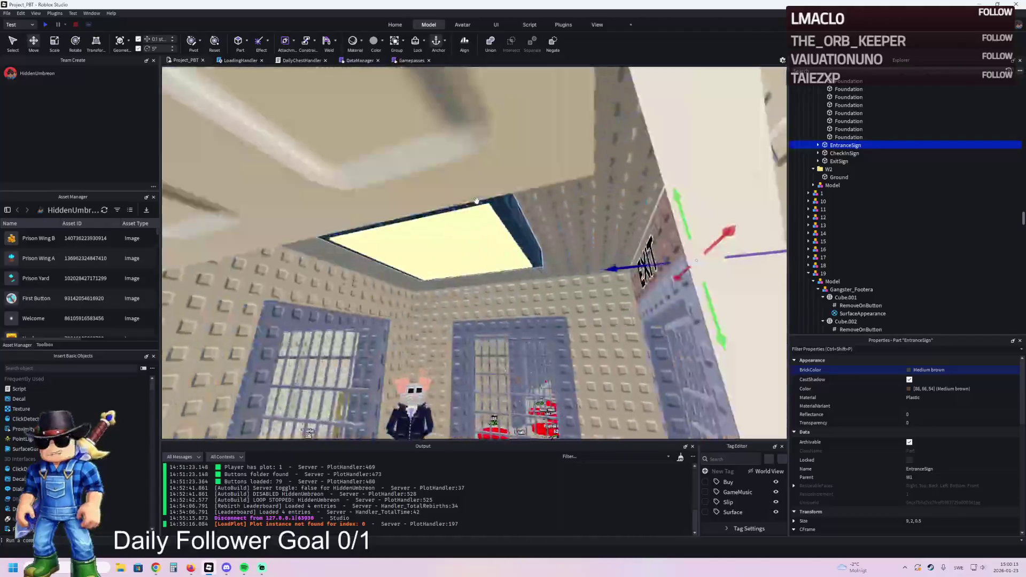
key("ctrl+d")
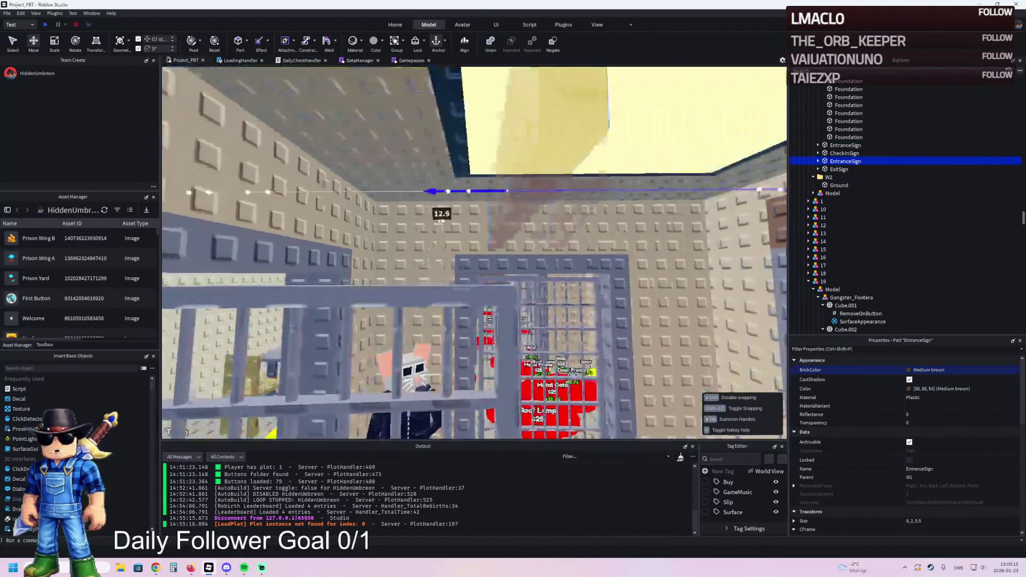
mouse_move(440, 219)
left_mouse_down()
mouse_move(326, 220)
mouse_move(351, 227)
mouse_move(337, 225)
left_mouse_up()
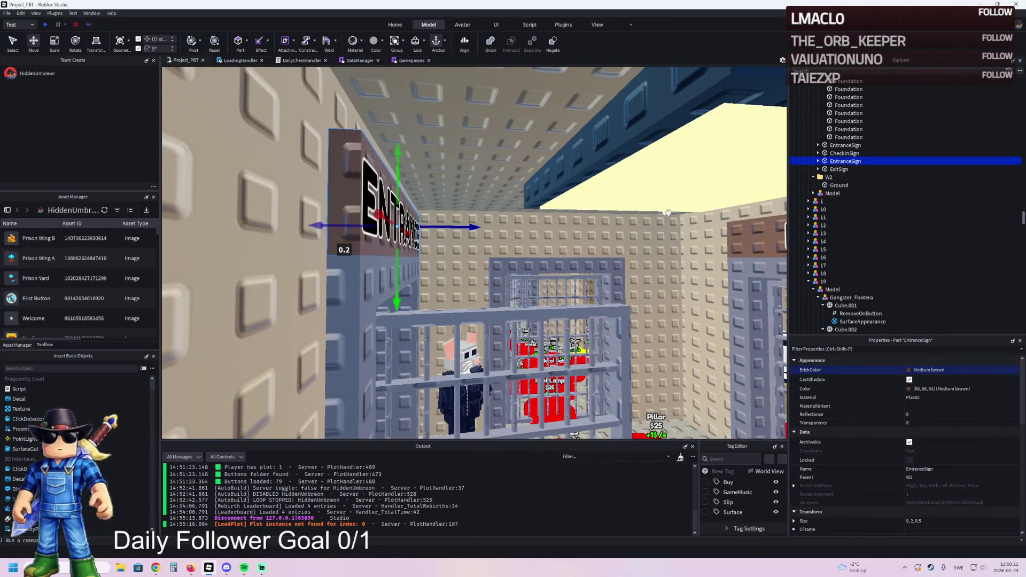
Rename the copied sign VisitSign and select its TextLabel
double_click(856, 161)
type("Vis")
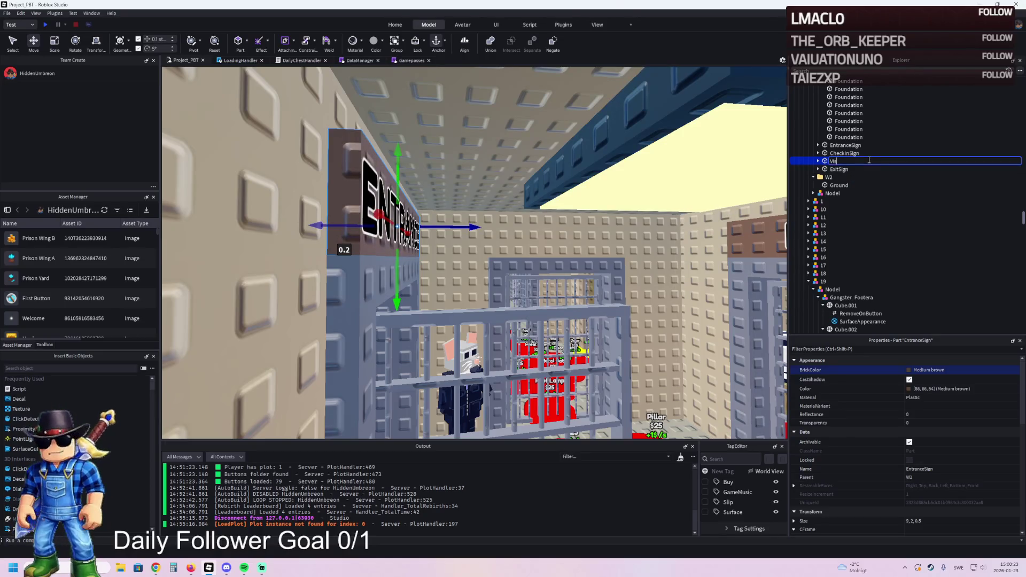
type("itSign")
key("Return")
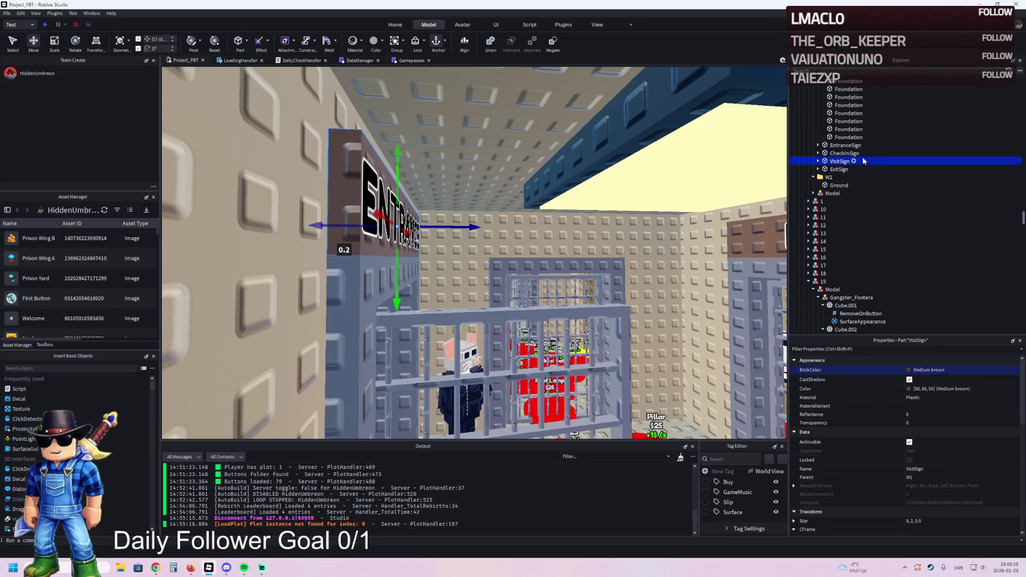
left_click(818, 161)
left_click(847, 169)
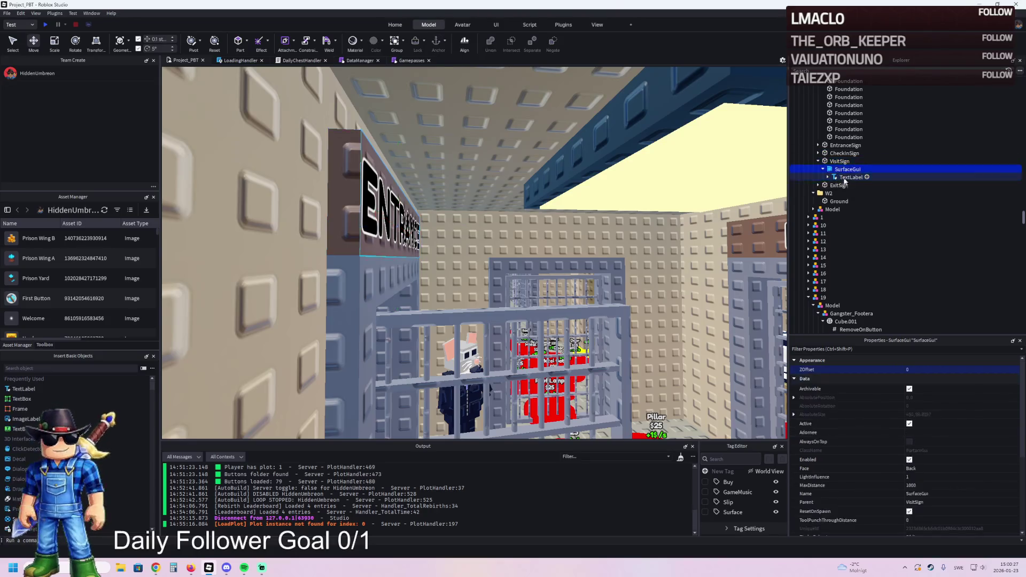
left_click(839, 184)
left_click(850, 177)
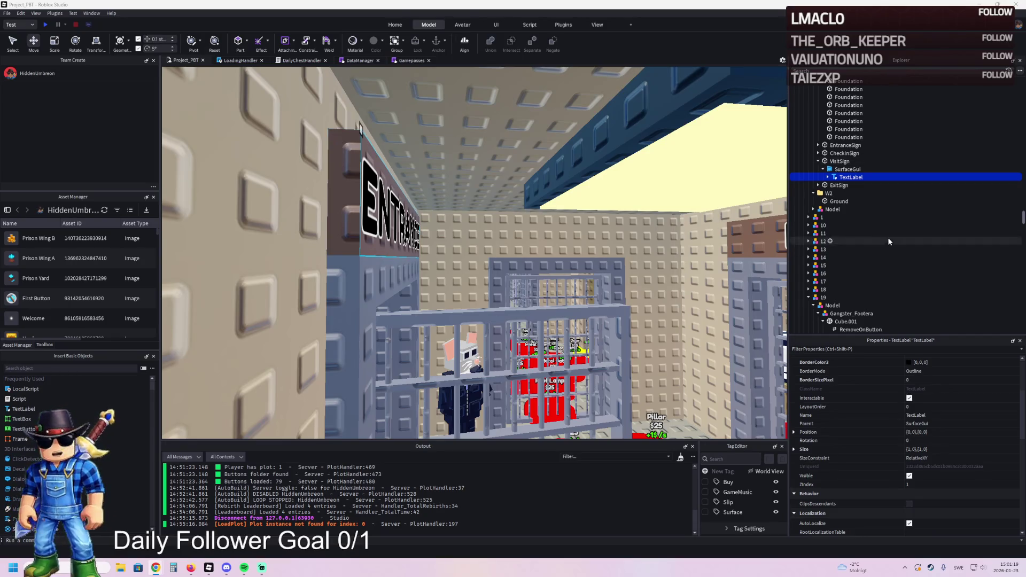
Change the copied sign's text to uppercase VISITATION ROOM
scroll(928, 498, "down", 4)
scroll(928, 498, "down", 3)
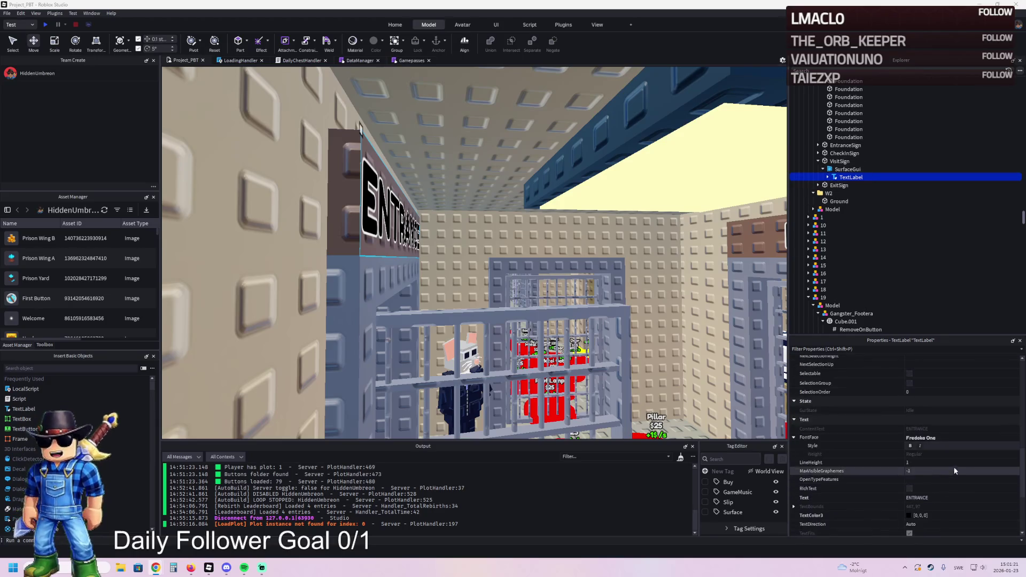
left_click(941, 498)
type("Visitation Room")
key("Return")
key("f")
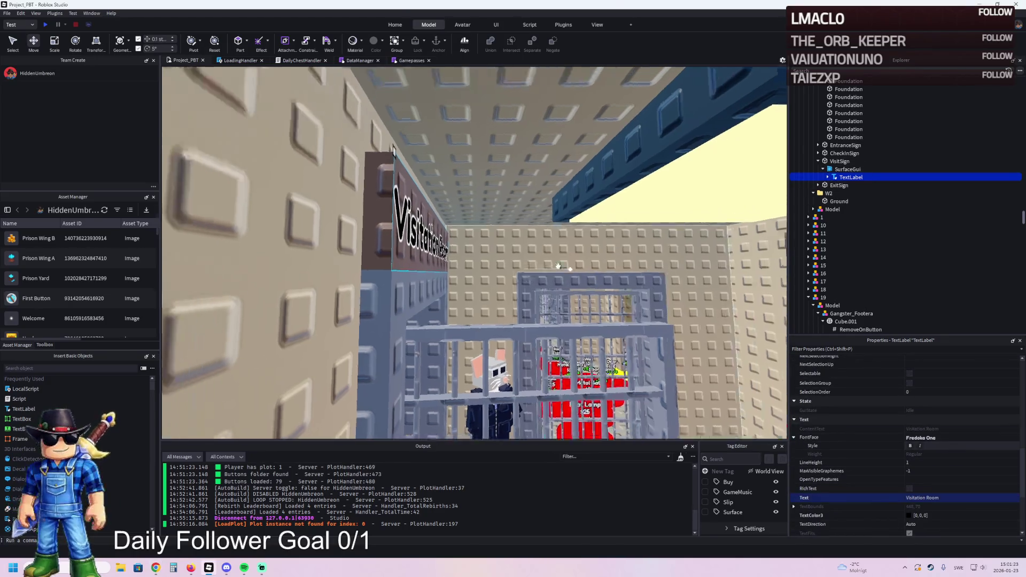
left_click(971, 496)
type("VISITATION ROOM")
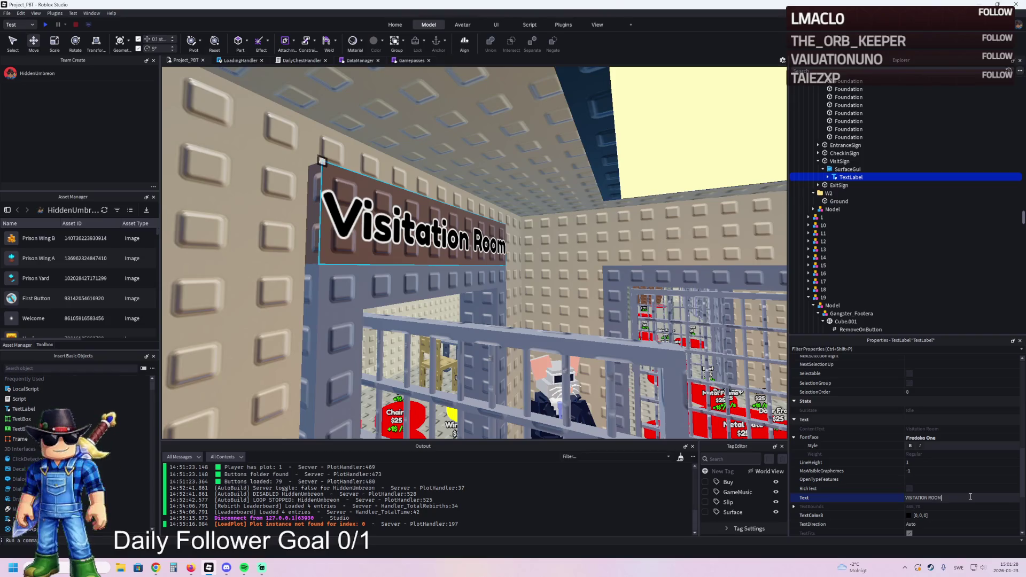
key("Return")
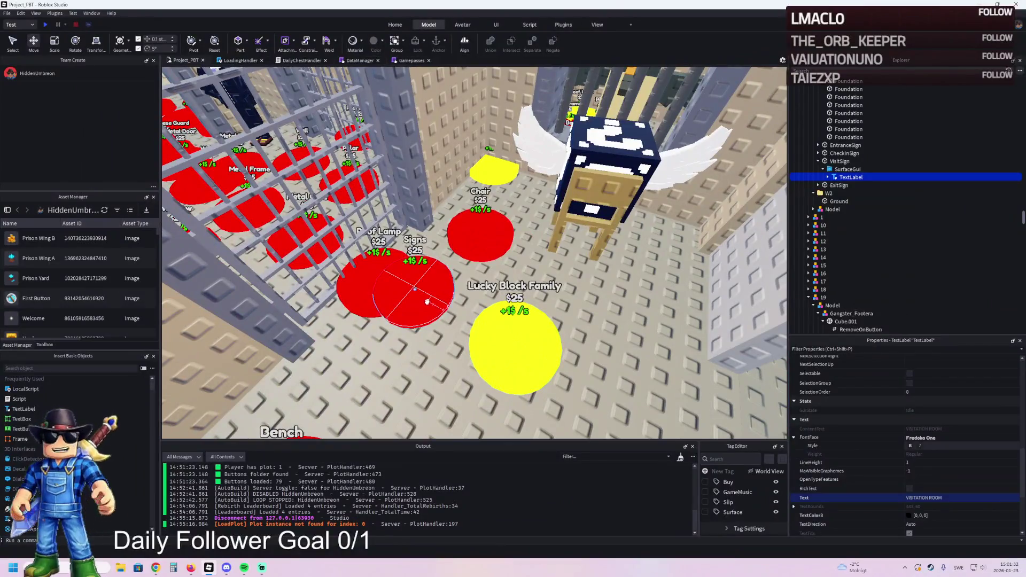
Select the Signs pad's UnlockedByButton value and start editing it
left_click(427, 302)
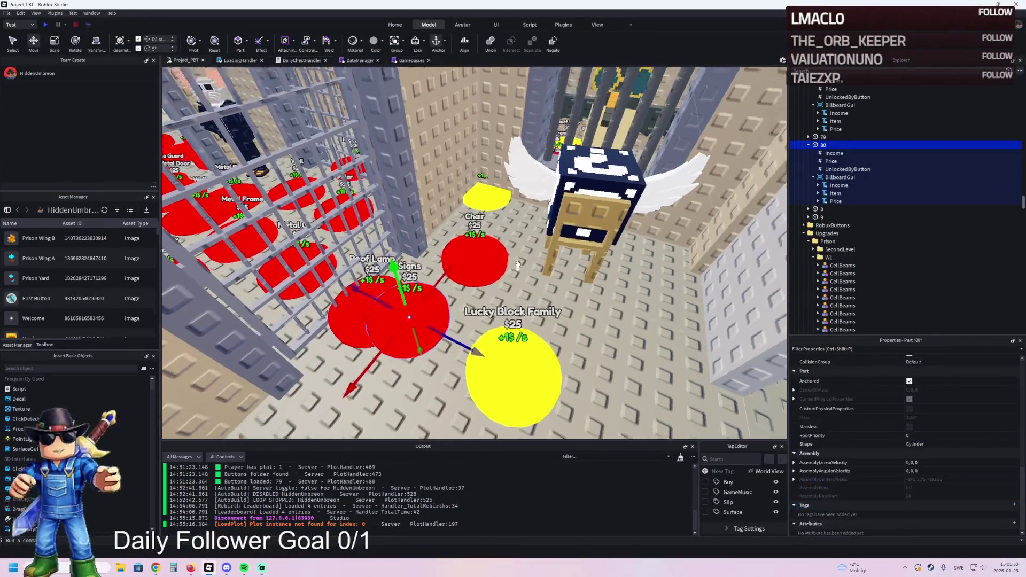
left_click(834, 169)
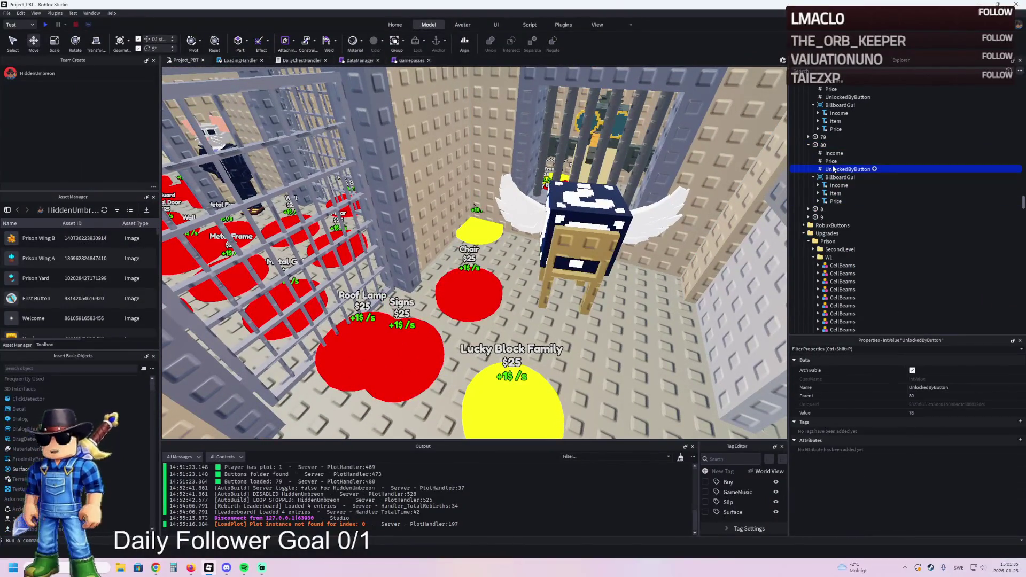
left_click(929, 414)
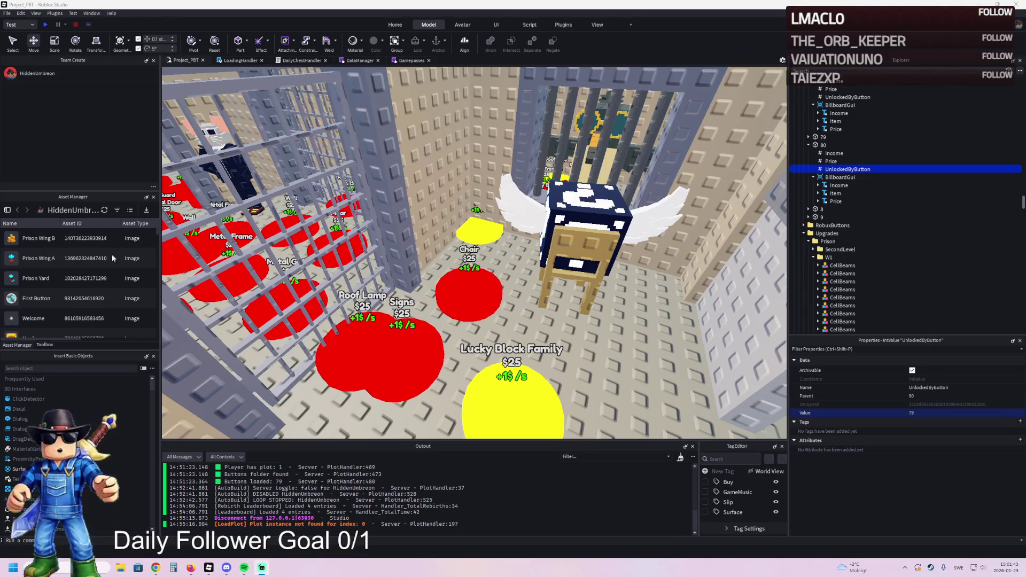
scroll(378, 257, "up", 5)
scroll(378, 256, "down", 3)
Move the CHECK IN, ENTRANCE, VISITATION and EXIT signs into Secret Lucky Block
left_click(514, 225)
left_click(251, 203, "ctrl")
left_click(259, 230, "ctrl")
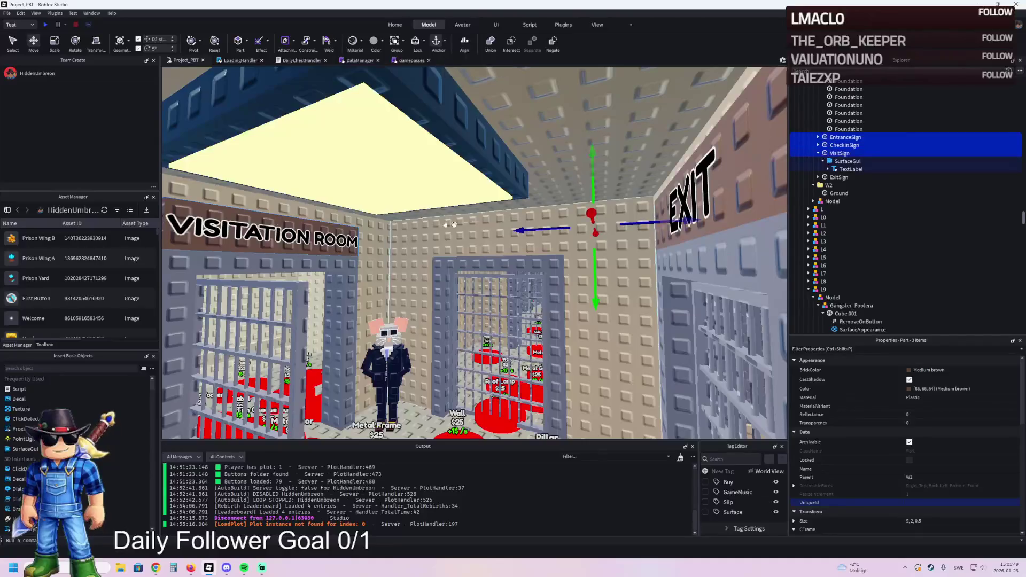
left_click(690, 197, "ctrl")
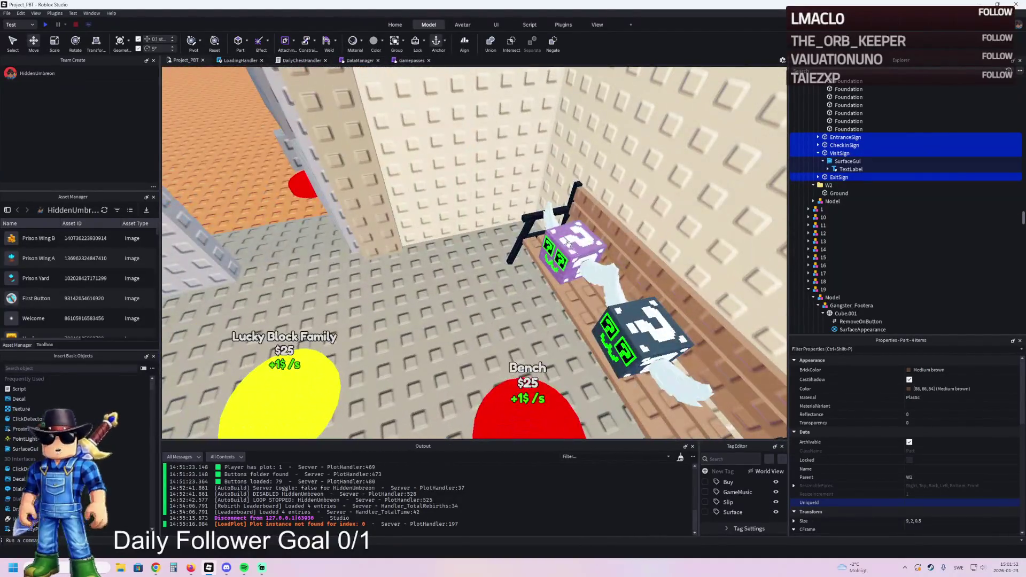
left_click(619, 235, "ctrl")
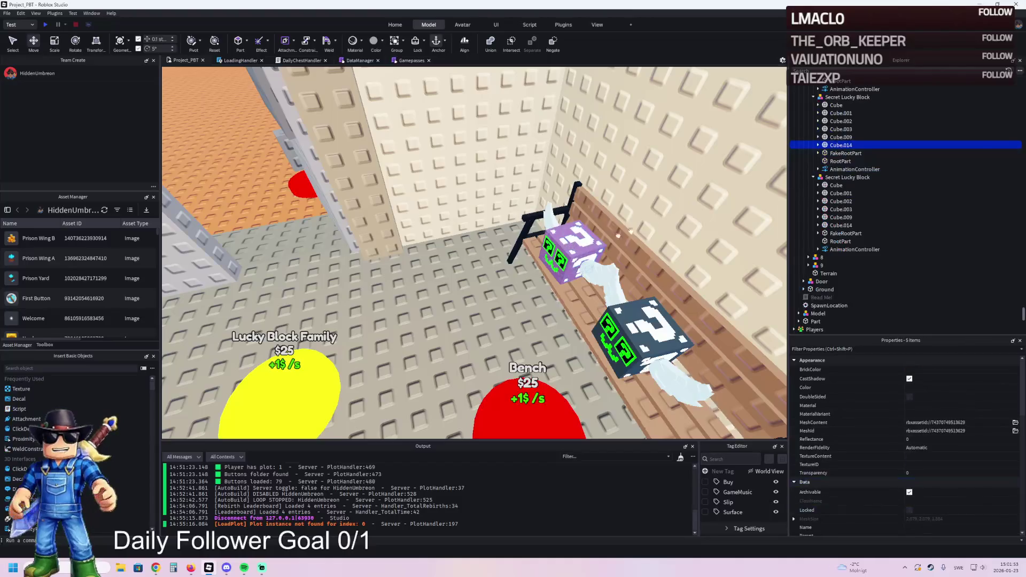
left_click_drag(837, 137, 838, 138)
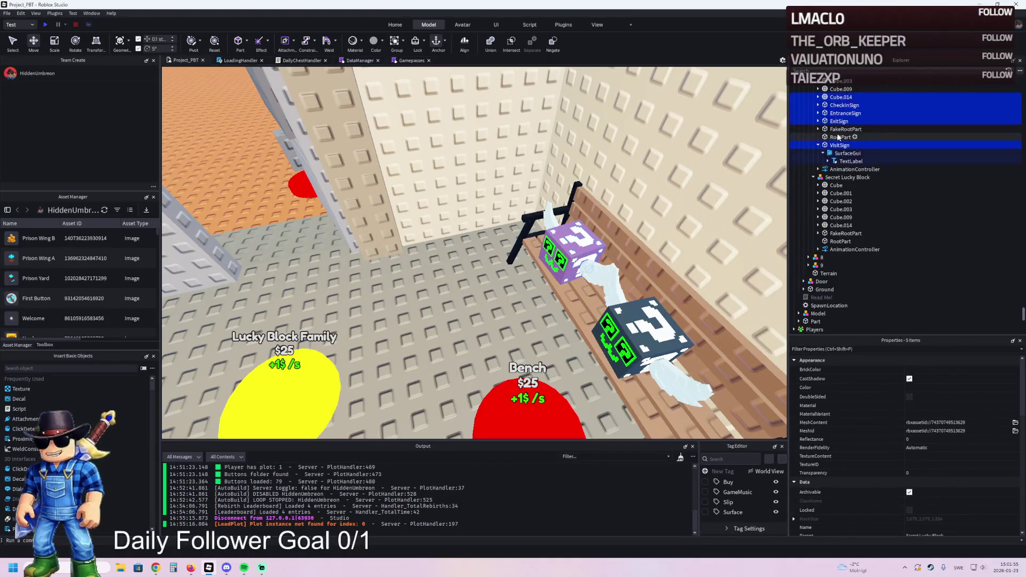
Move the four room signs into model 79
left_click(837, 145)
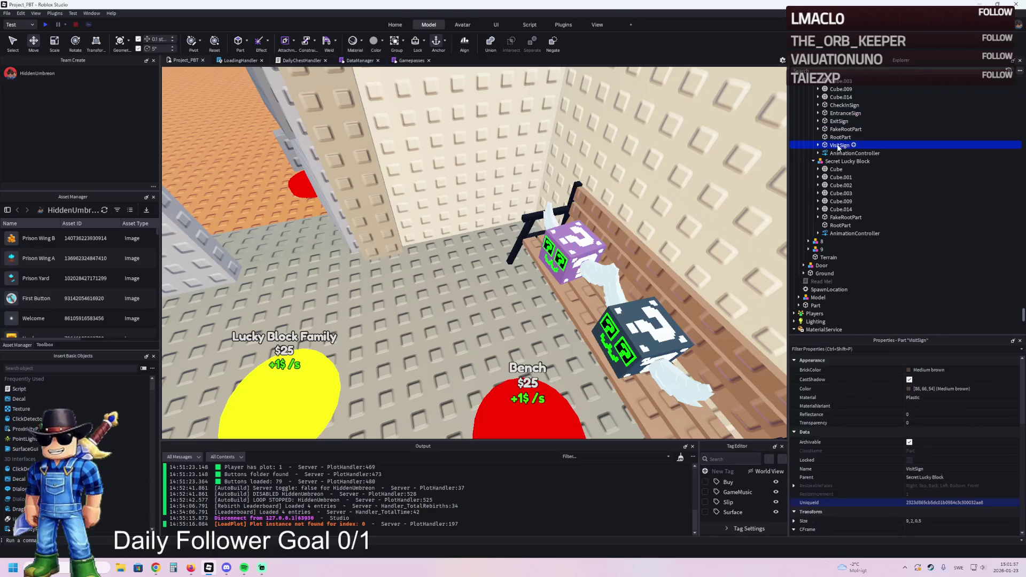
scroll(841, 131, "up", 1)
left_click(837, 144, "ctrl")
left_click(838, 135, "ctrl")
scroll(844, 133, "up", 2)
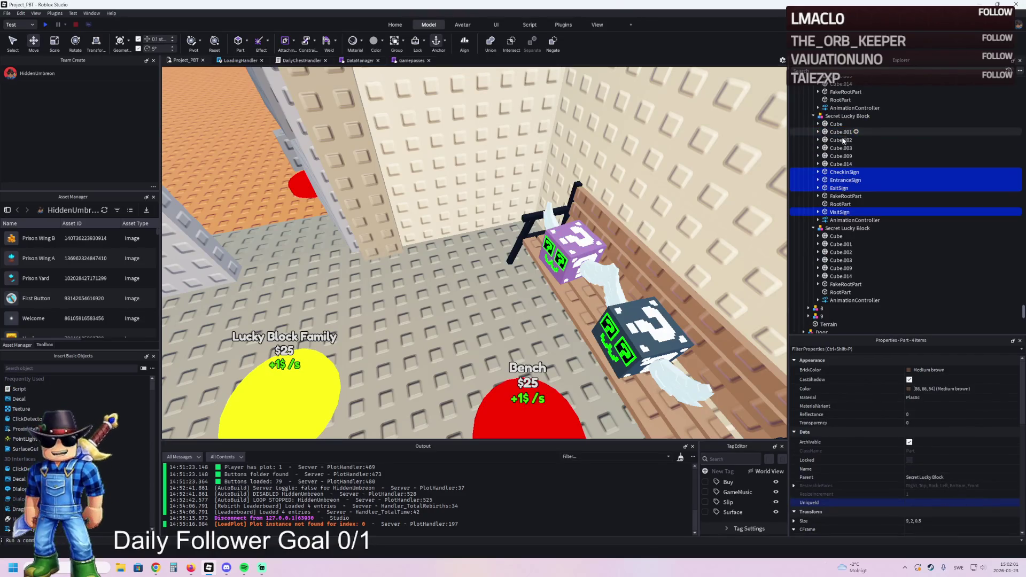
left_click_drag(849, 160, 815, 104)
Duplicate model 79 and name the copy 80
left_click(814, 111)
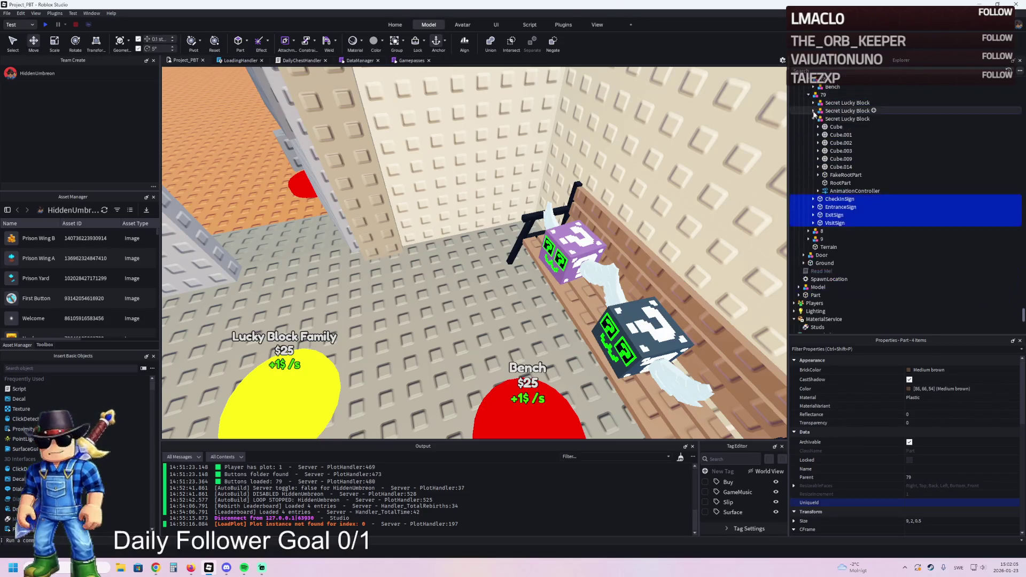
left_click(814, 119)
left_click(877, 94)
key("ctrl+d")
key("F2")
type("80")
key("Return")
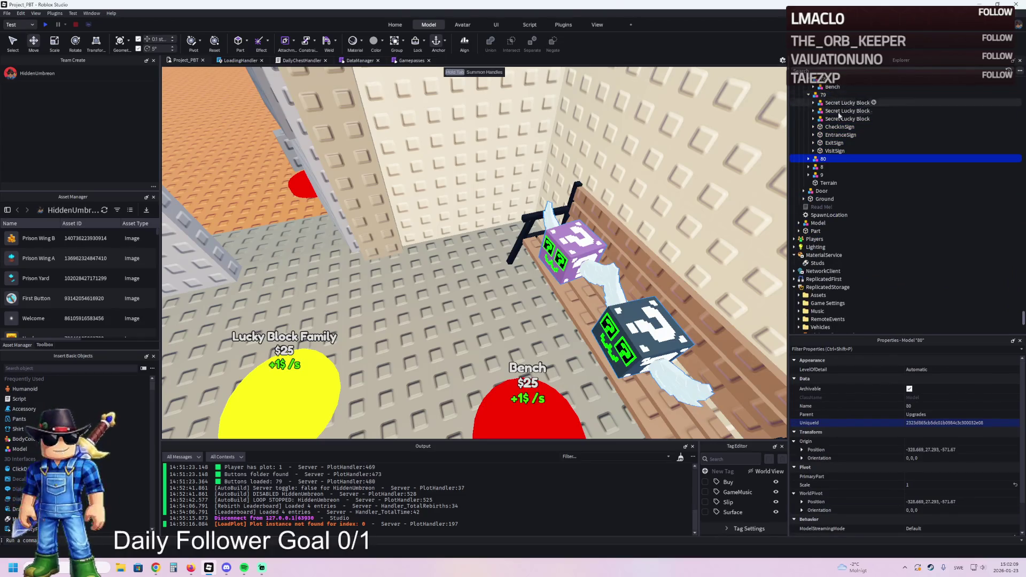
Delete the four signs from model 79
left_click(832, 127)
key("shift+Down")
key("shift+Down")
key("Delete")
left_click(832, 128)
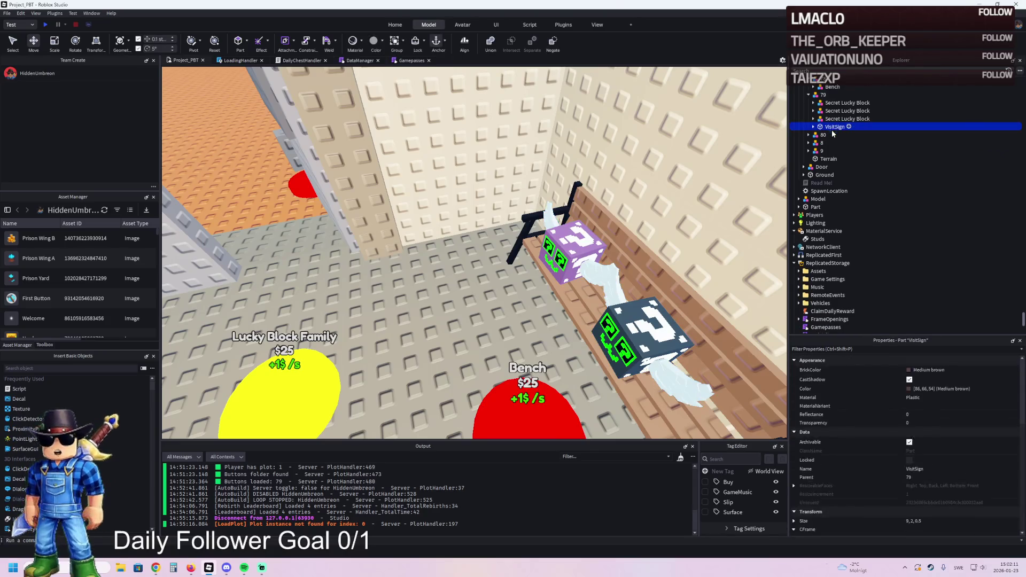
key("Delete")
Delete the copied Secret Lucky Block from model 80
left_click(809, 127)
left_click(830, 134)
key("Delete")
left_click(821, 128)
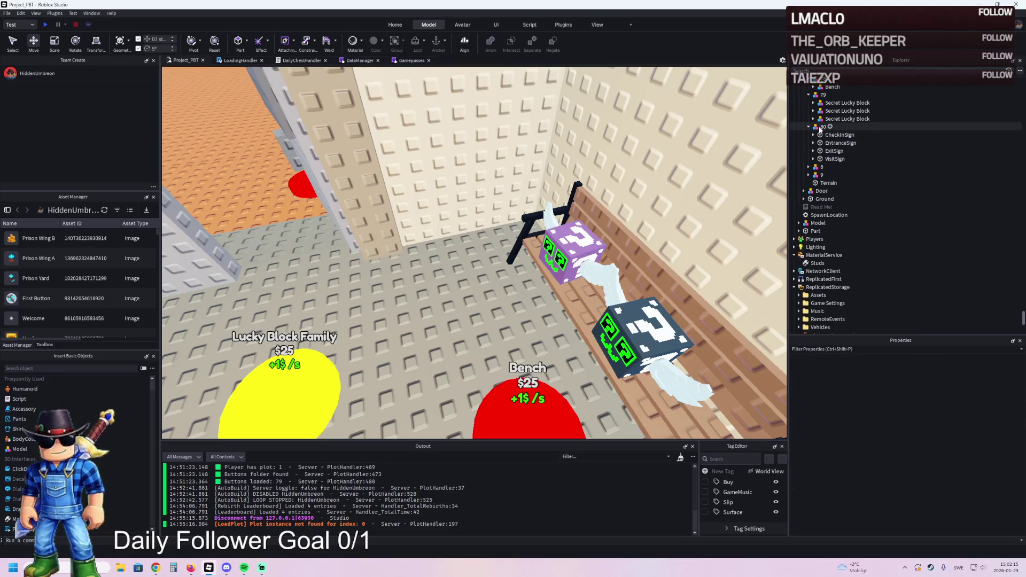
mouse_move(470, 251)
left_mouse_down()
mouse_move(433, 182)
mouse_move(270, 242)
left_mouse_up()
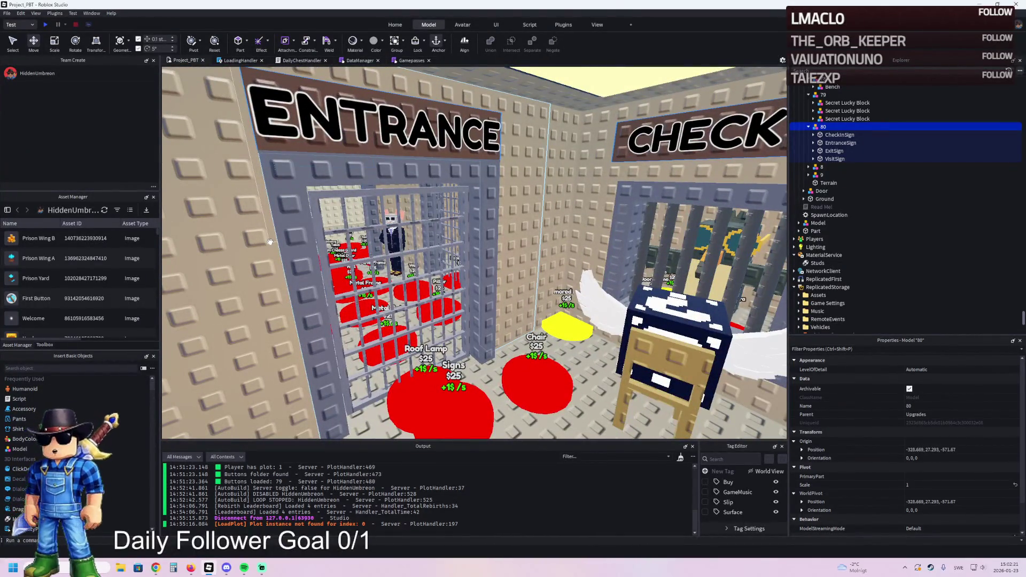
Fly the camera through the cage to the table cell and select a table plank
mouse_move(406, 256)
left_mouse_down()
mouse_move(452, 212)
mouse_move(518, 184)
mouse_move(508, 193)
left_mouse_up()
scroll(451, 212, "down", 3)
scroll(519, 185, "down", 3)
key("e")
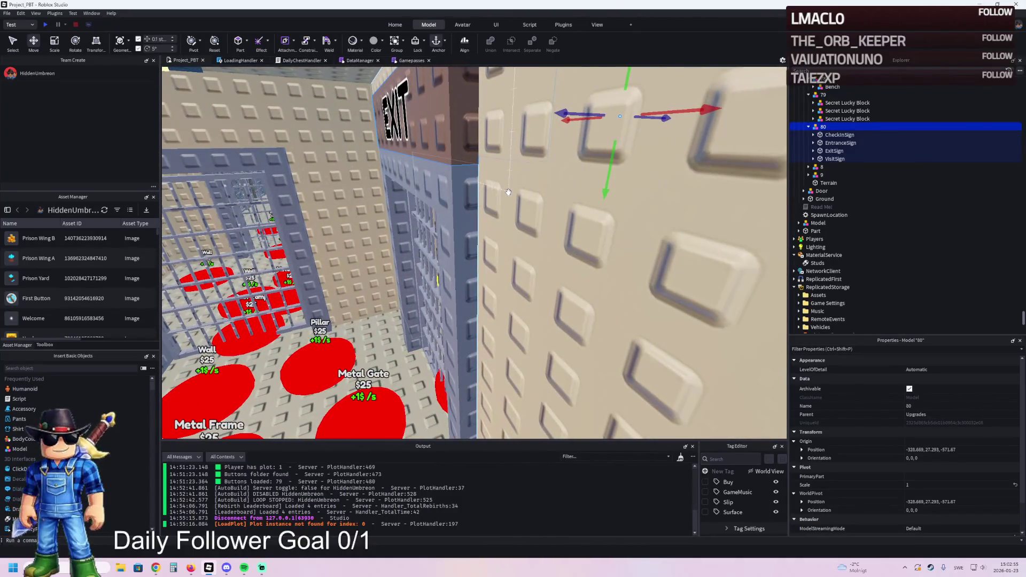
scroll(508, 192, "down", 5)
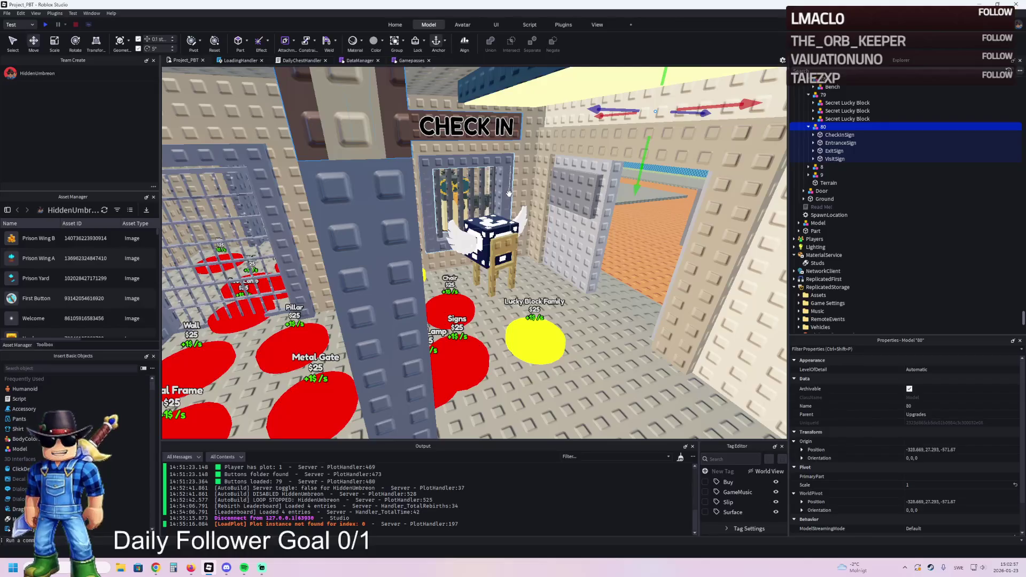
scroll(506, 196, "up", 5)
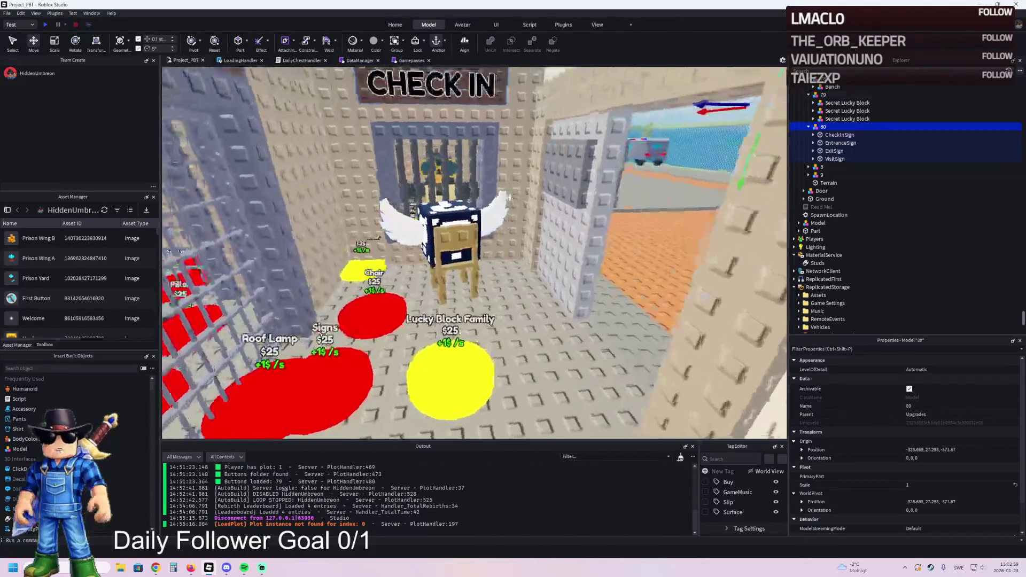
key("a")
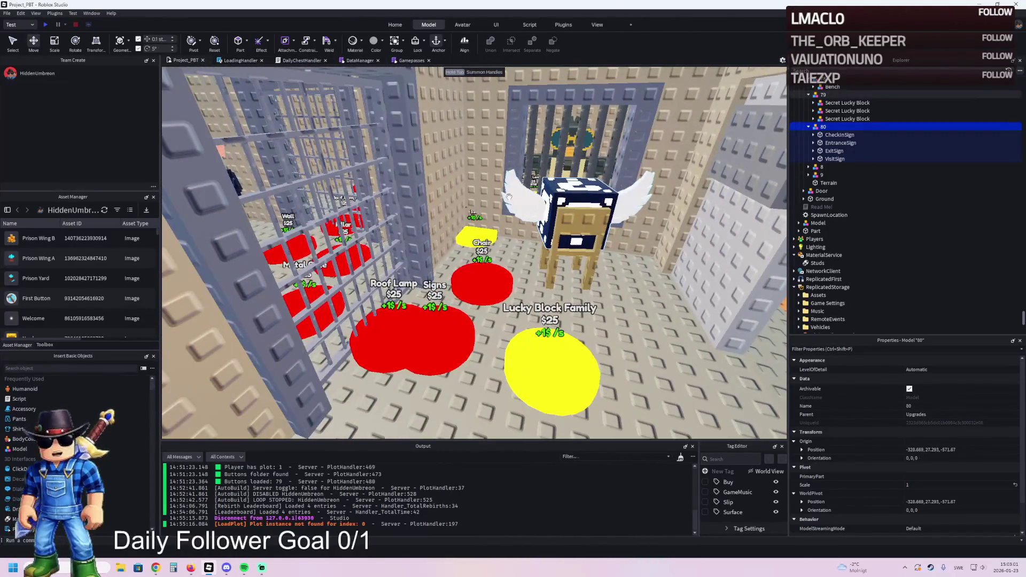
scroll(509, 196, "down", 8)
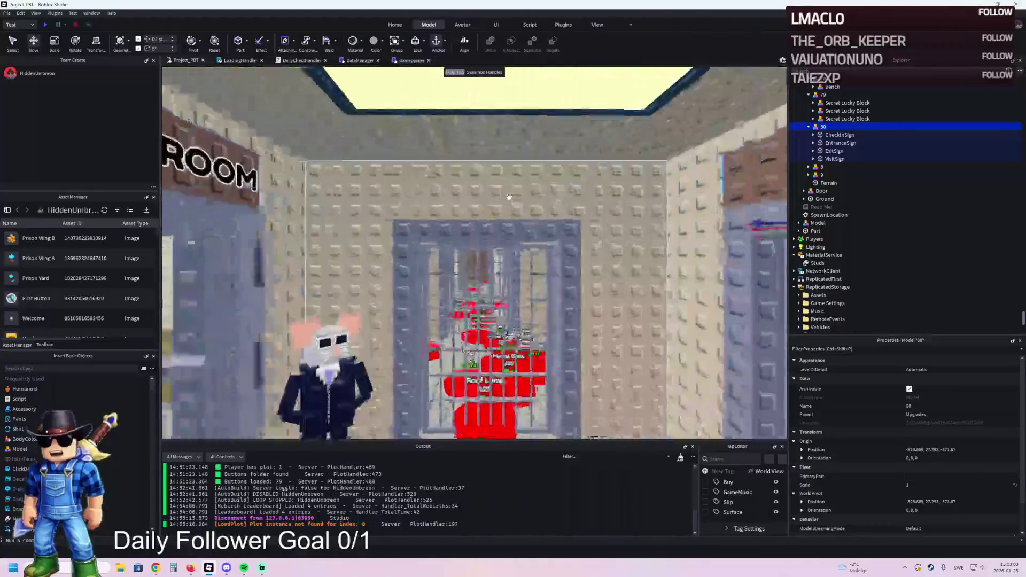
key("w")
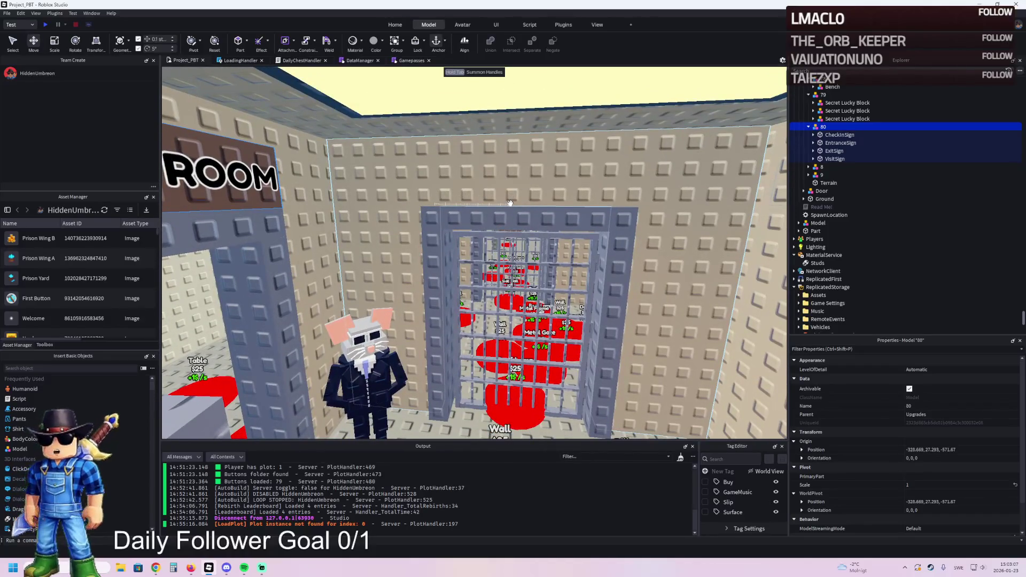
key("w")
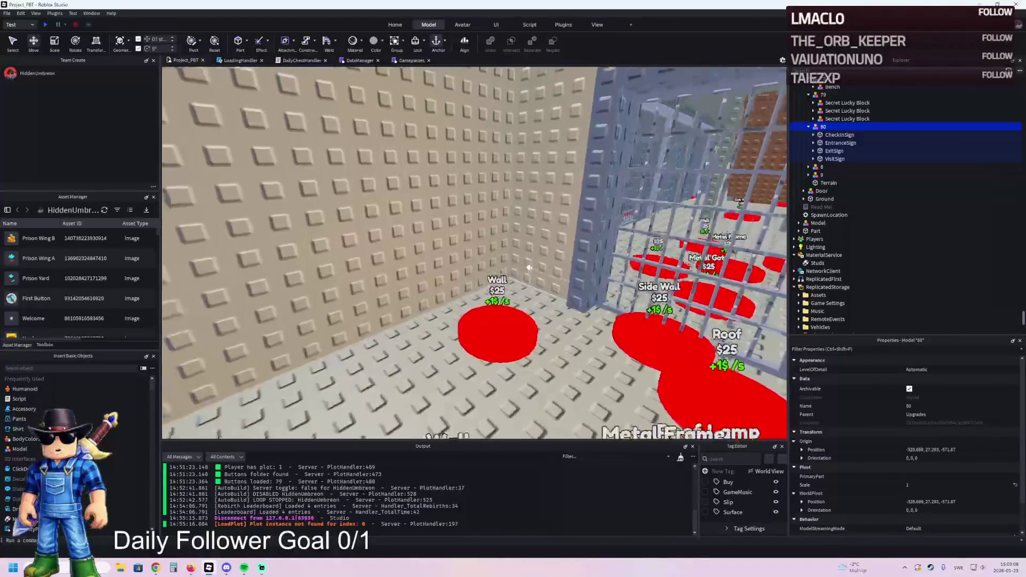
key("w")
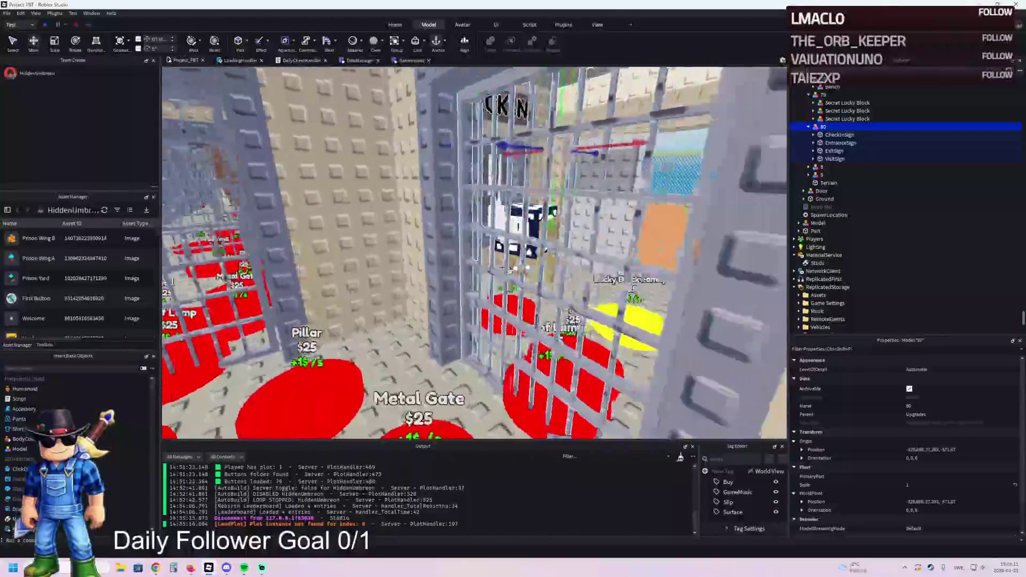
key("w")
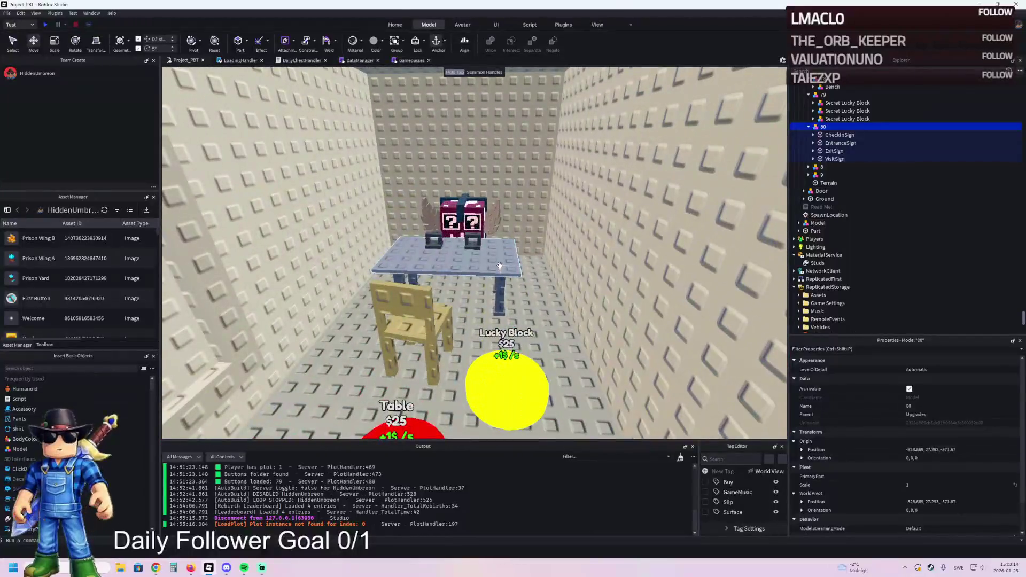
left_click(501, 266)
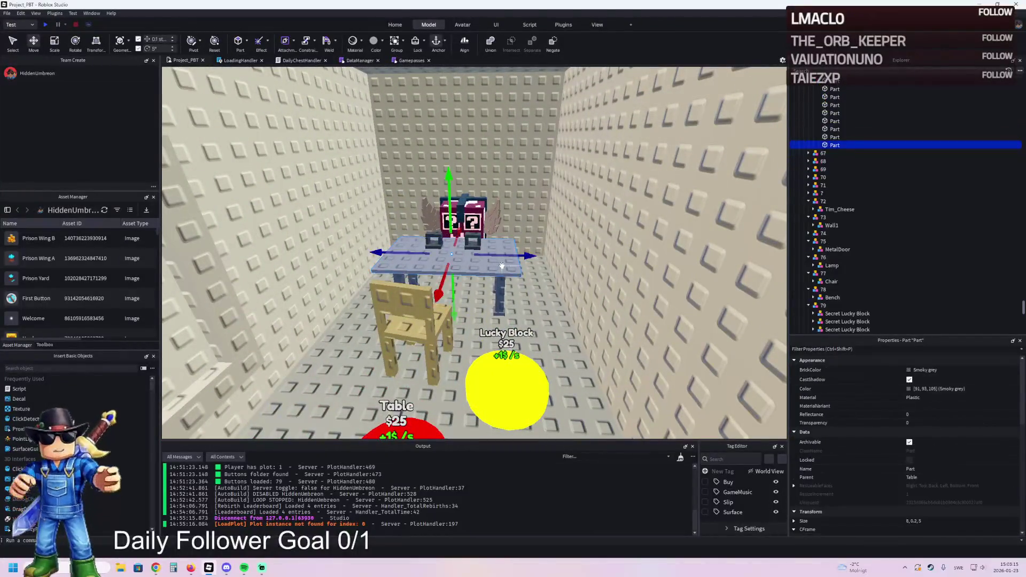
Duplicate the table plank into Upgrades, move it off the table, and scale it to about 15 studs long
key("ctrl+d")
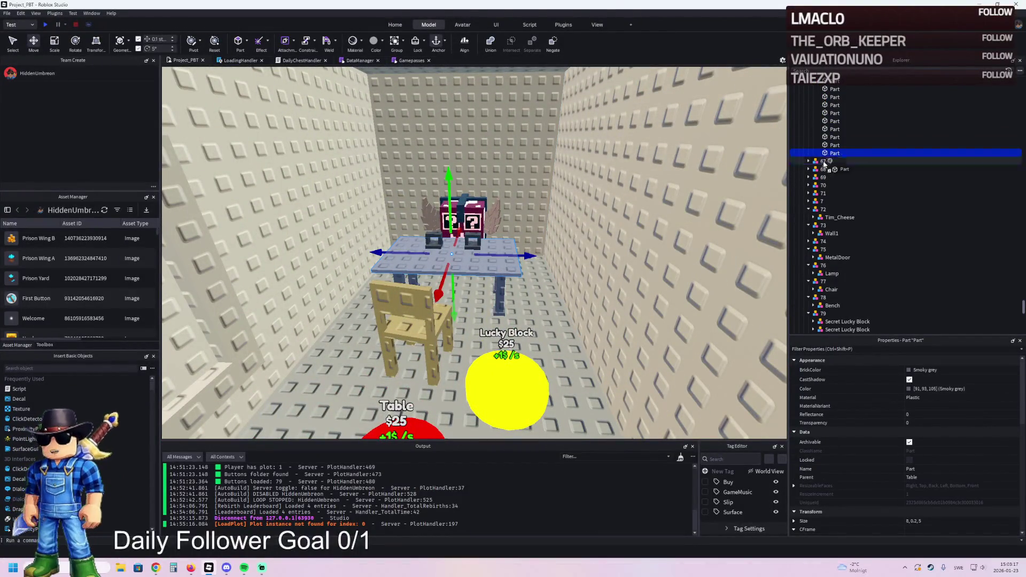
left_click_drag(820, 170, 821, 169)
mouse_move(489, 254)
left_mouse_down()
mouse_move(494, 241)
mouse_move(496, 276)
mouse_move(554, 290)
mouse_move(450, 283)
left_mouse_up()
key("ctrl+3")
mouse_move(520, 266)
left_mouse_down()
mouse_move(428, 280)
mouse_move(459, 282)
left_mouse_up()
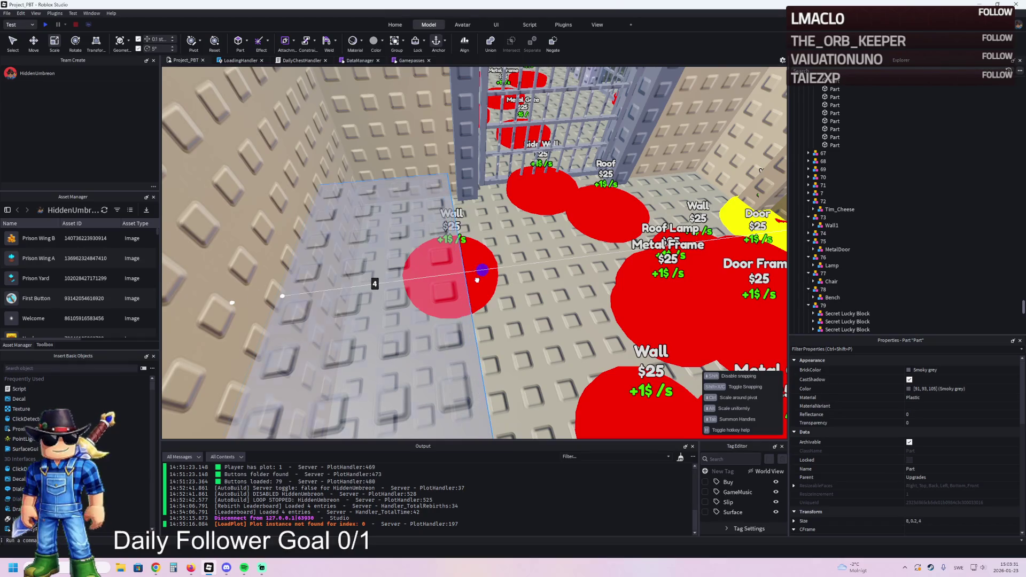
left_click_drag(498, 211, 582, 203)
left_click_drag(449, 228, 319, 220)
Set the slab size to 15, 0.2, 4 and shift it 0.3 studs sideways
left_click(947, 524)
double_click(918, 521)
type("15")
key("Return")
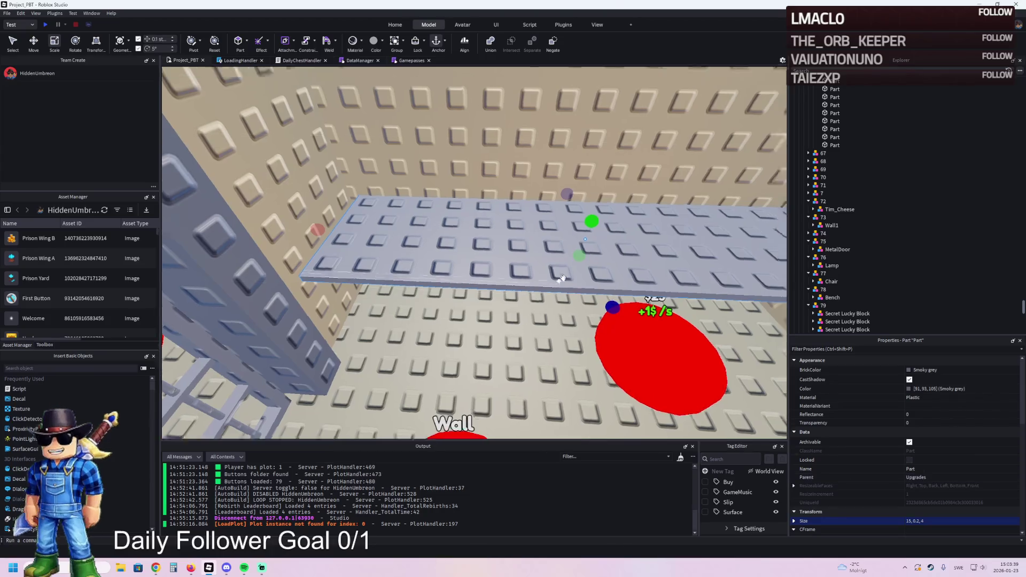
key("ctrl+2")
left_click_drag(377, 246, 412, 247)
Adjust the slab's length to 15.5 studs
key("w")
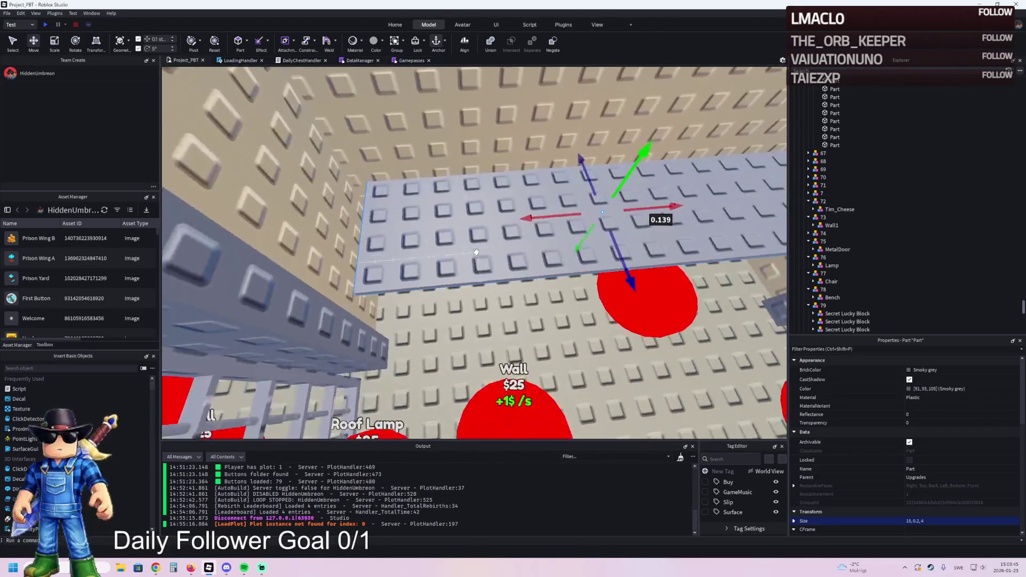
key("ctrl+3")
left_click_drag(339, 229, 330, 237)
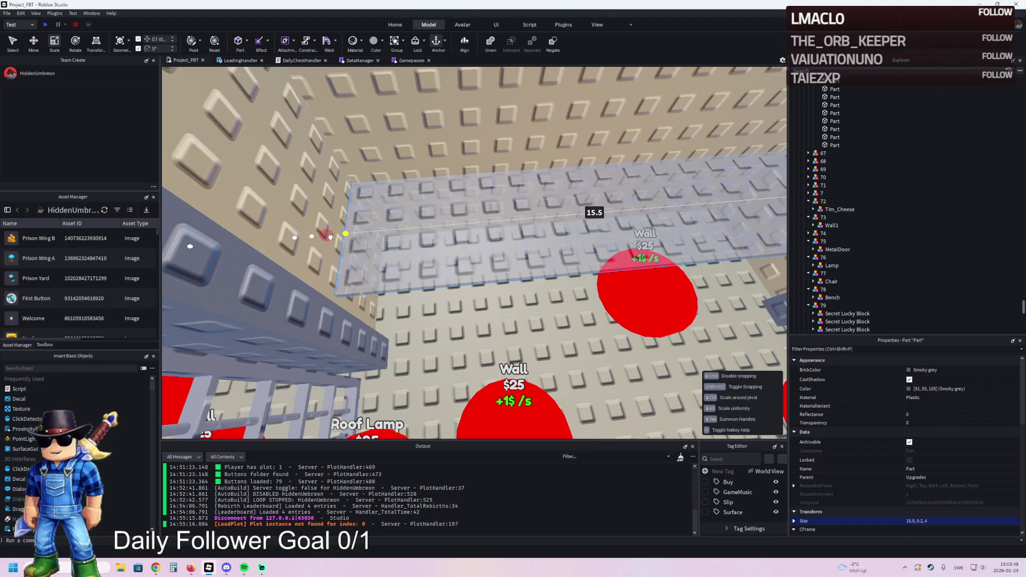
key("w")
left_click_drag(603, 195, 591, 195)
Slide the slab along the back wall until it lines up
key("ctrl+2")
left_click_drag(546, 307, 555, 305)
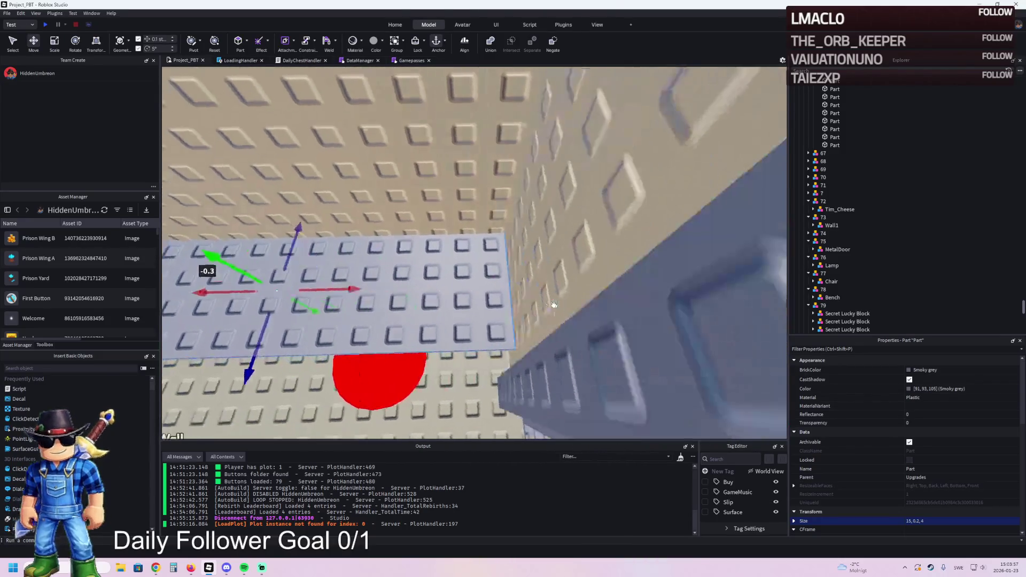
left_click_drag(352, 282, 356, 284)
left_click_drag(537, 291, 516, 292)
left_click_drag(450, 293, 449, 292)
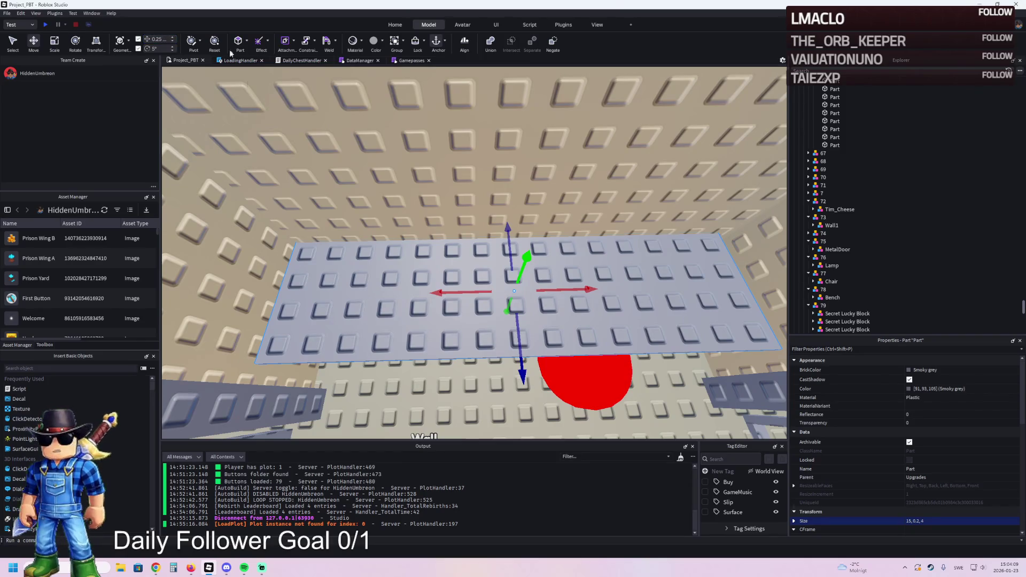
left_click_drag(446, 292, 437, 282)
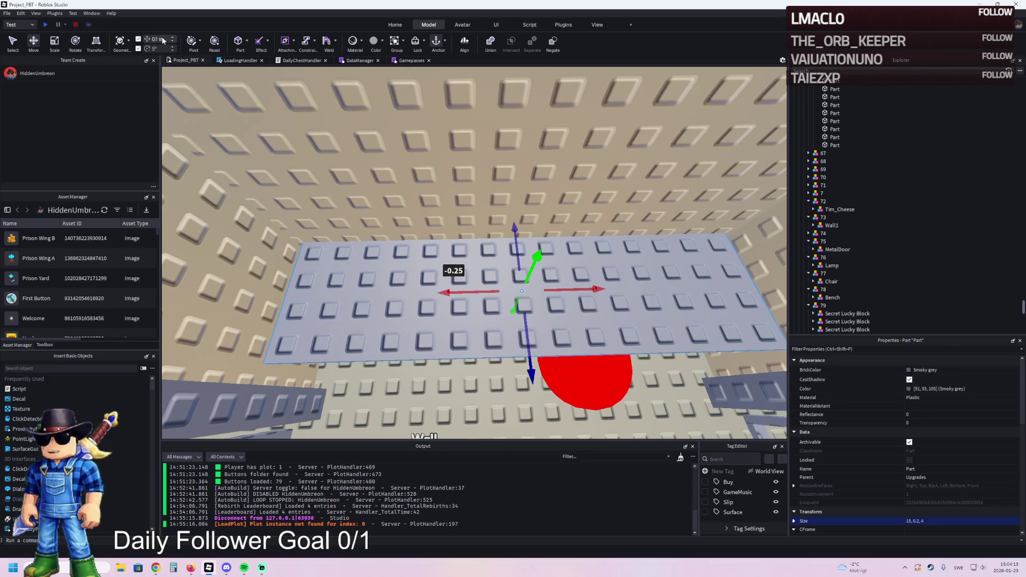
Shrink the grey part into a 0.9 × 0.2 × 4 strip
key("w")
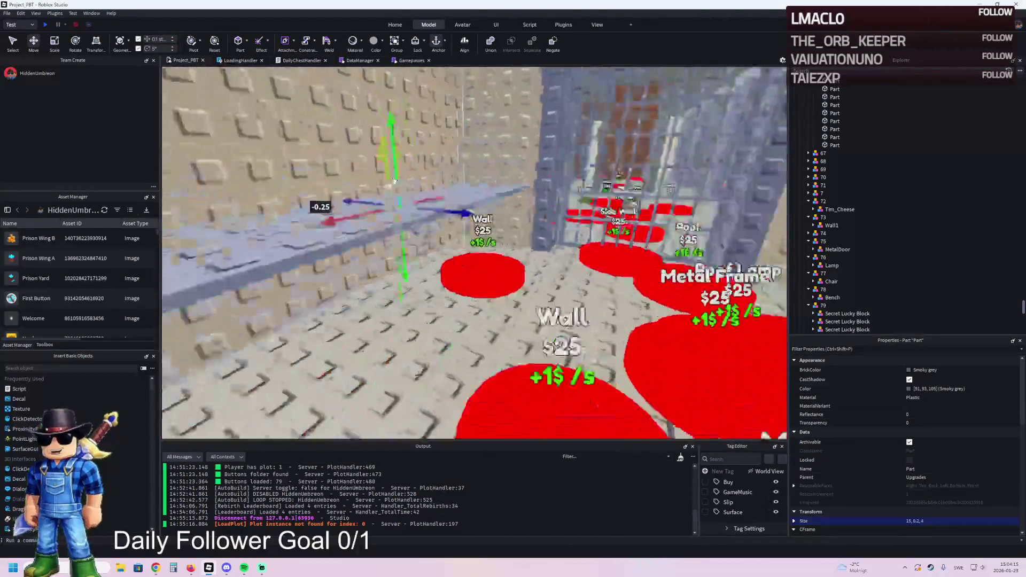
key("w")
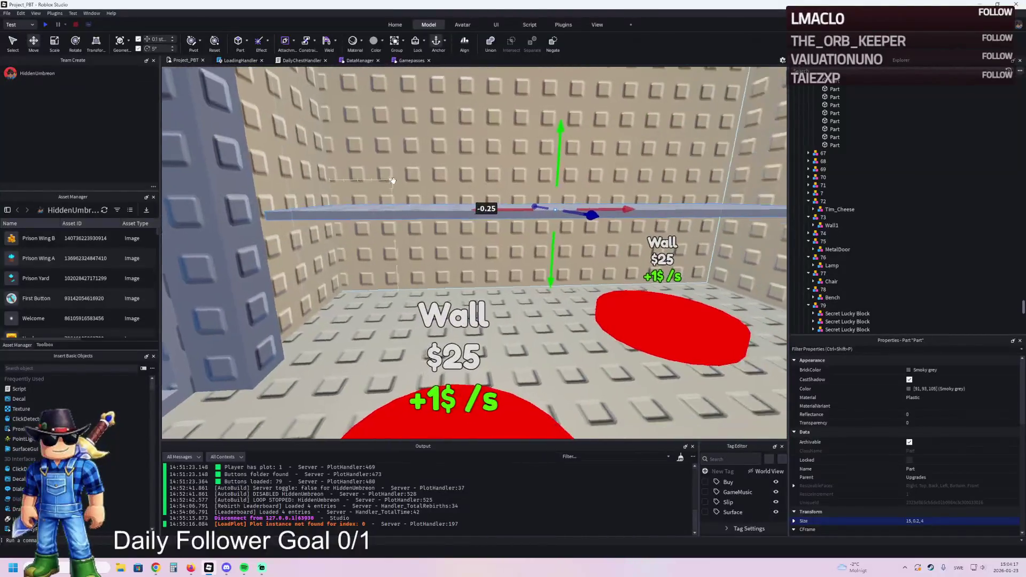
key("ctrl+3")
left_click_drag(599, 203, 342, 211)
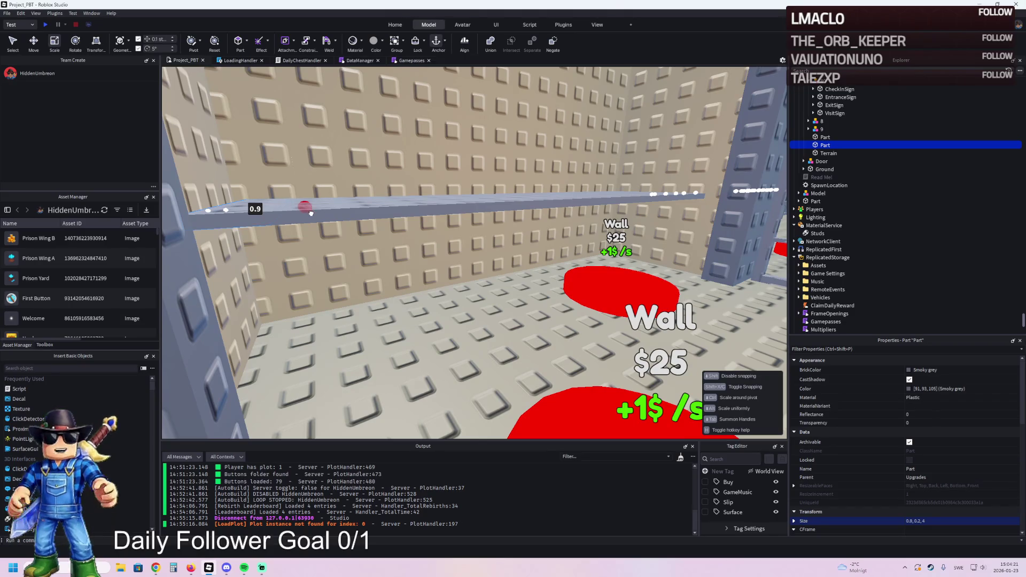
Stretch the strip into a tall upright and resize it to 1×3×4
left_click_drag(236, 176, 277, 301)
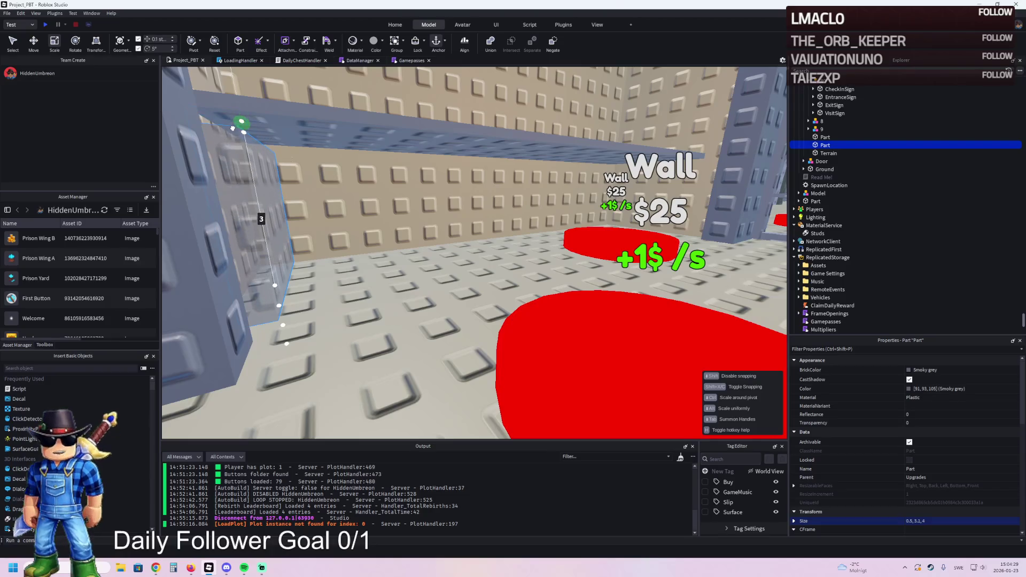
left_click(481, 155)
key("ctrl+2")
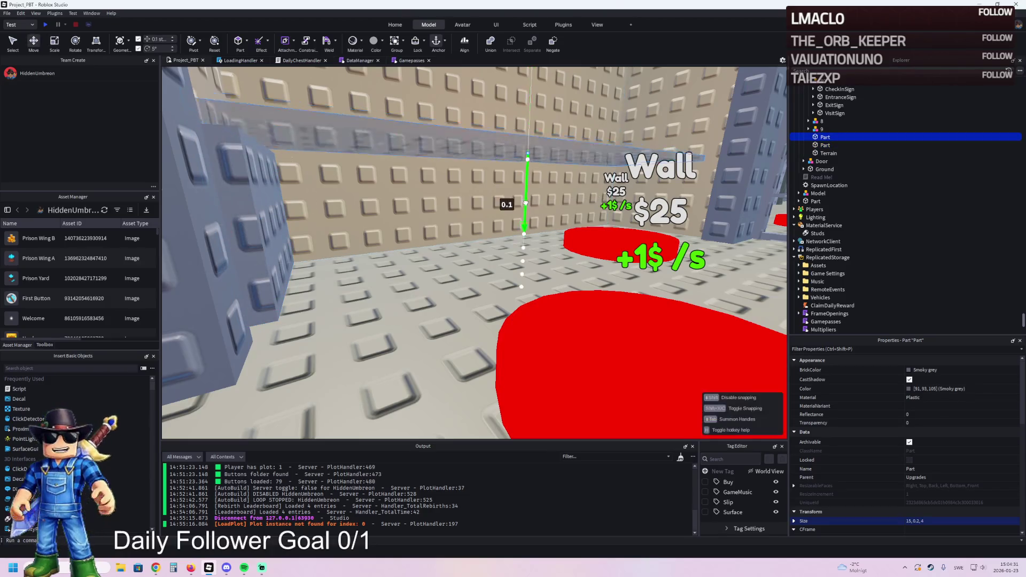
scroll(449, 204, "up", 2)
left_click(387, 243)
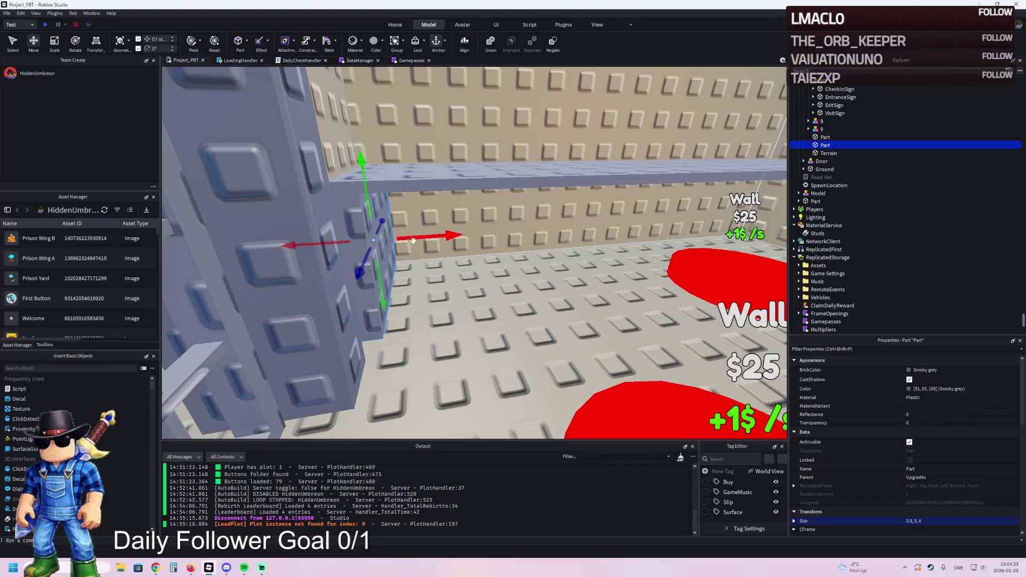
key("ctrl+3")
mouse_move(412, 237)
left_mouse_down()
mouse_move(431, 238)
mouse_move(465, 214)
mouse_move(576, 226)
left_mouse_up()
Duplicate the upright and select the uprights and beam to place the copy at the far end
key("ctrl+2")
key("ctrl+d")
key("s")
key("s")
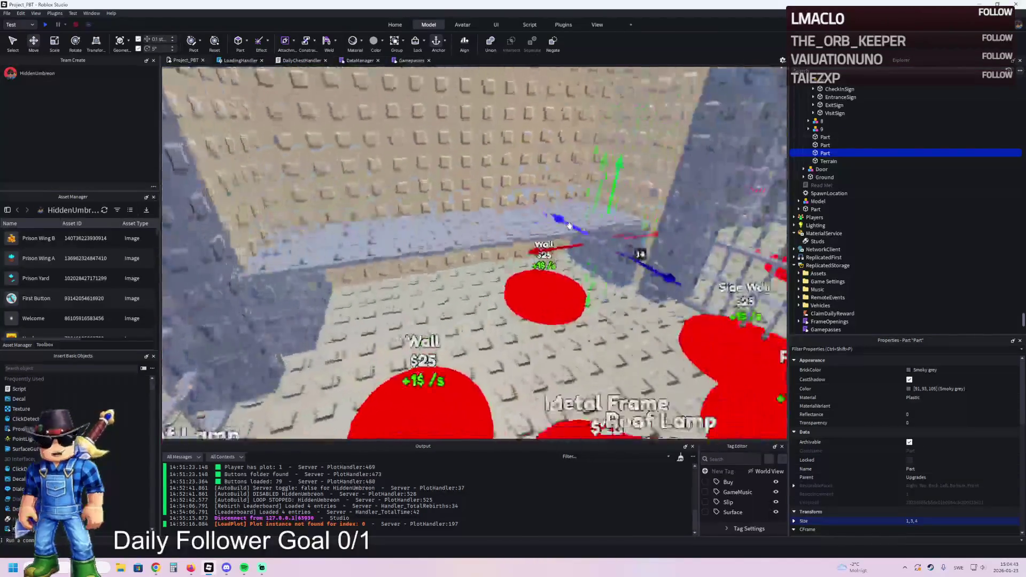
key("s")
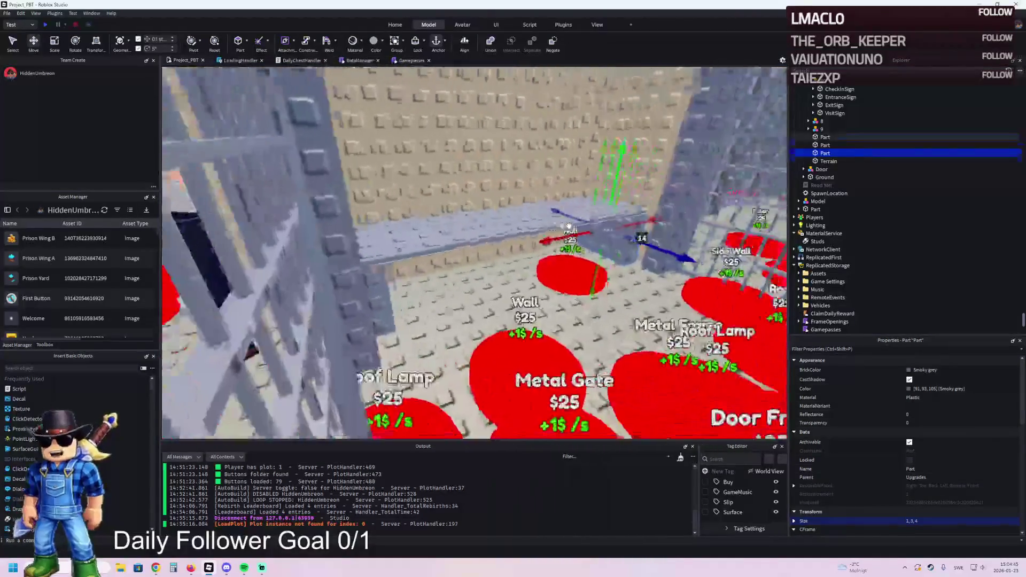
key("w")
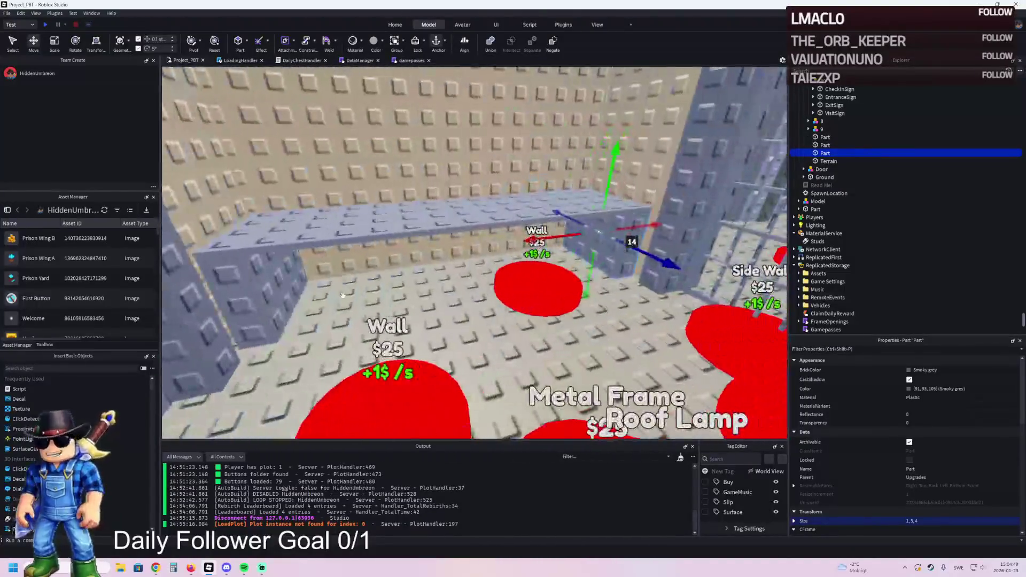
left_click(283, 292, "ctrl")
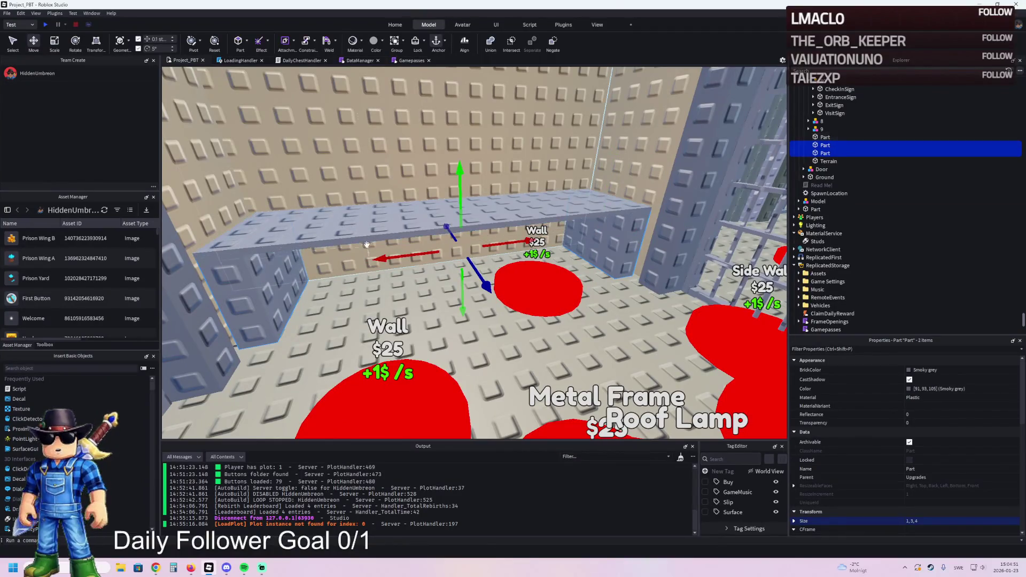
left_click(286, 282)
scroll(321, 268, "up", 3)
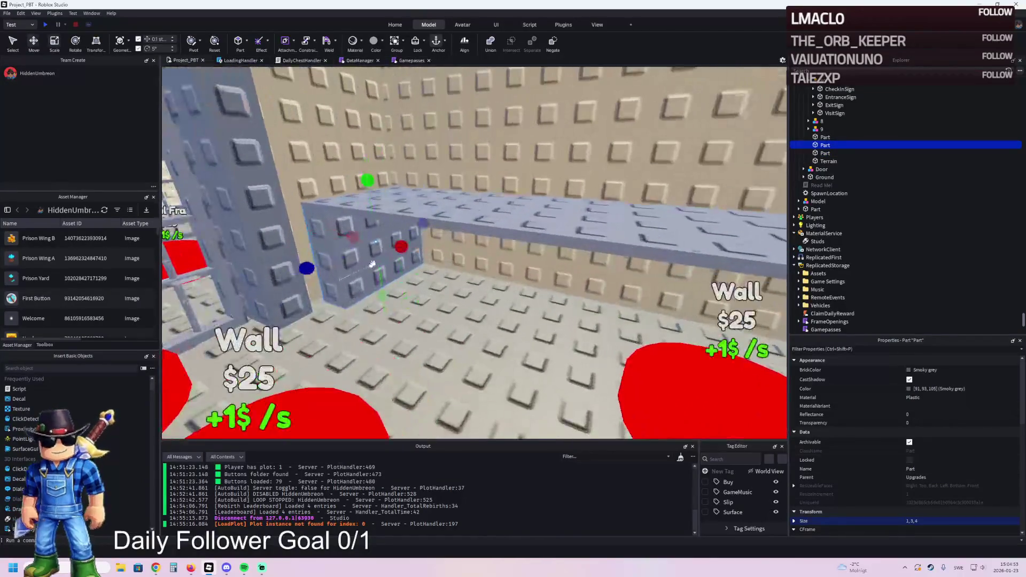
left_click(417, 226)
key("ctrl+2")
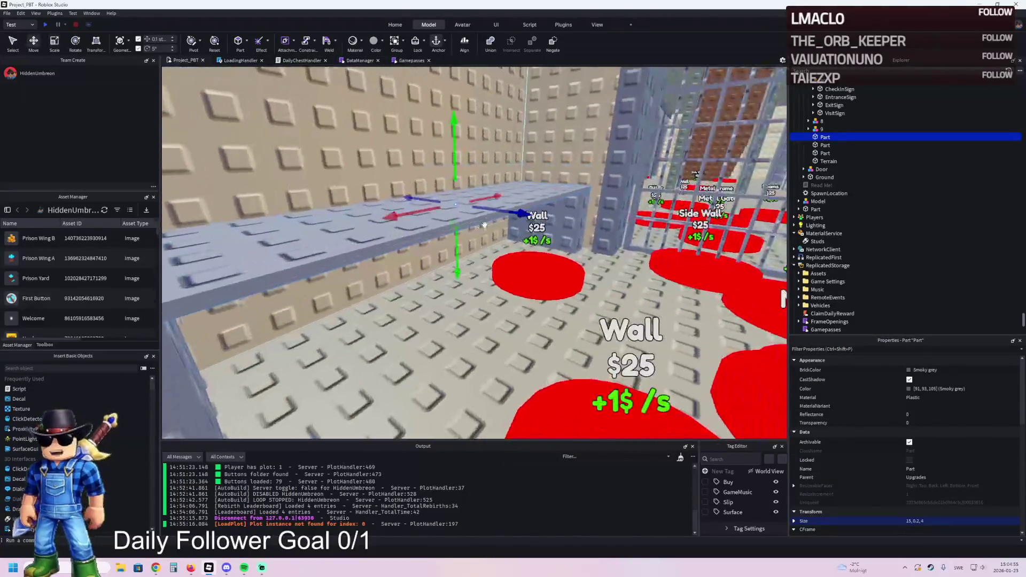
left_click(481, 224, "ctrl")
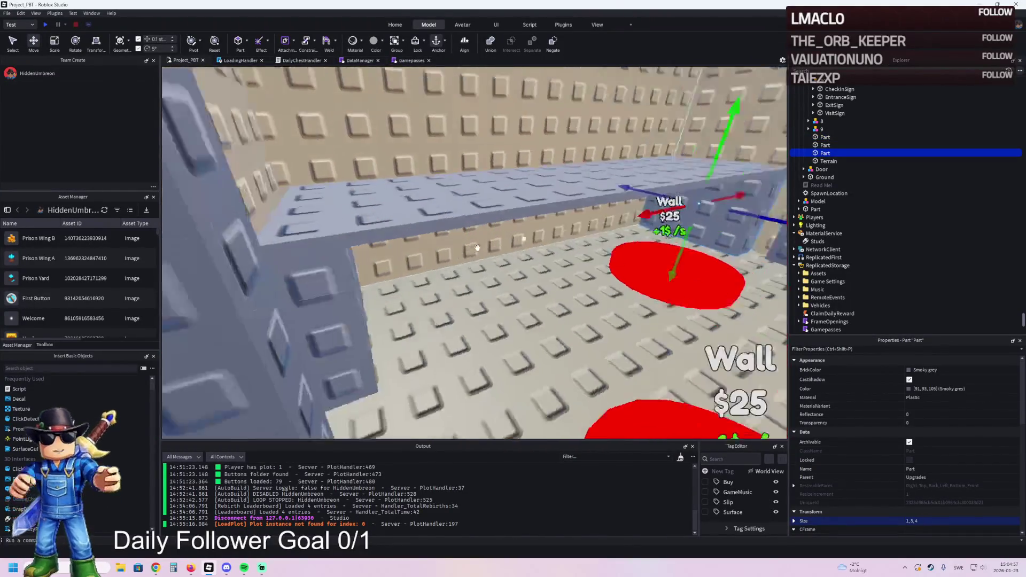
scroll(563, 205, "down", 3)
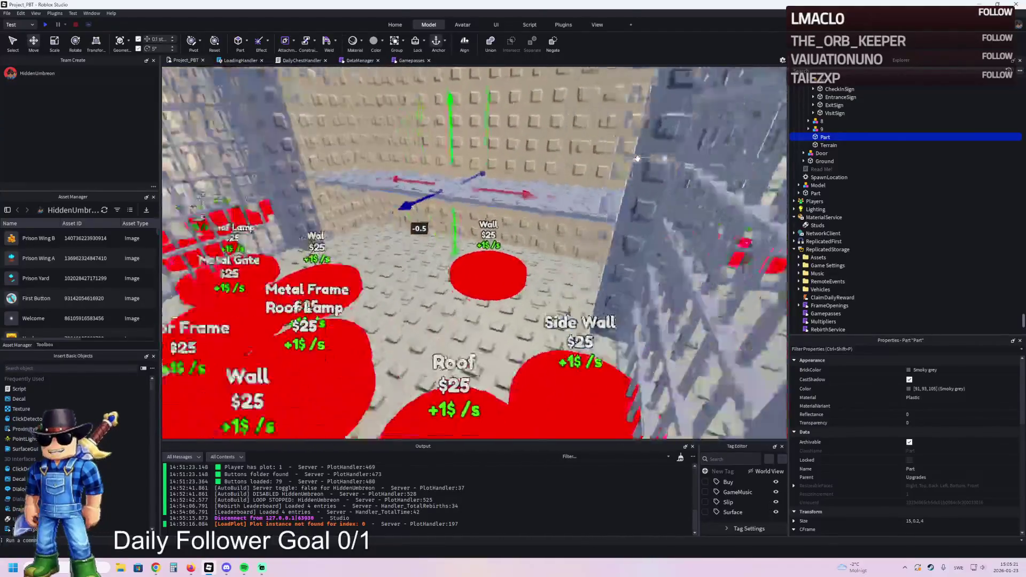
Focus the view on the floating smoky grey slab and delete it
scroll(637, 158, "down", 5)
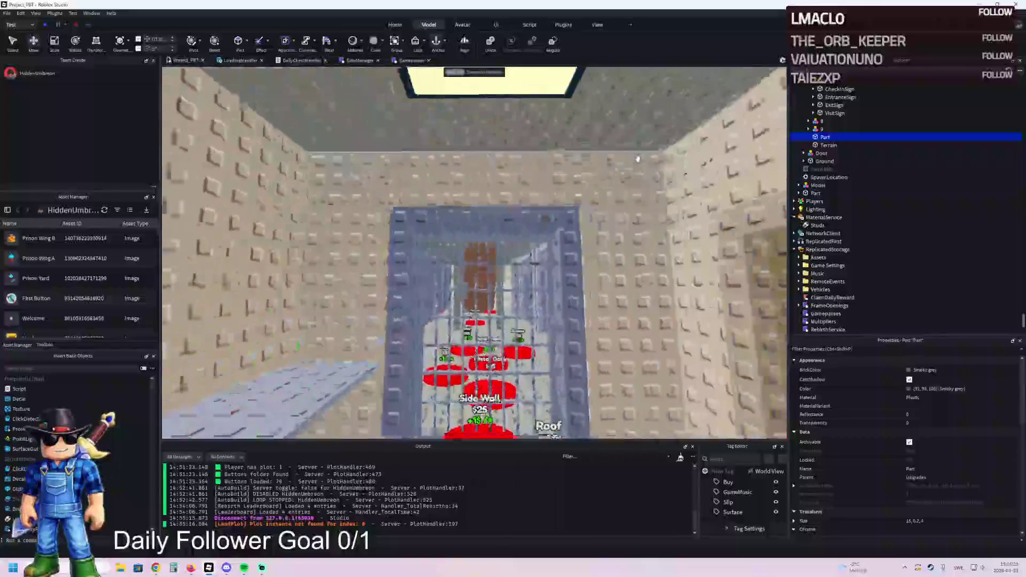
scroll(638, 158, "up", 5)
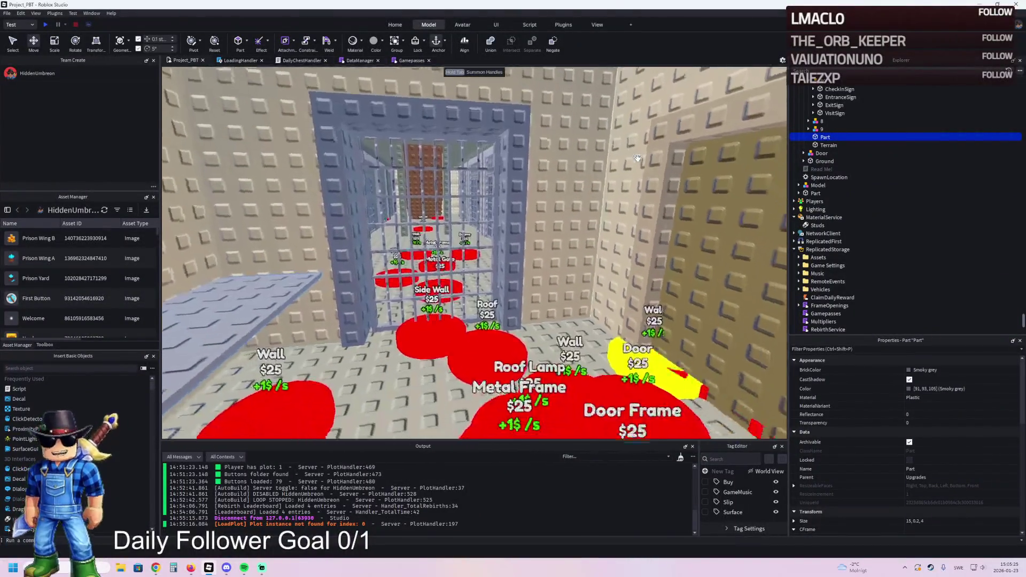
key("f")
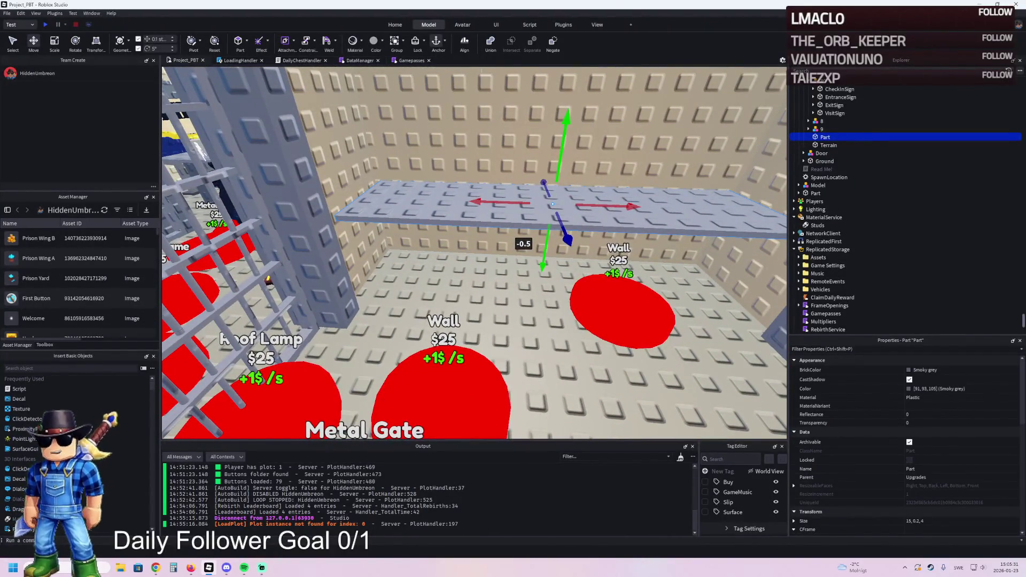
key("alt+Tab")
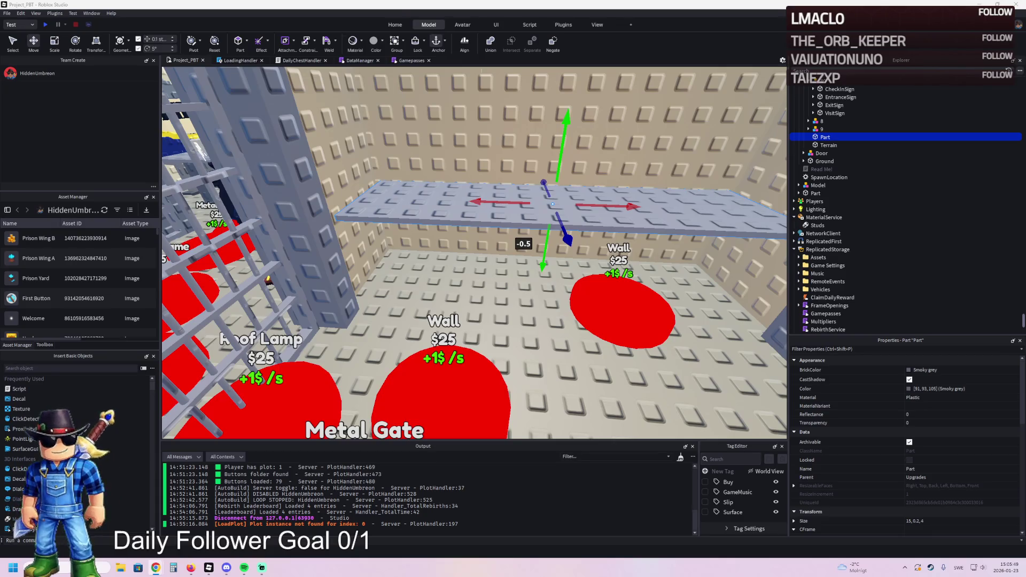
scroll(376, 318, "up", 3)
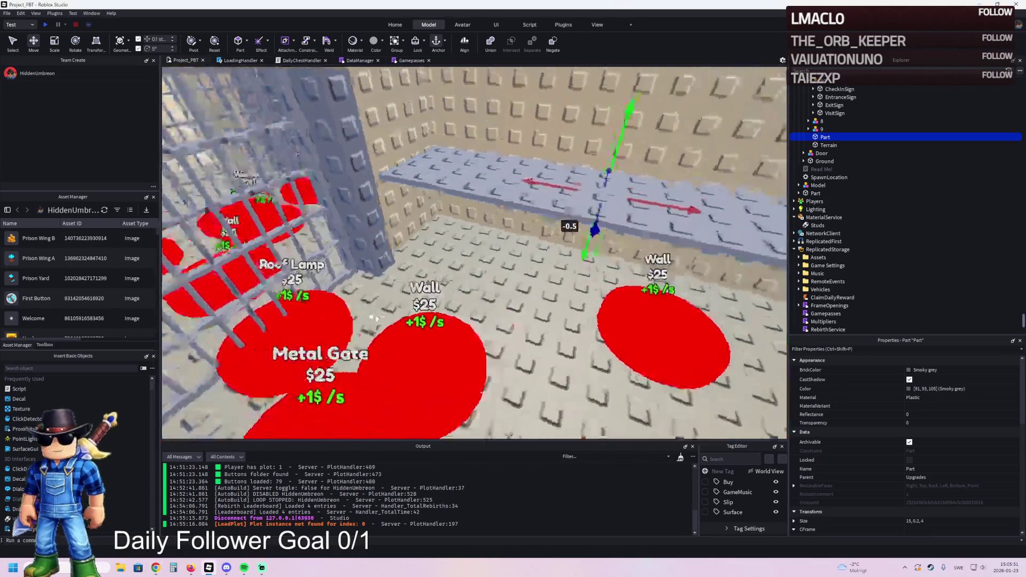
scroll(377, 318, "down", 2)
scroll(378, 319, "down", 3)
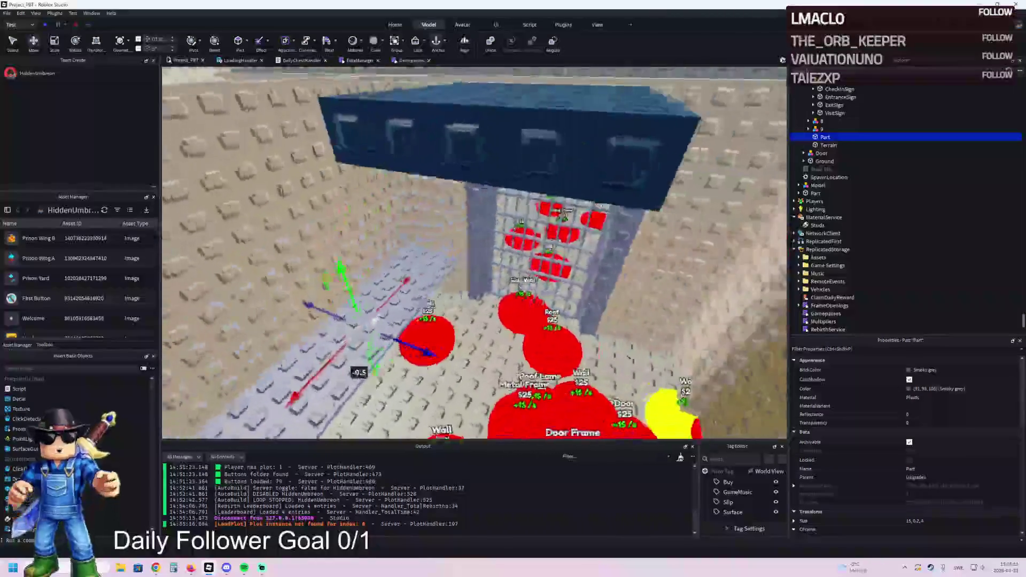
scroll(377, 318, "up", 5)
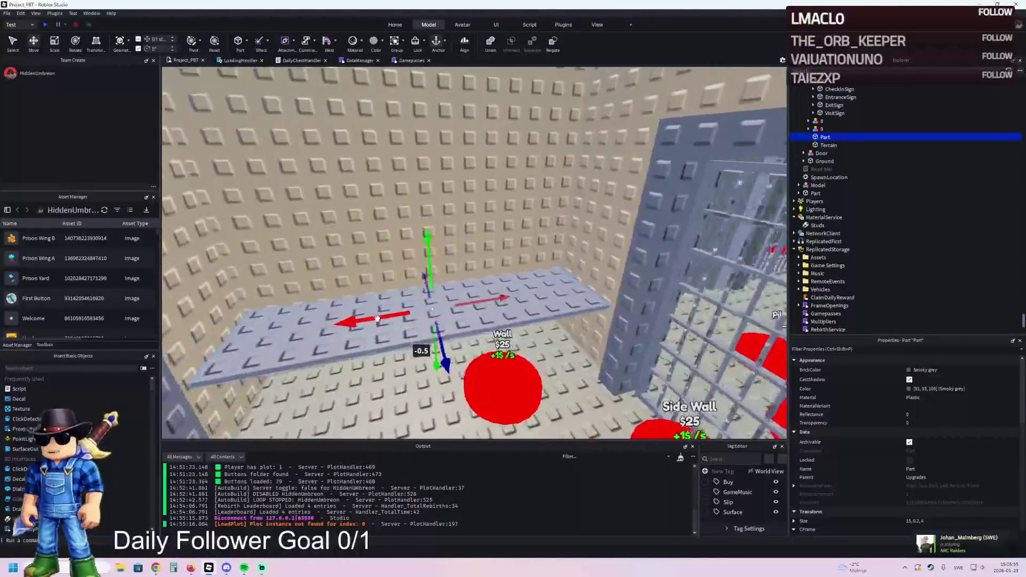
key("Delete")
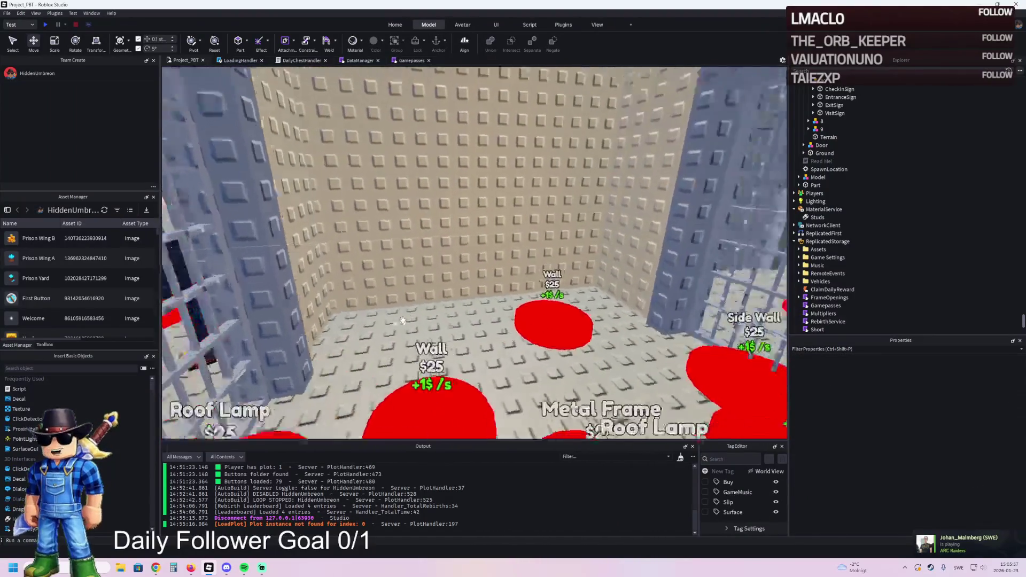
Fly the camera over the prison to frame two barred cells, then select a Foundation part
scroll(402, 320, "up", 10)
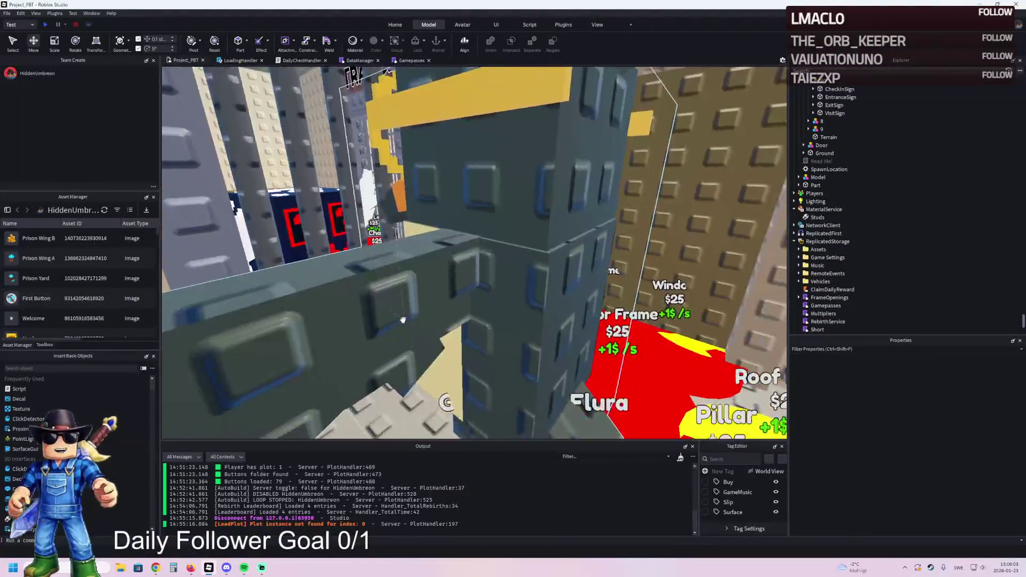
scroll(399, 320, "up", 5)
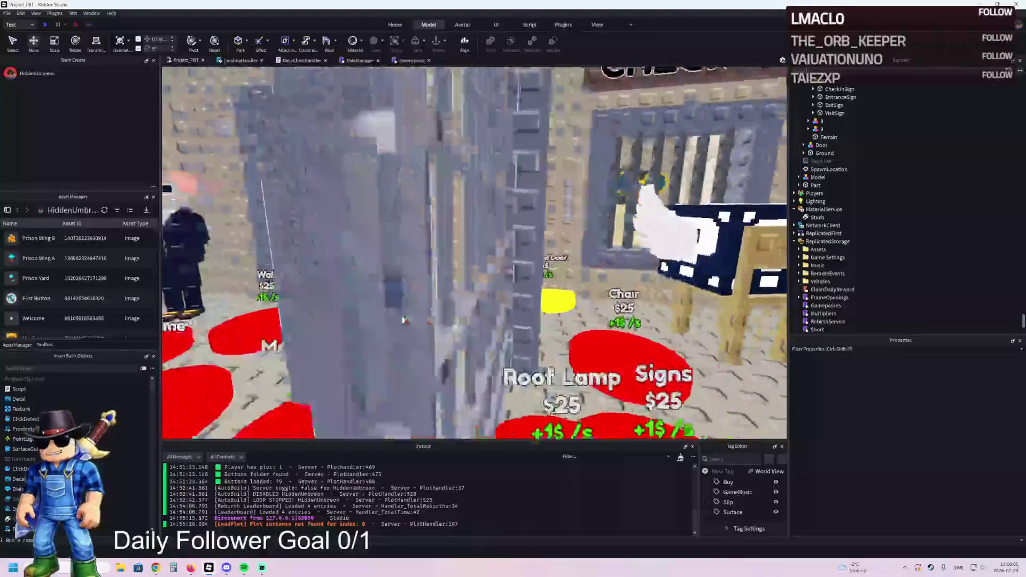
scroll(402, 321, "up", 5)
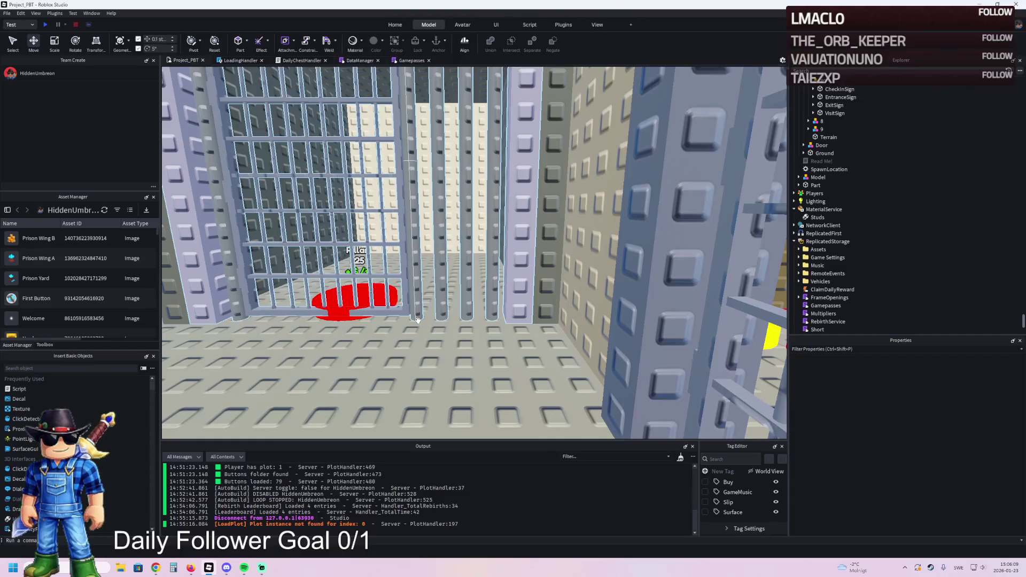
scroll(418, 320, "up", 10)
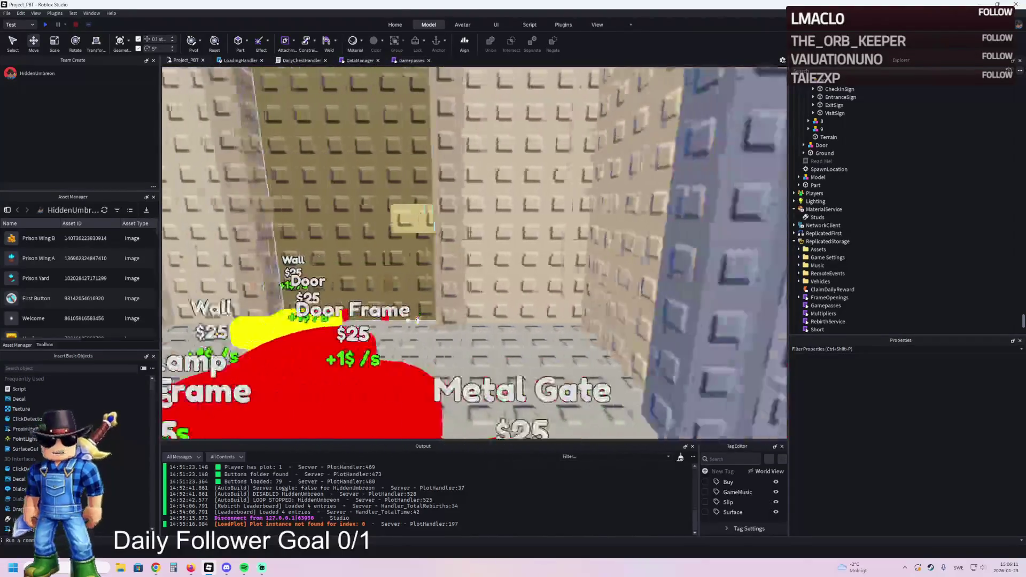
scroll(417, 320, "down", 5)
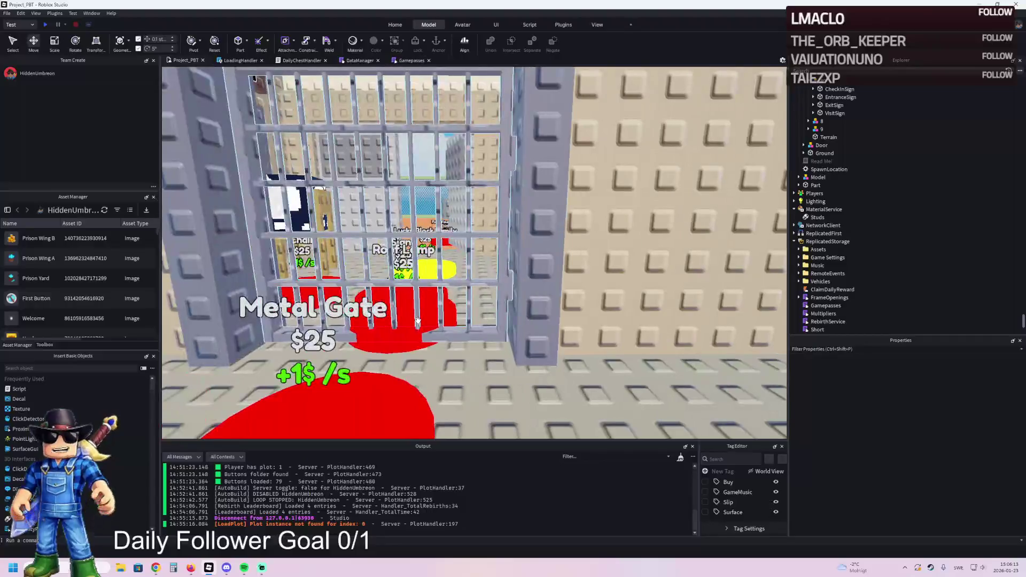
scroll(418, 320, "up", 5)
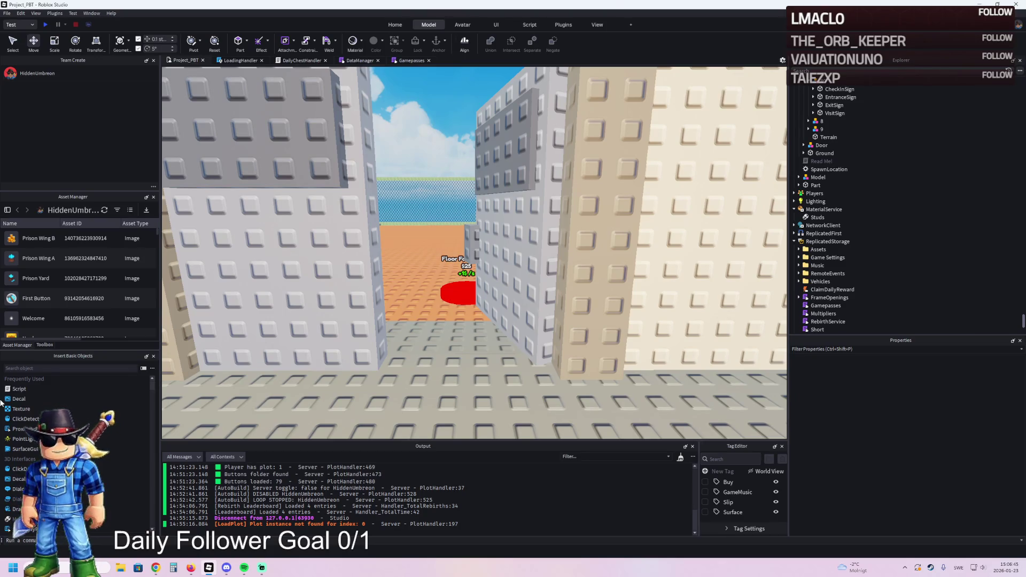
key("w")
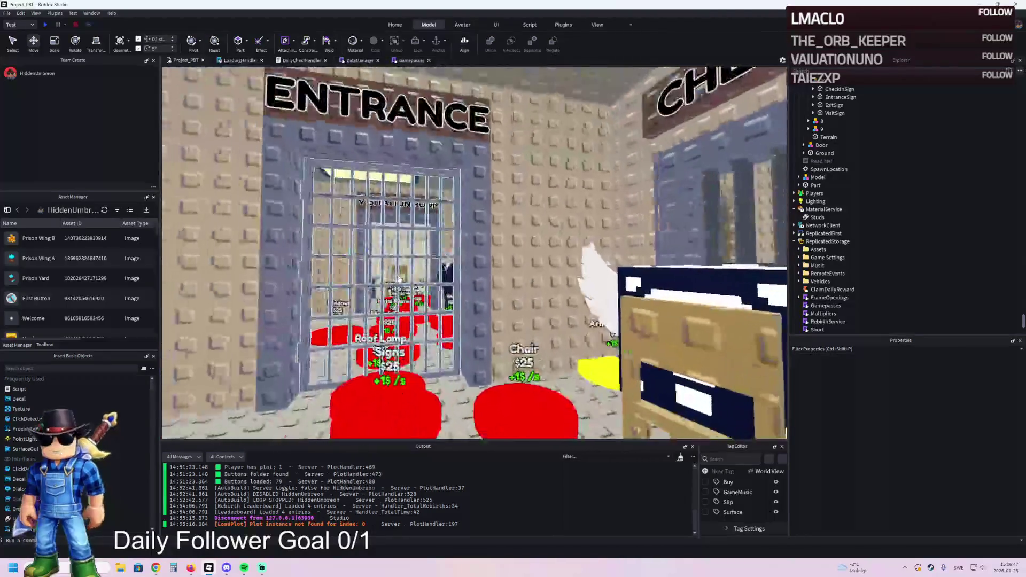
key("w")
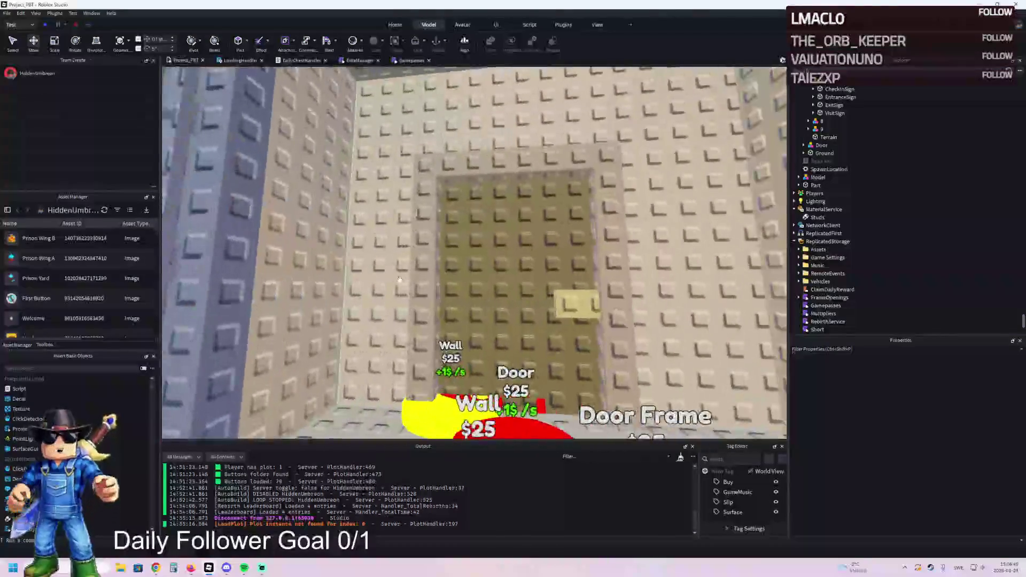
key("w")
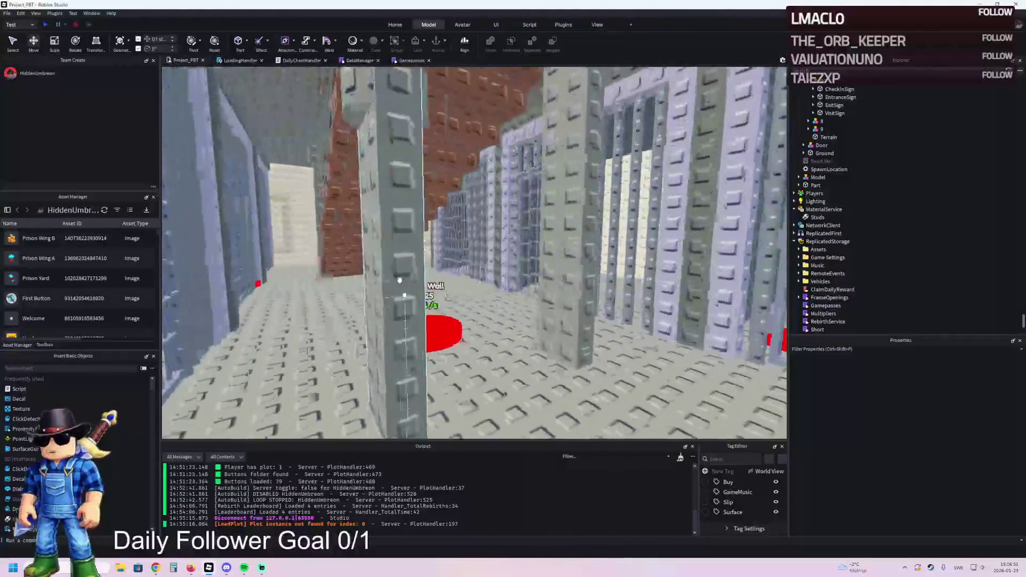
key("w")
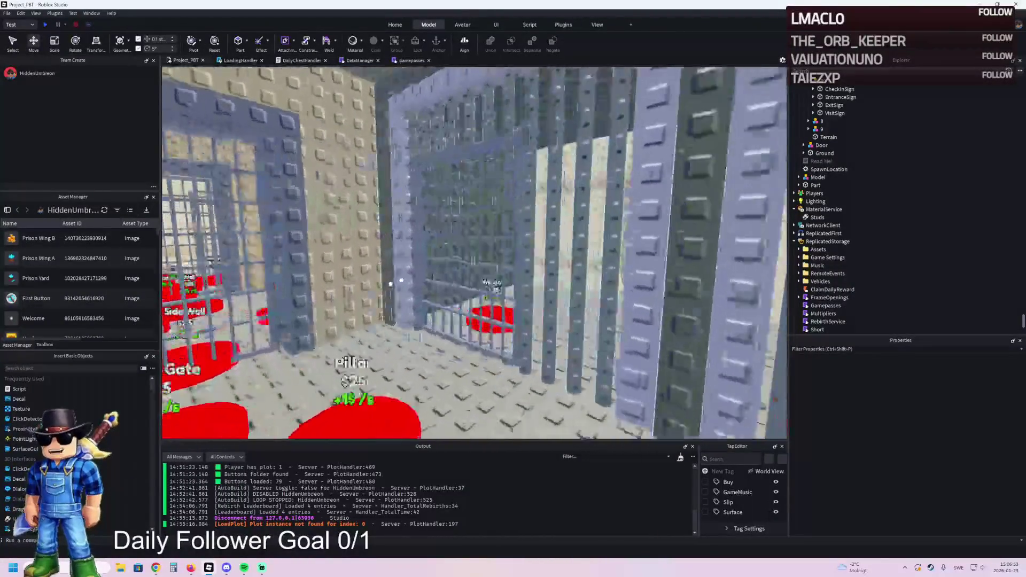
key("s")
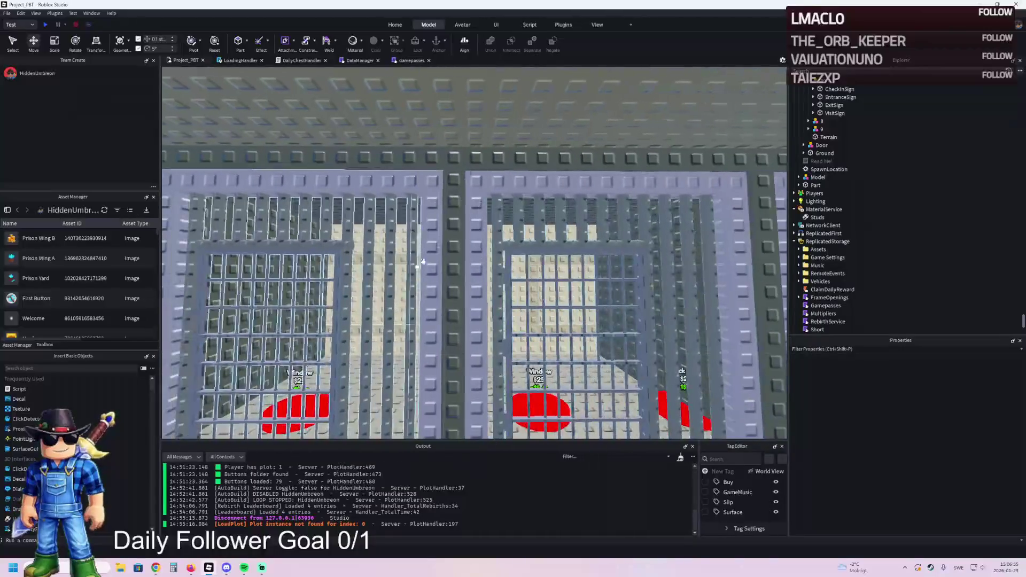
left_click(474, 175)
Select all twelve Foundation parts and give them the Dark stone grey BrickColor
key("s")
left_click(849, 97)
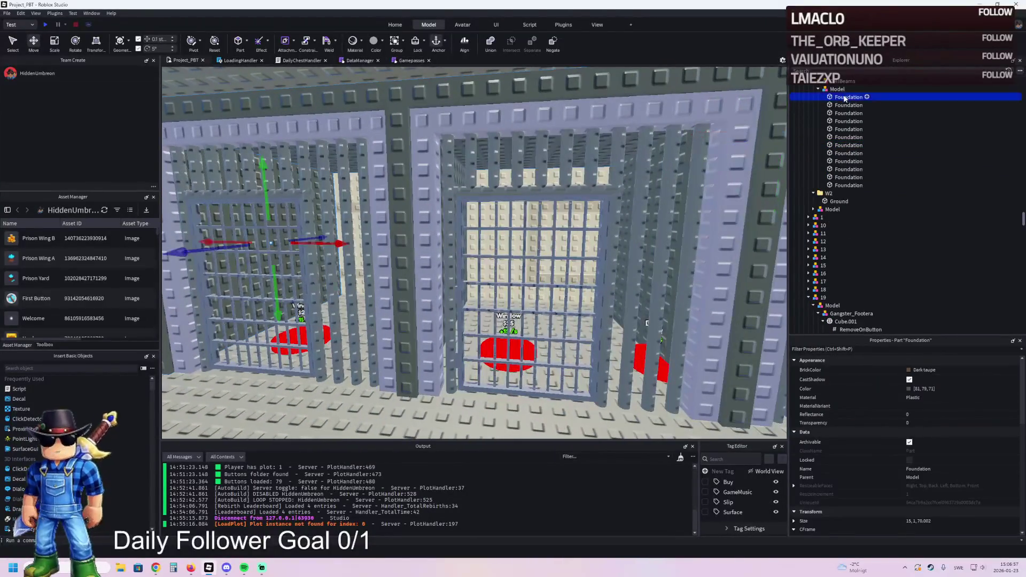
left_click(839, 185, "shift")
key("w")
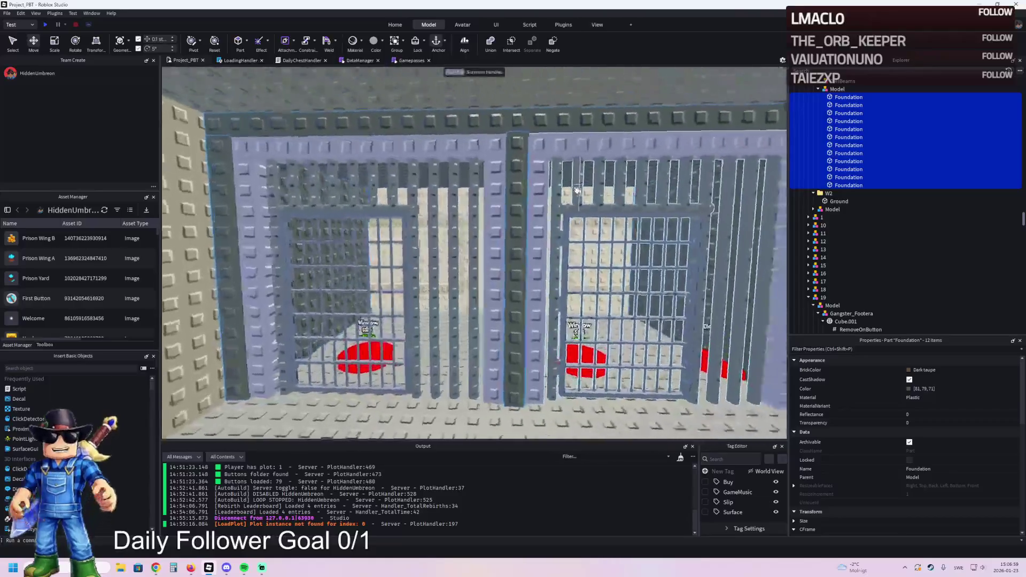
left_click(909, 370)
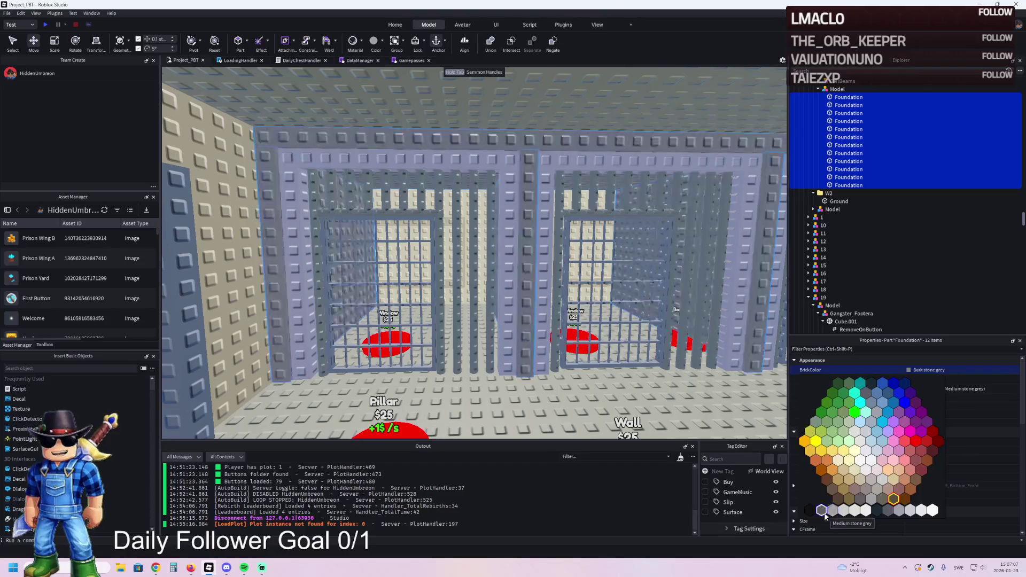
left_click(822, 511)
left_click(668, 396)
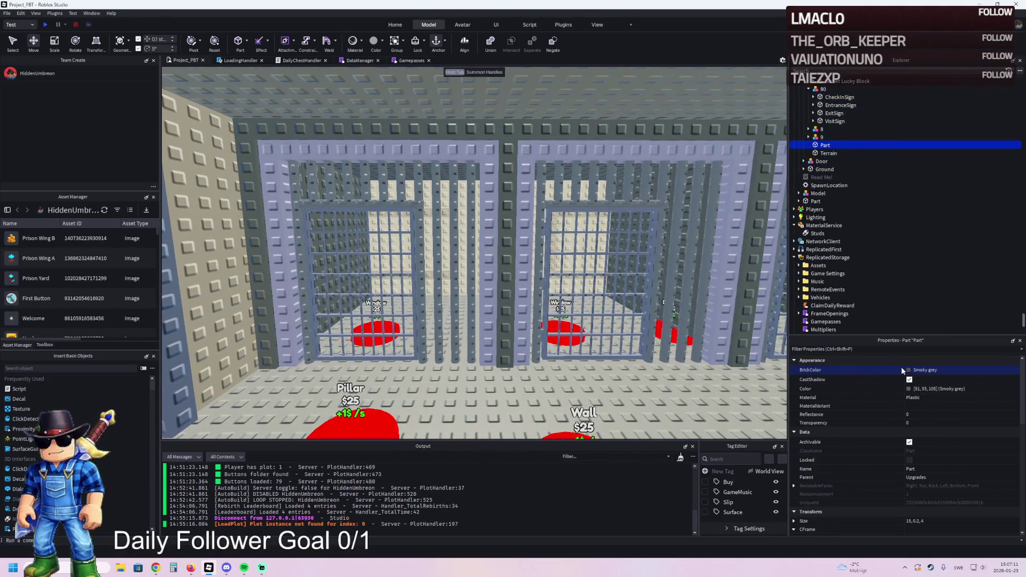
key("ctrl+z")
key("ctrl+z")
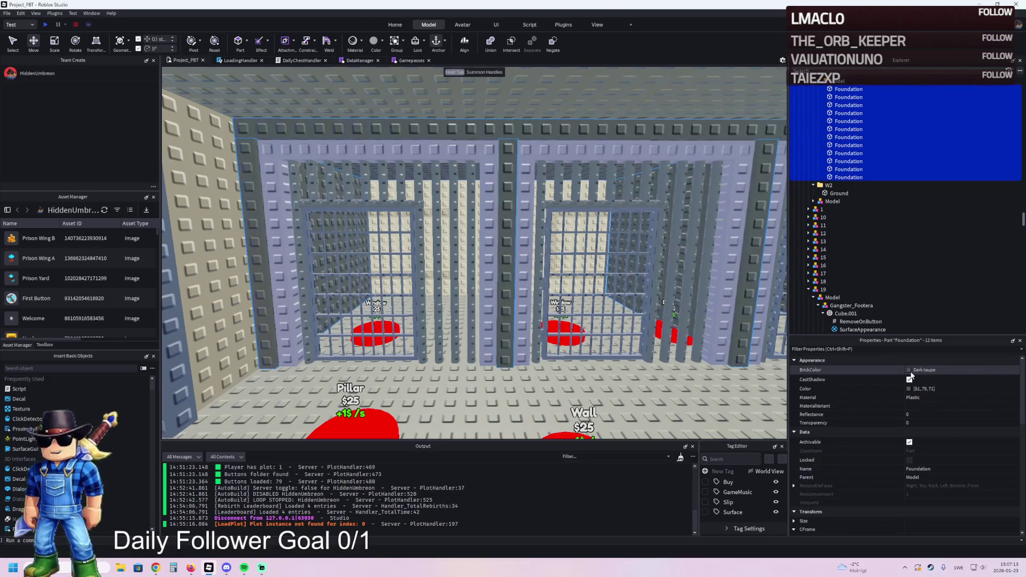
Set the Foundations' exact colour to dark grey 93, 88, 86 in the colour picker
left_click(909, 370)
left_click(909, 389)
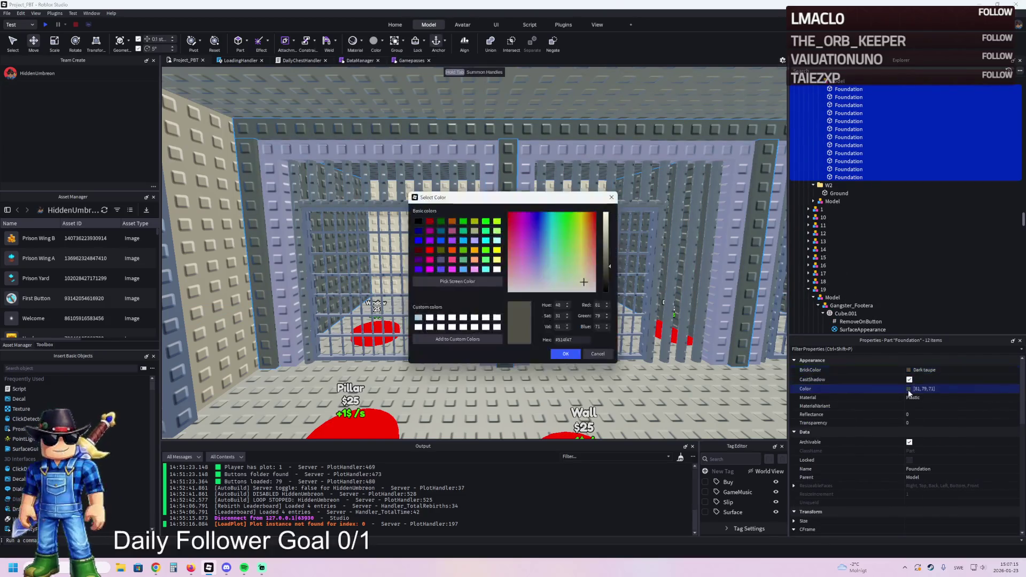
mouse_move(588, 197)
left_mouse_down()
mouse_move(747, 247)
mouse_move(808, 248)
left_mouse_up()
left_click(749, 326)
mouse_move(749, 326)
left_mouse_down()
mouse_move(758, 280)
mouse_move(798, 357)
mouse_move(806, 342)
mouse_move(797, 314)
mouse_move(742, 342)
mouse_move(737, 330)
mouse_move(812, 338)
mouse_move(830, 302)
mouse_move(831, 315)
left_mouse_up()
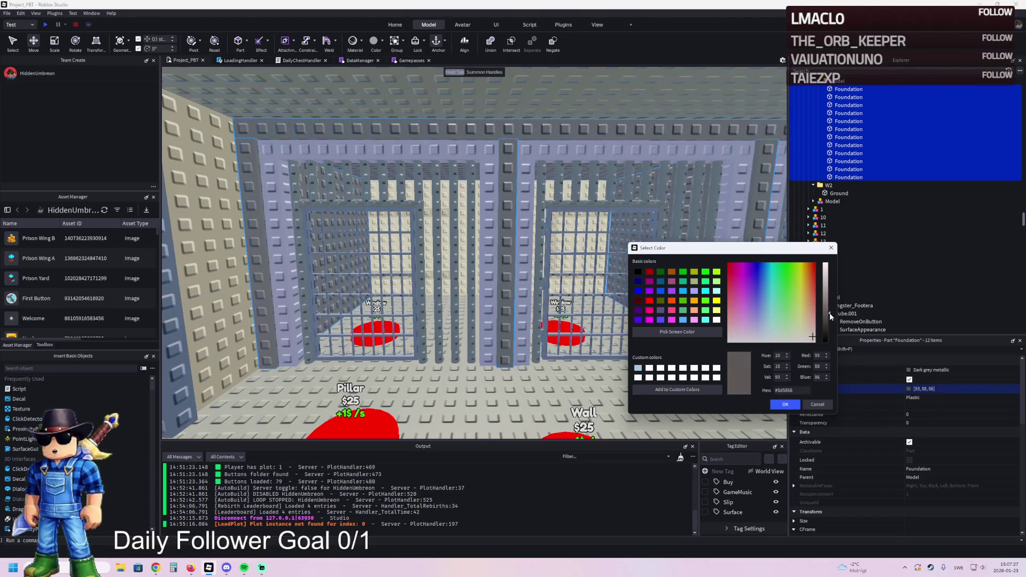
left_click(785, 404)
scroll(517, 328, "up", 5)
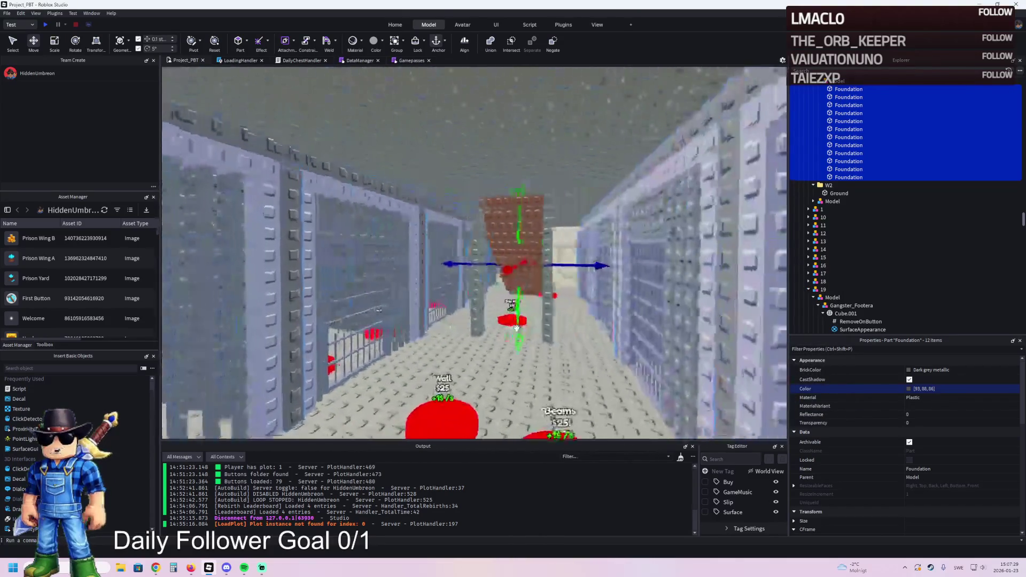
Select all twelve Foundation parts and paste the copied Flint colour value into Color
right_click(516, 328)
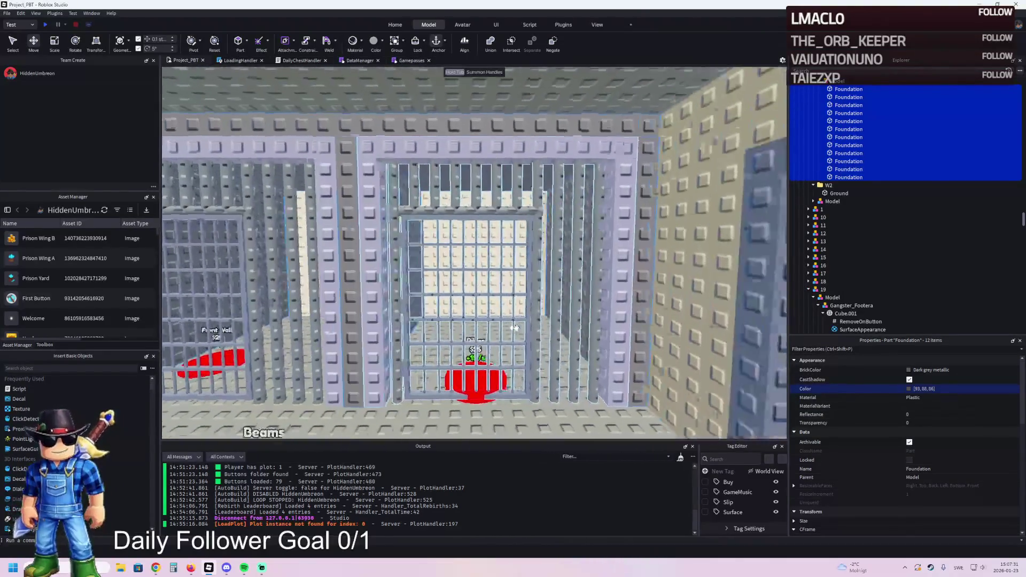
right_click(516, 328)
scroll(517, 328, "up", 3)
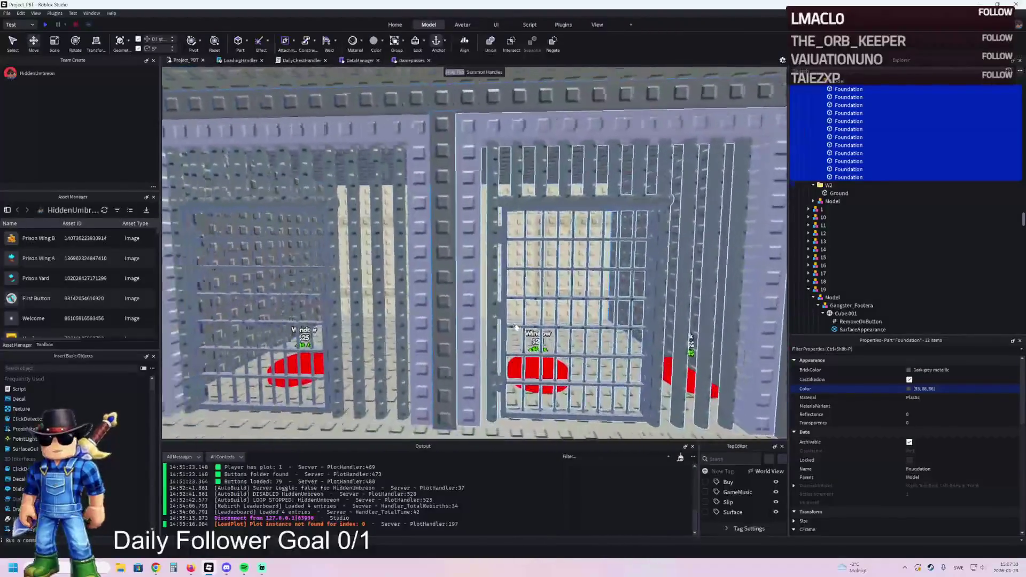
right_click(516, 328)
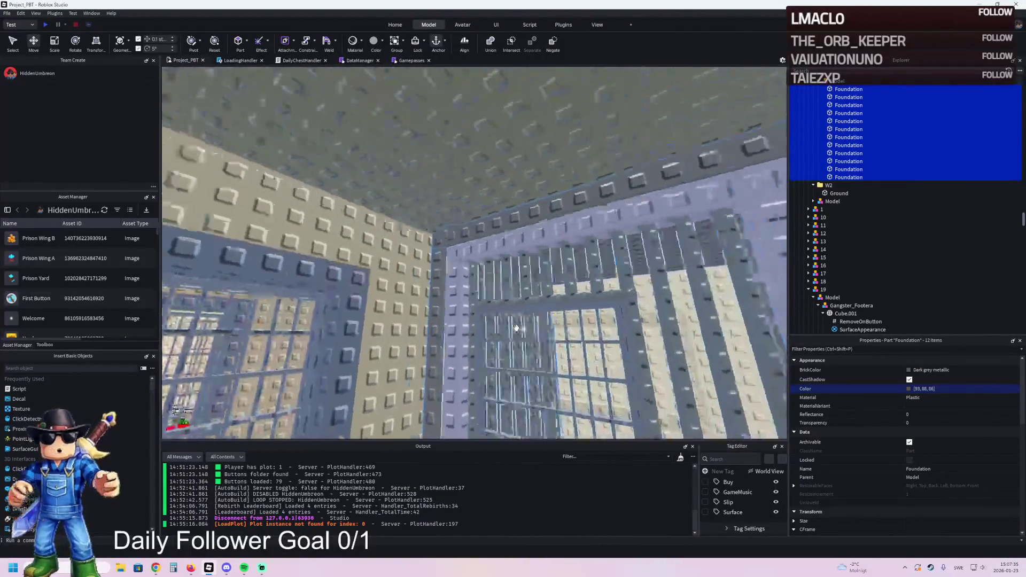
right_click(517, 328)
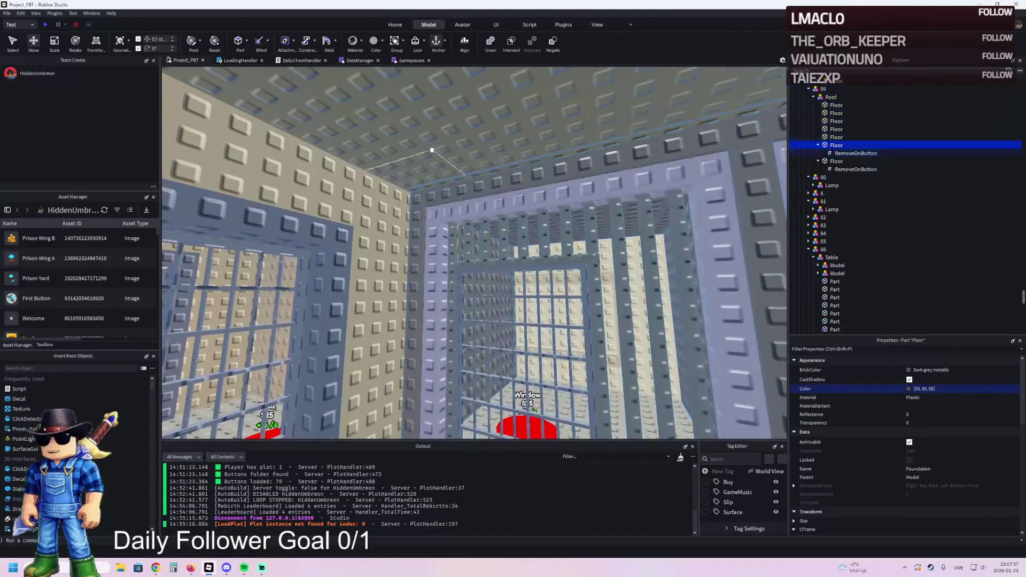
left_click(534, 134)
left_click(737, 299)
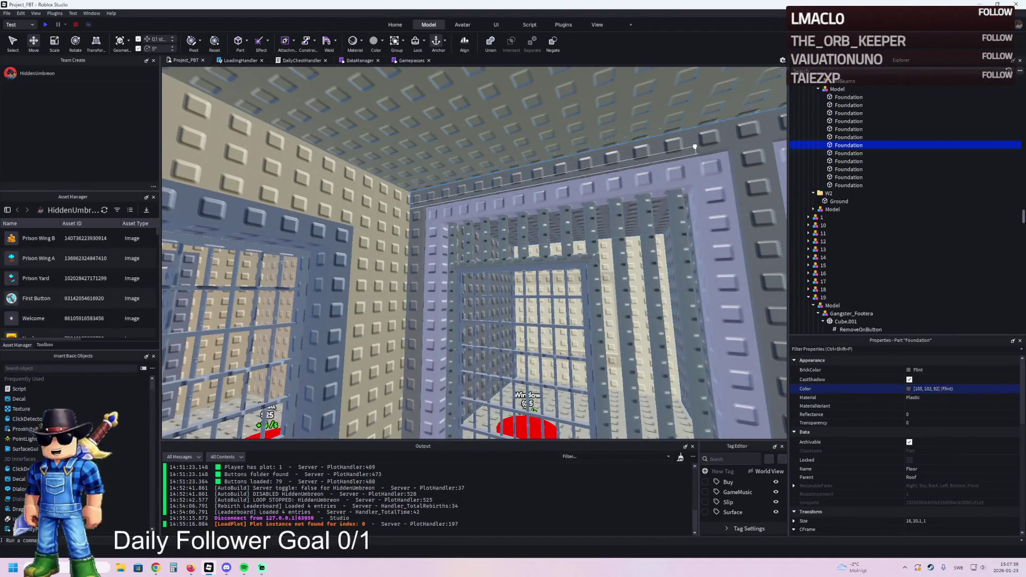
left_click(844, 96)
left_click(844, 185, "shift")
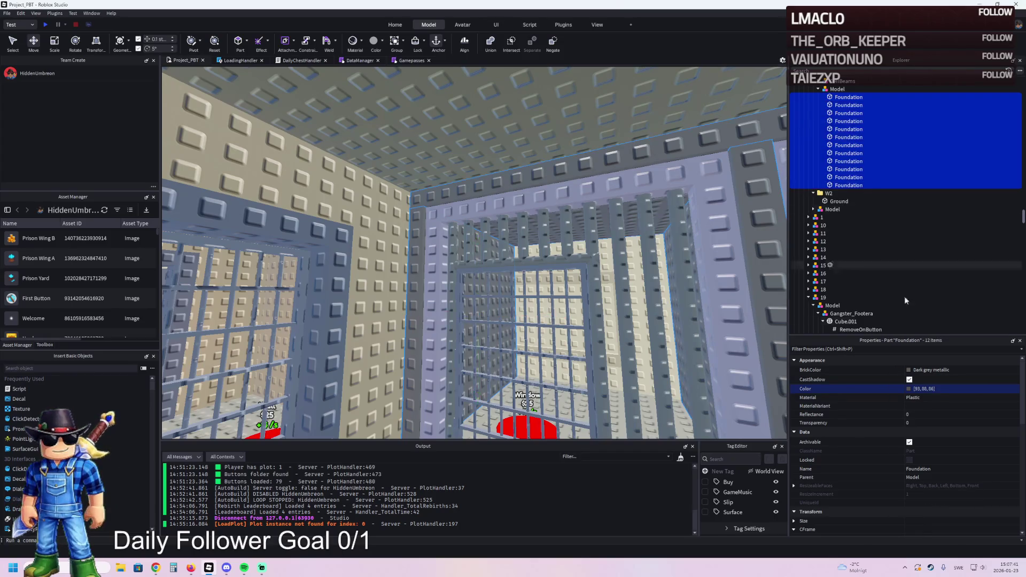
left_click(972, 389)
key("ctrl+v")
key("Return")
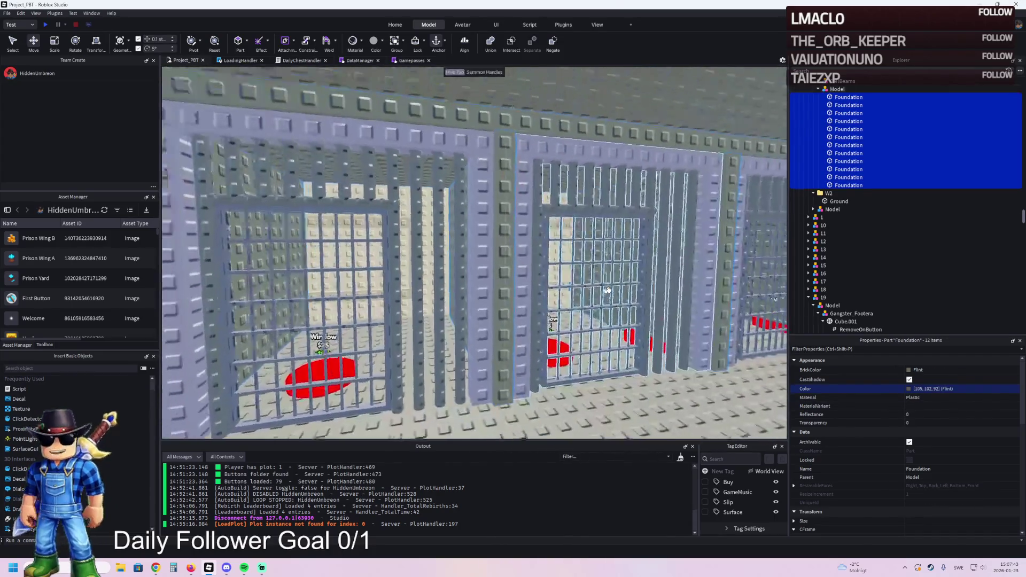
Check the cell wall's colour and reselect the twelve Foundations to match Sand yellow metallic 140, 134, 104
key("s")
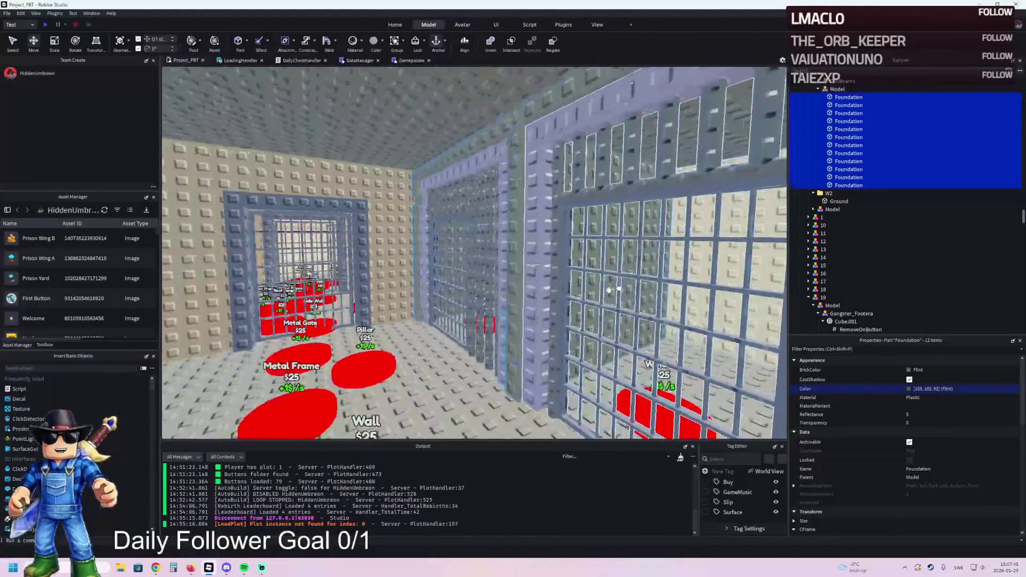
key("w")
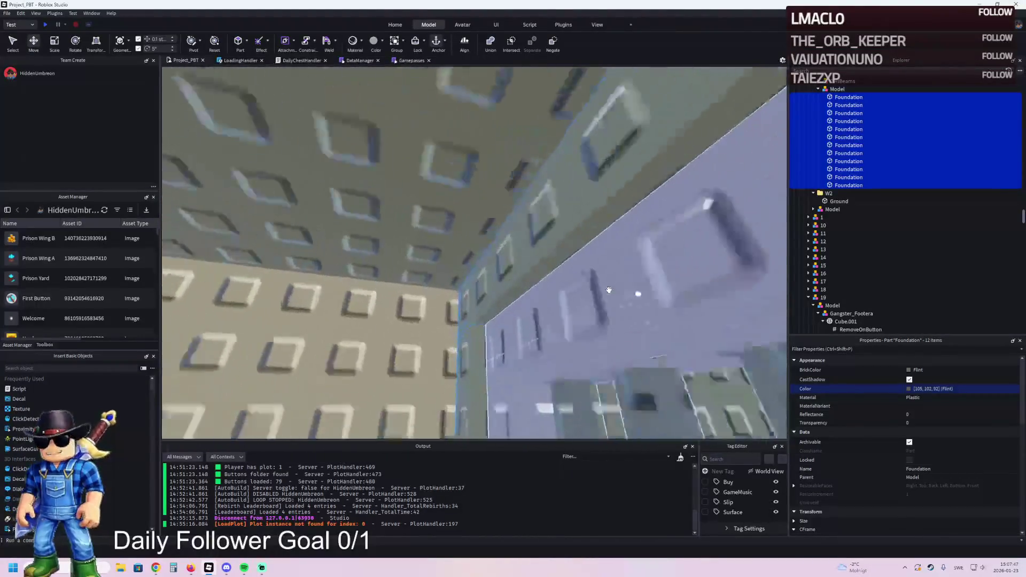
key("s")
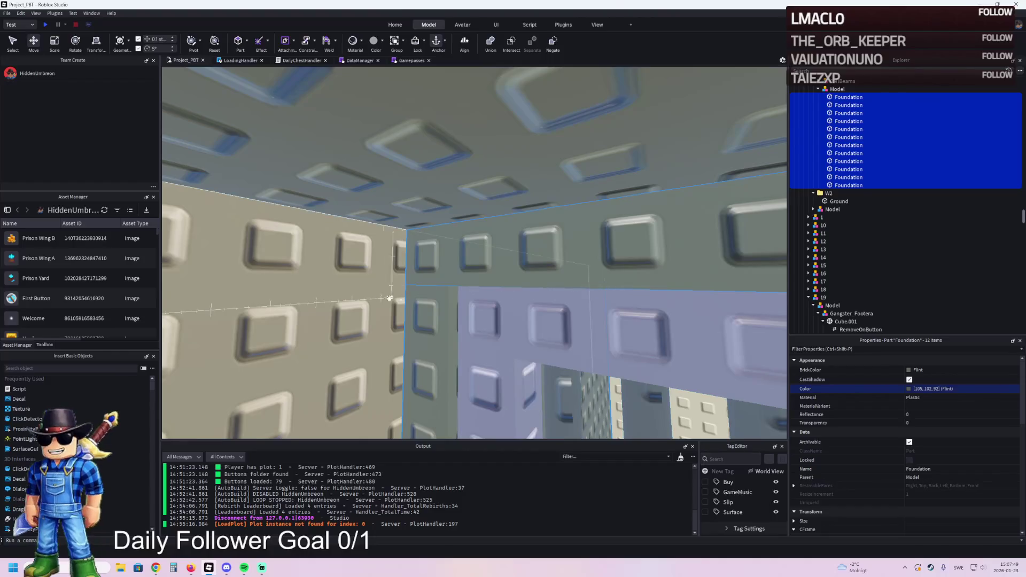
left_click(383, 298)
left_click(728, 286)
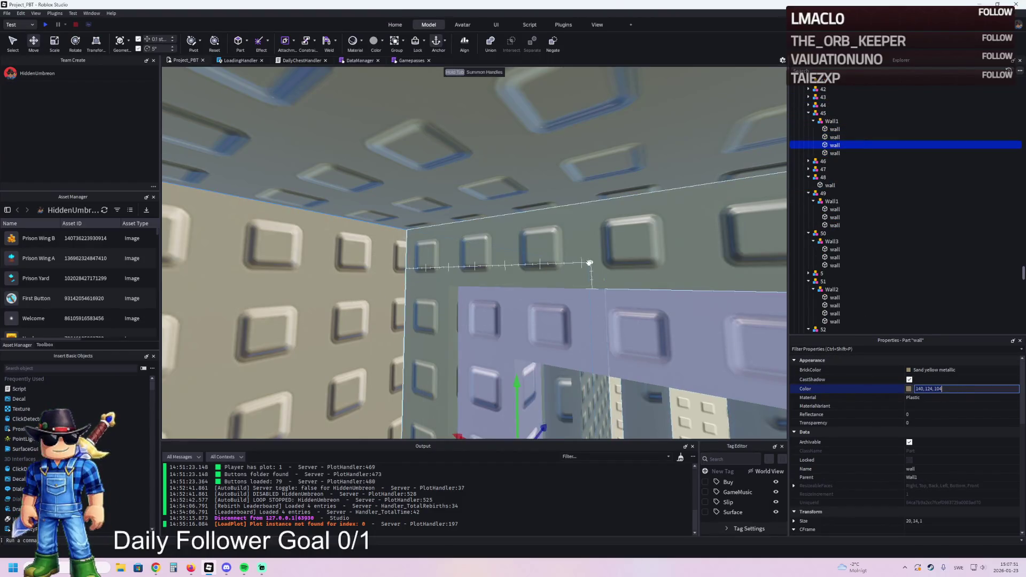
left_click(848, 184)
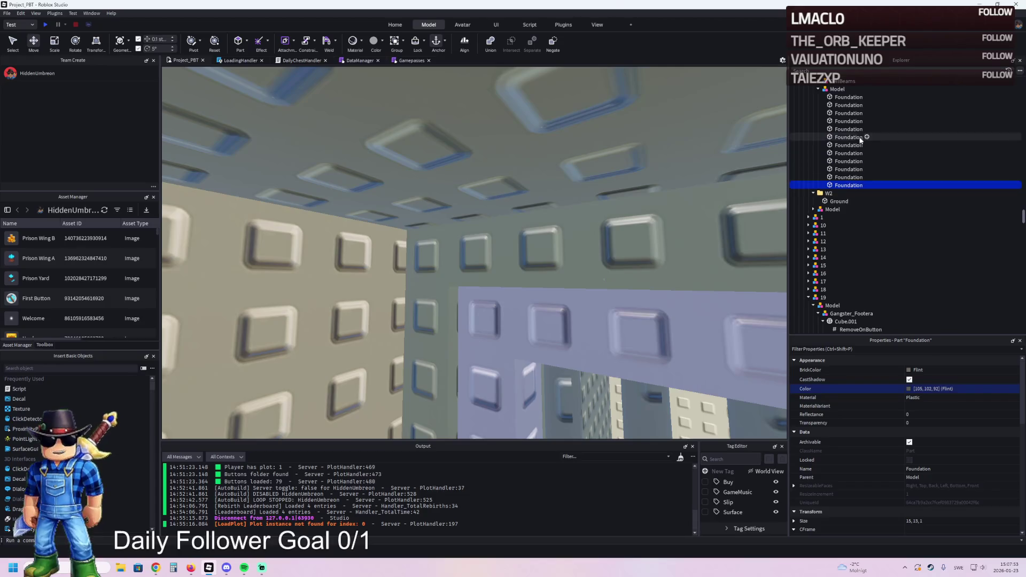
left_click(843, 97, "shift")
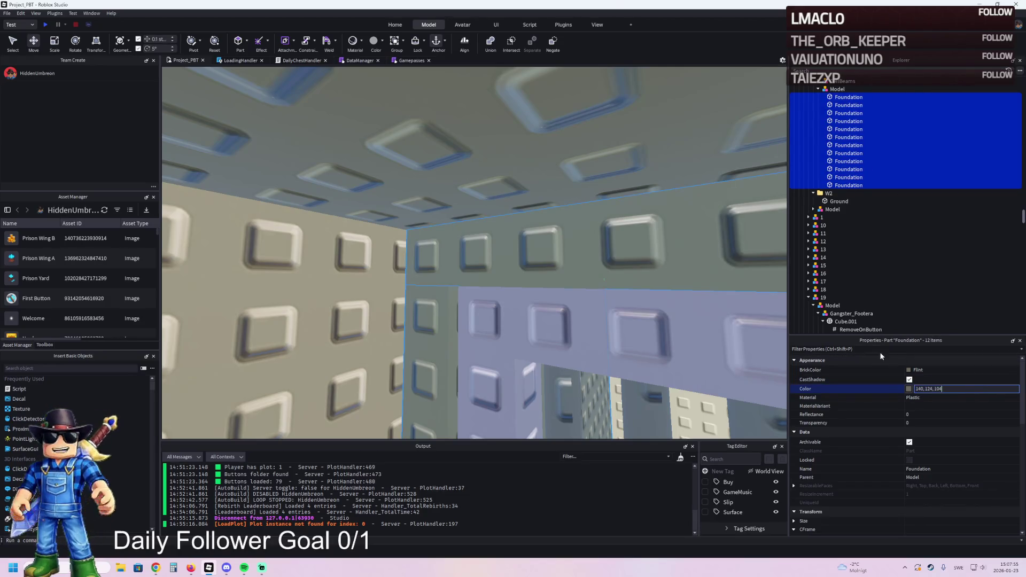
key("f")
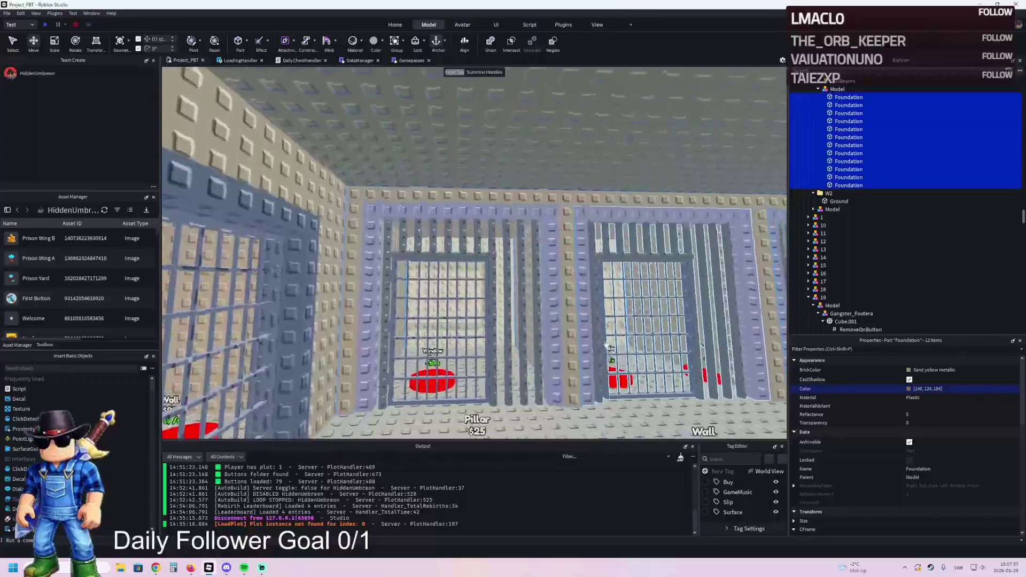
left_click(607, 346)
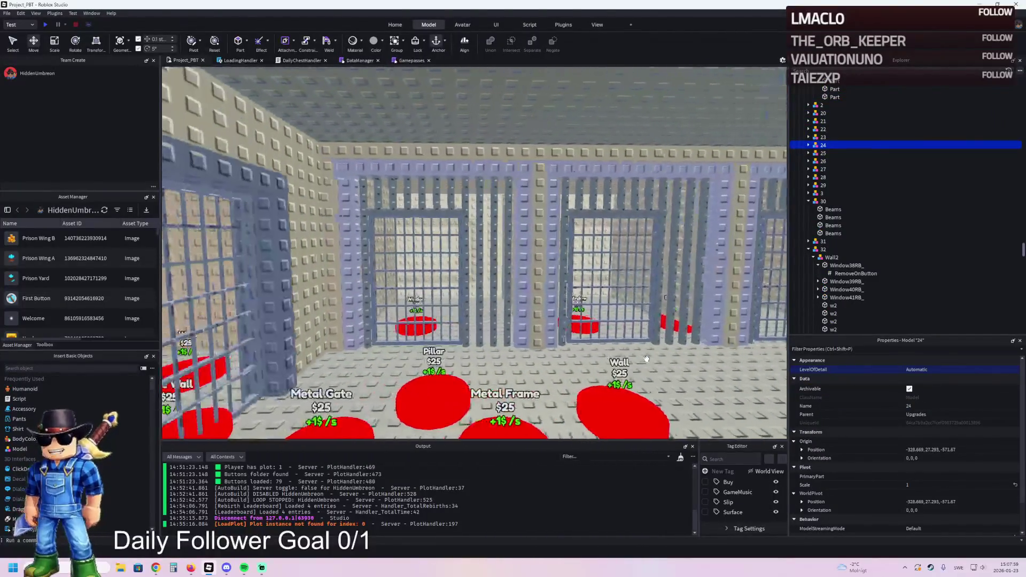
scroll(647, 359, "up", 2)
scroll(646, 359, "up", 2)
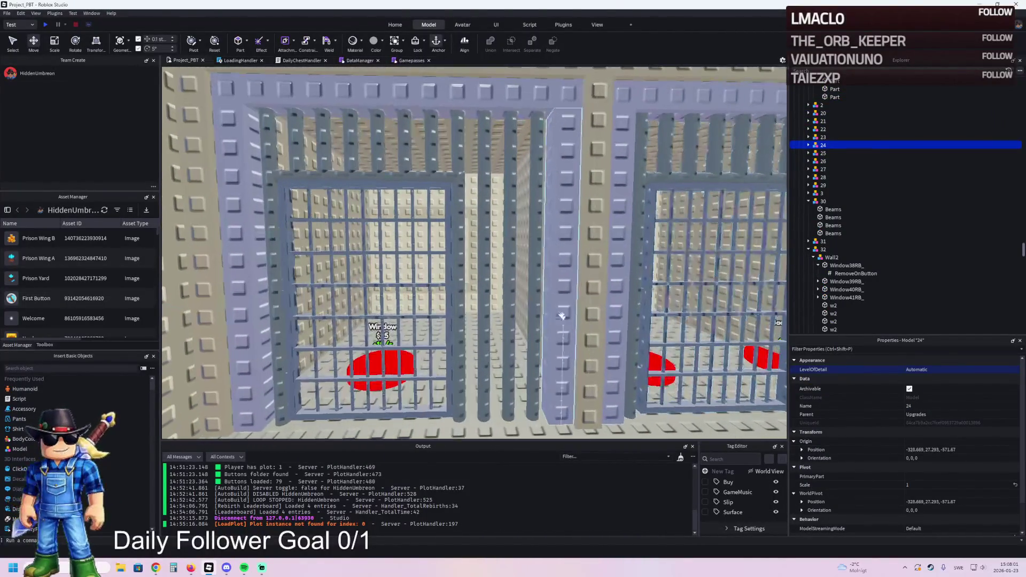
left_click(561, 299)
left_click(954, 388)
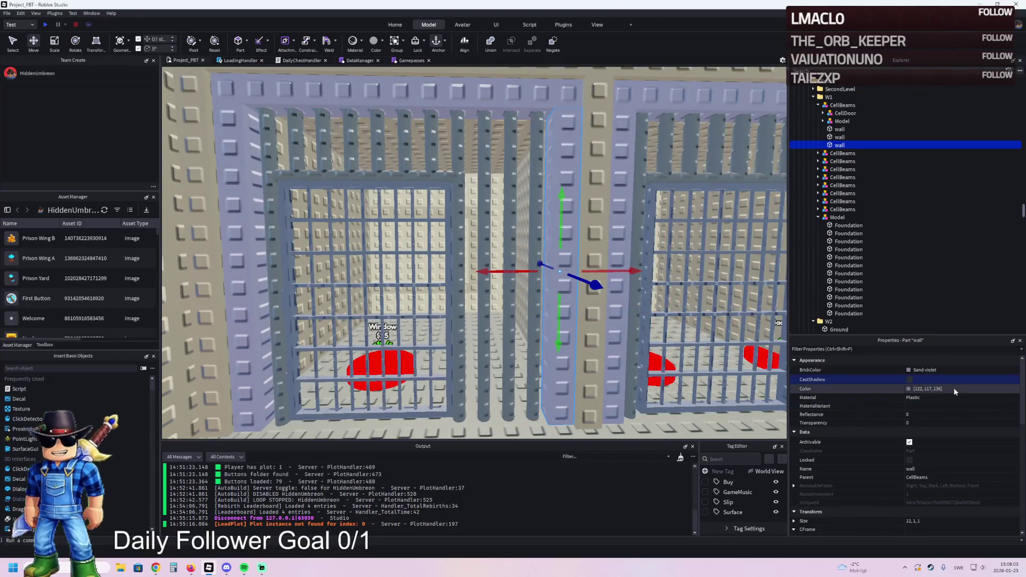
left_click(545, 318)
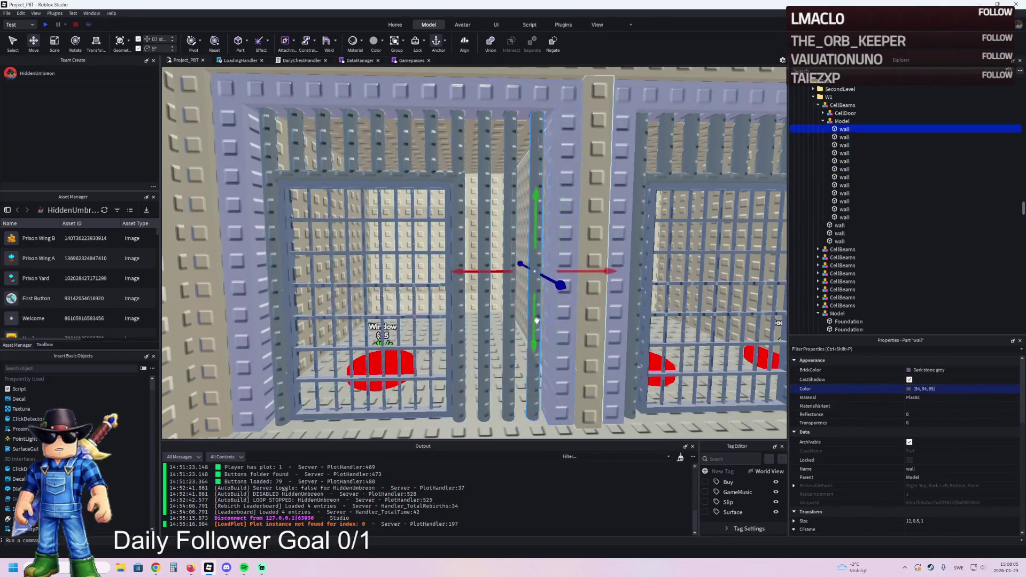
left_click(844, 217, "shift")
left_click(979, 387)
type("122, 117, 136")
key("Return")
scroll(707, 319, "down", 3)
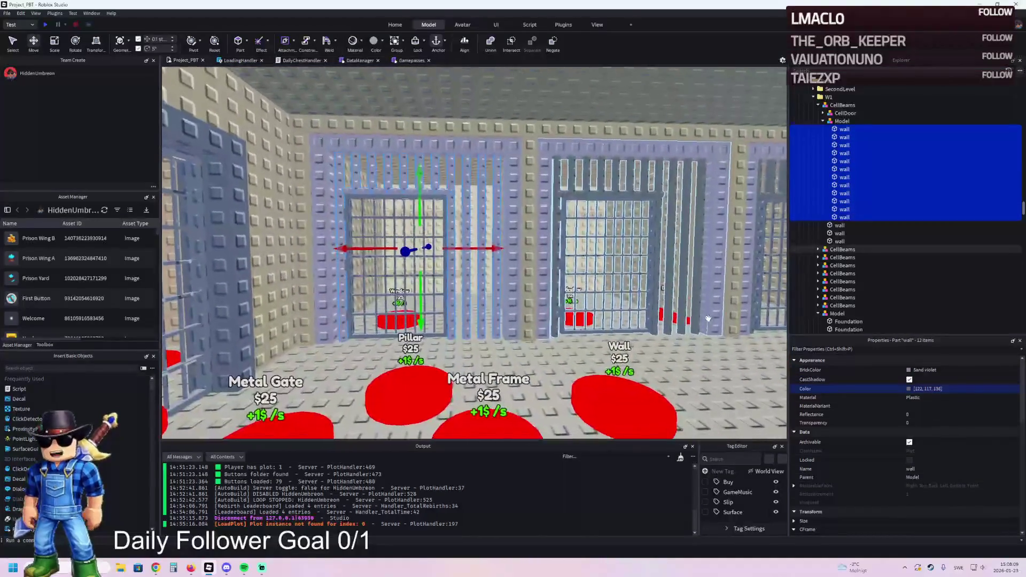
key("w")
key("a")
left_click(716, 317)
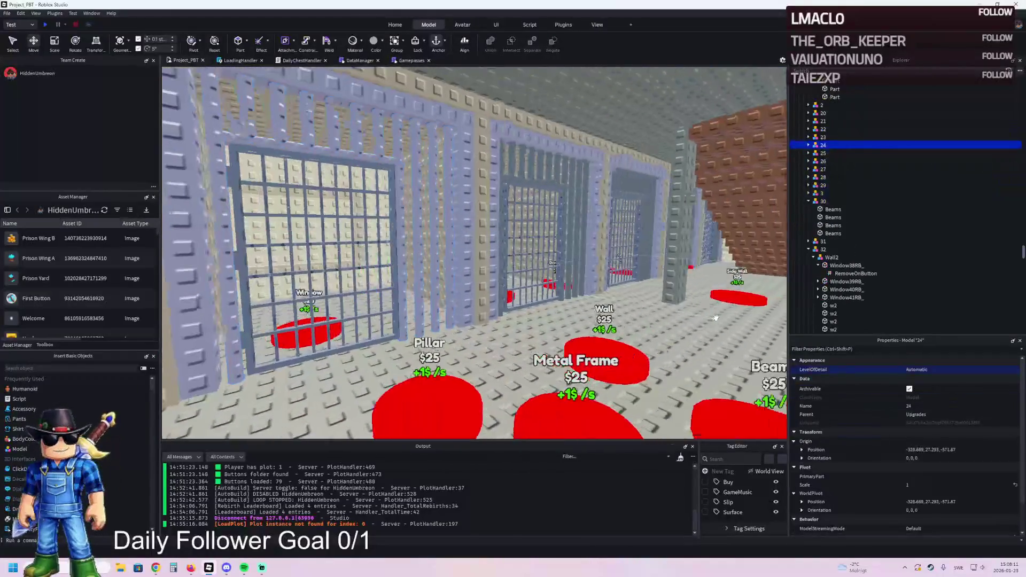
key("ctrl+z")
key("ctrl+z")
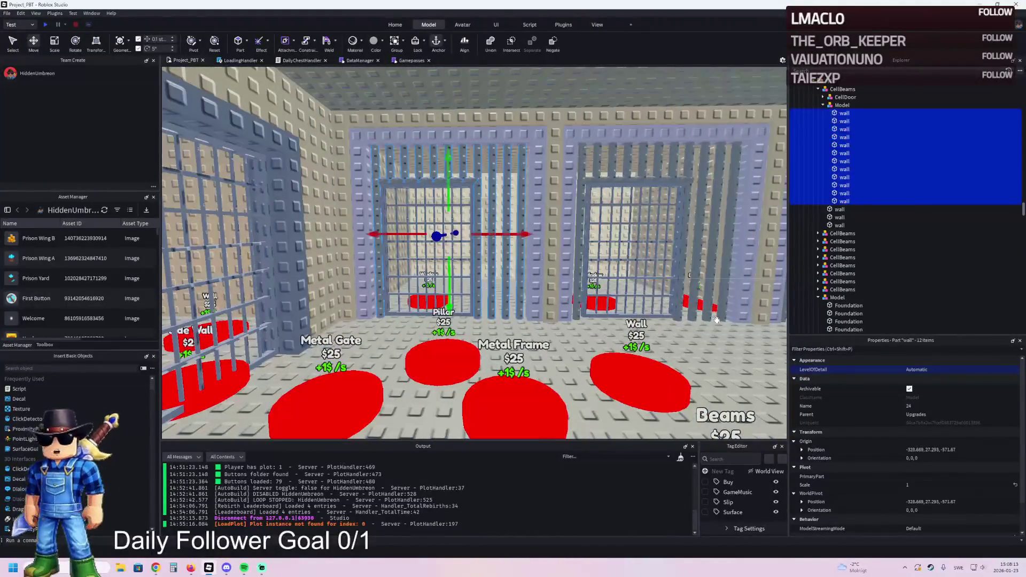
key("d")
left_click(684, 338)
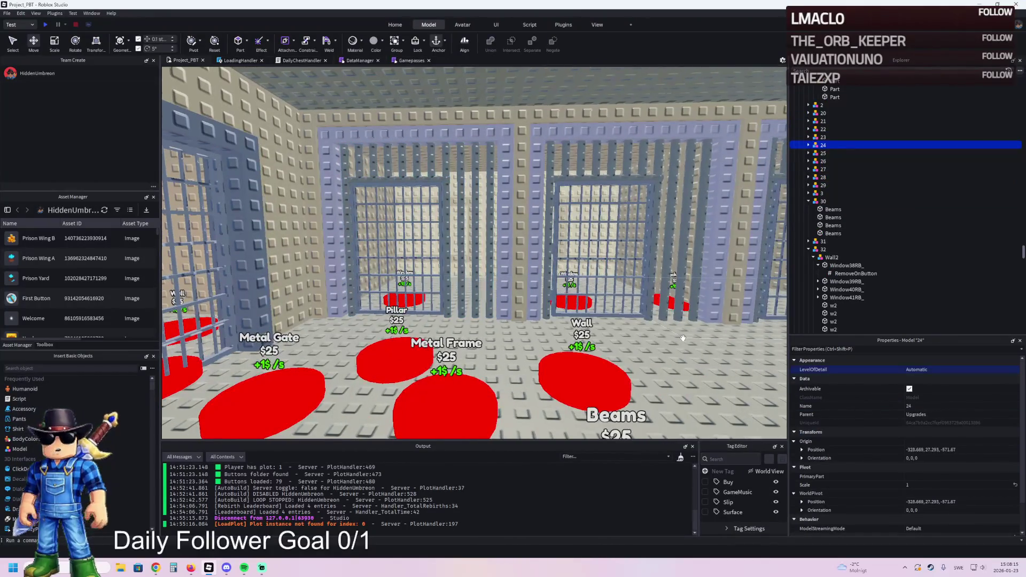
key("a")
key("a")
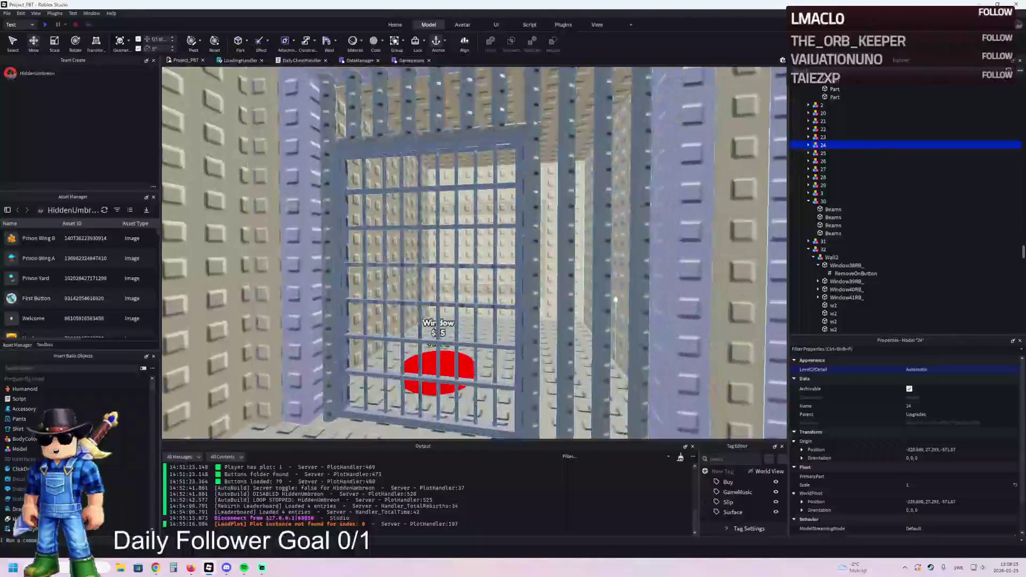
left_click(639, 291)
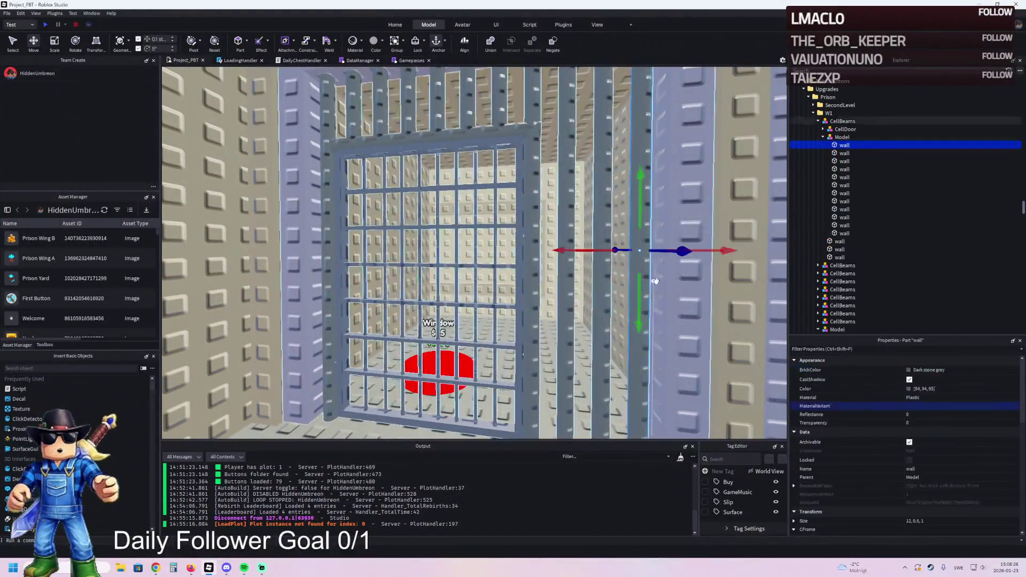
left_click(845, 233, "shift")
left_click(911, 369)
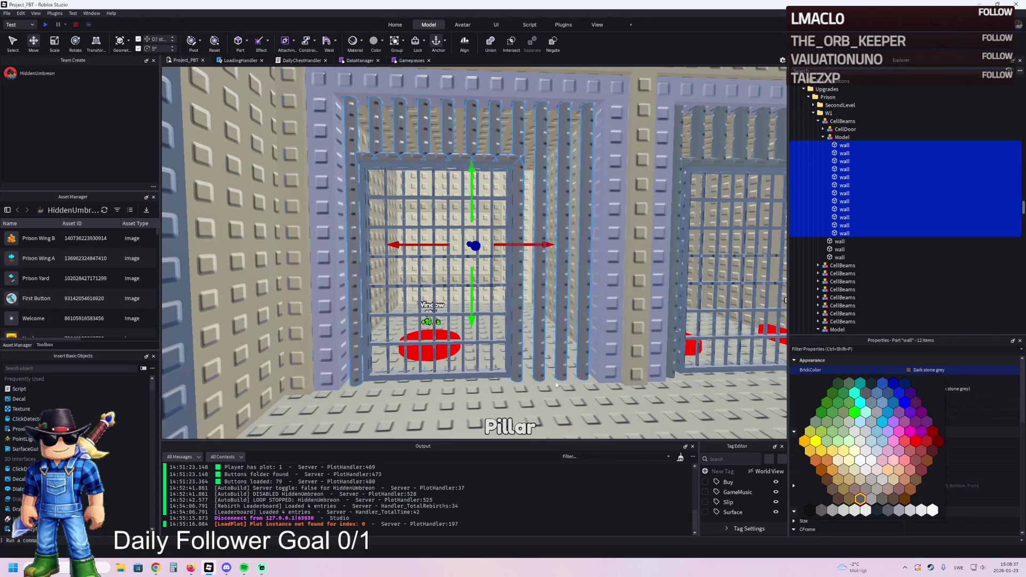
key("s")
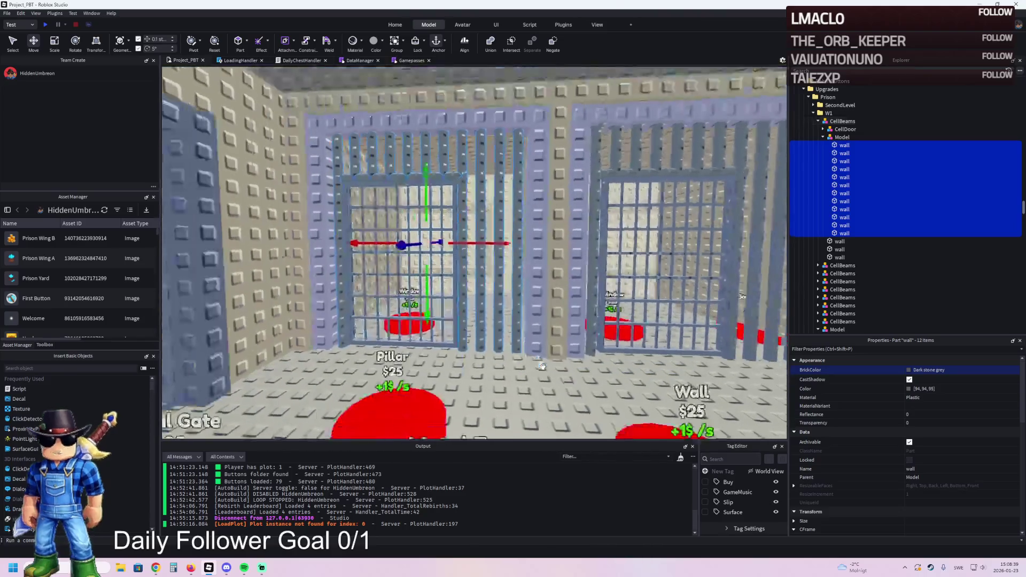
left_click(546, 368)
key("a")
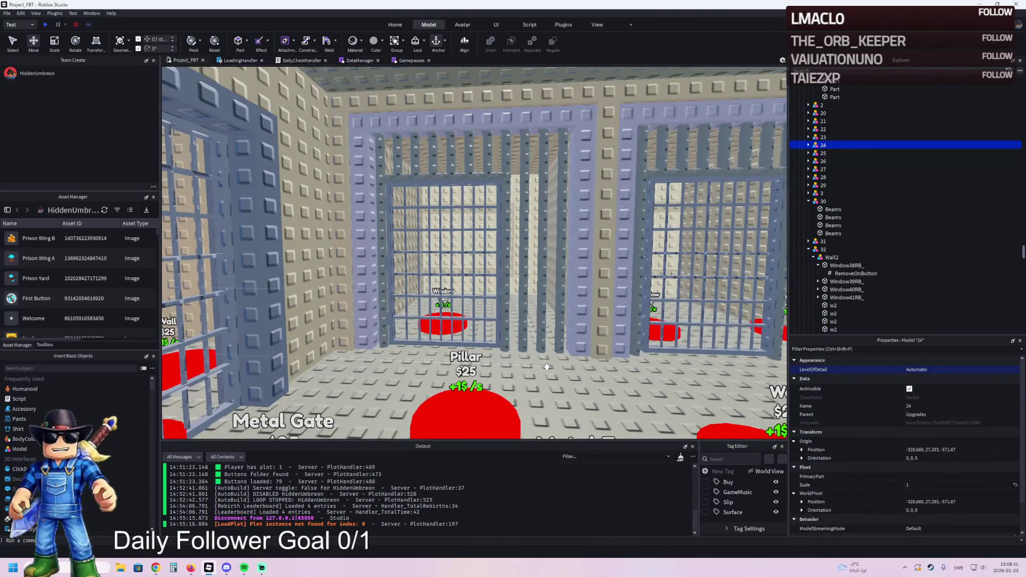
key("w")
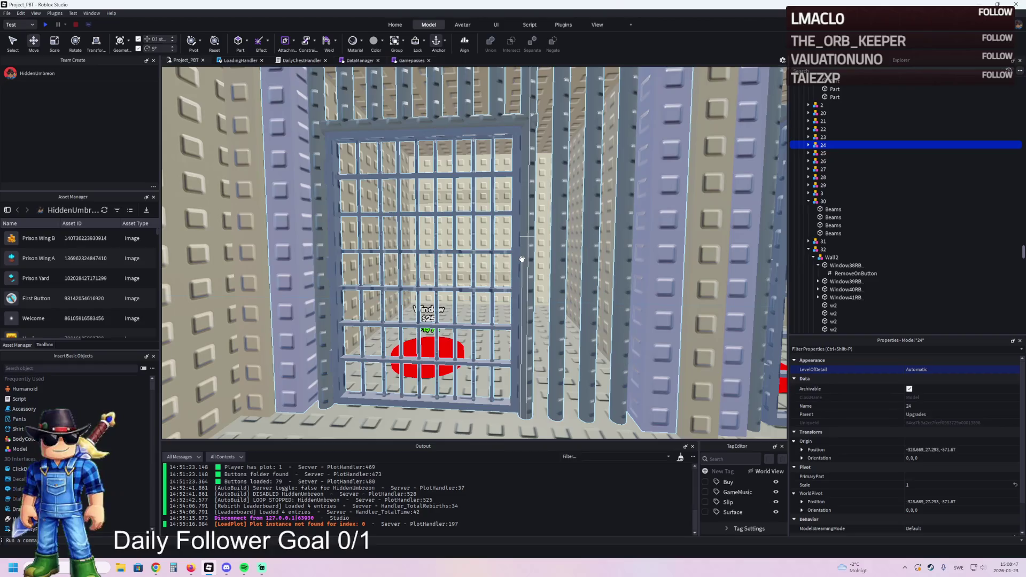
key("s")
key("d")
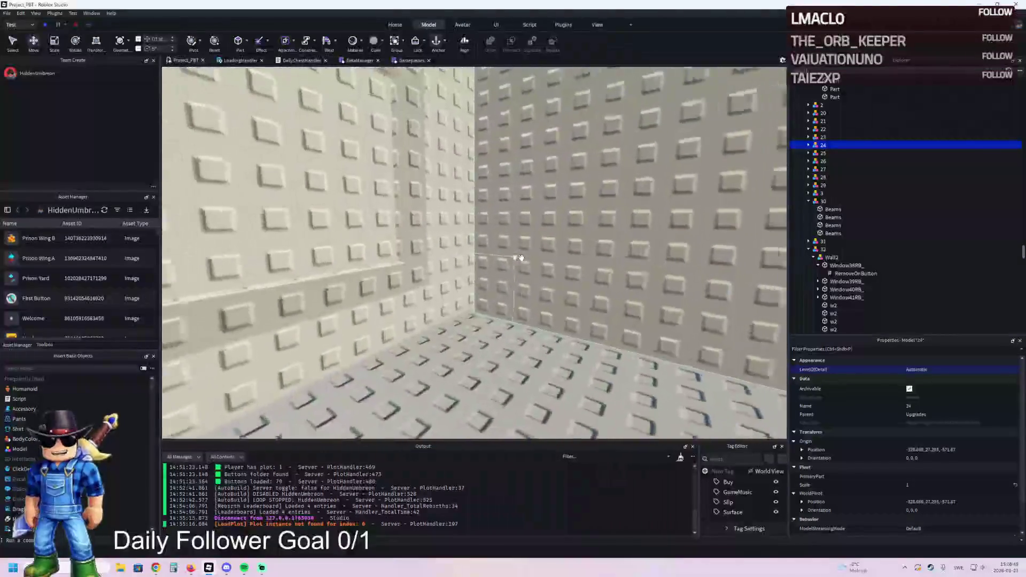
left_click(521, 258)
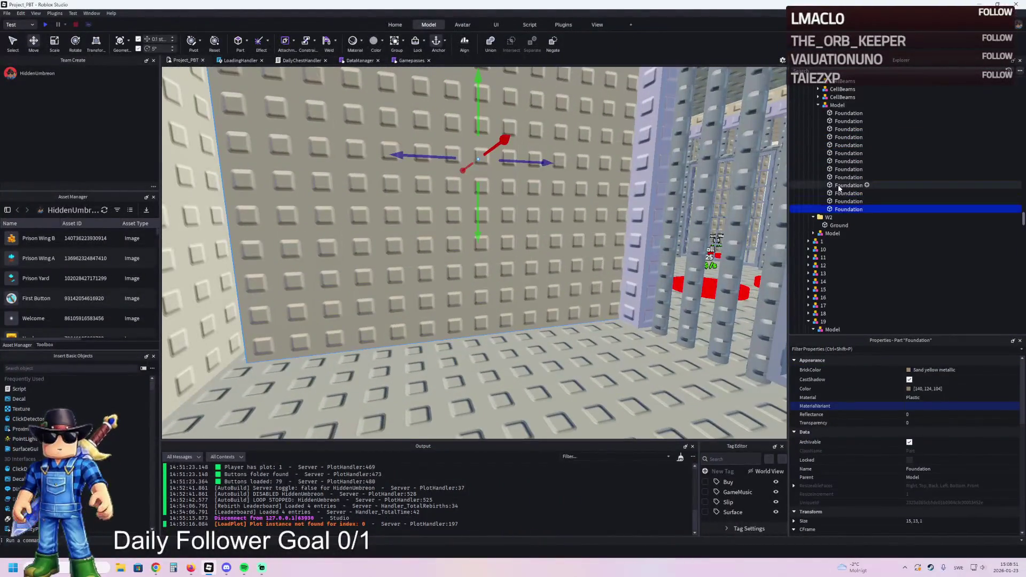
Move a Foundation part into the W1 group and shrink its height to about 3.2
left_click_drag(839, 125, 843, 101)
key("ctrl+3")
mouse_move(456, 158)
left_mouse_down()
mouse_move(476, 218)
mouse_move(469, 258)
left_mouse_up()
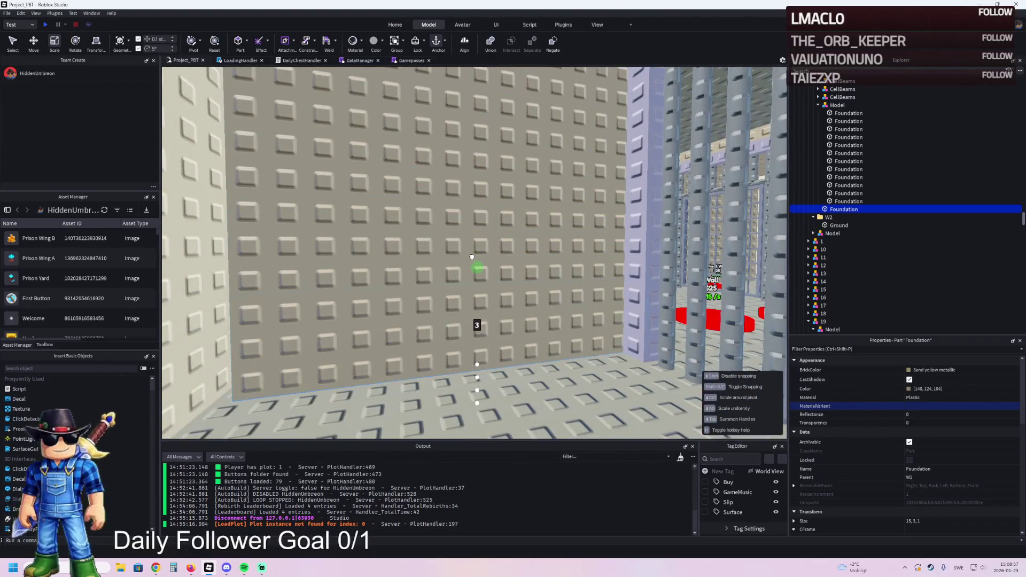
key("a")
key("s")
key("s")
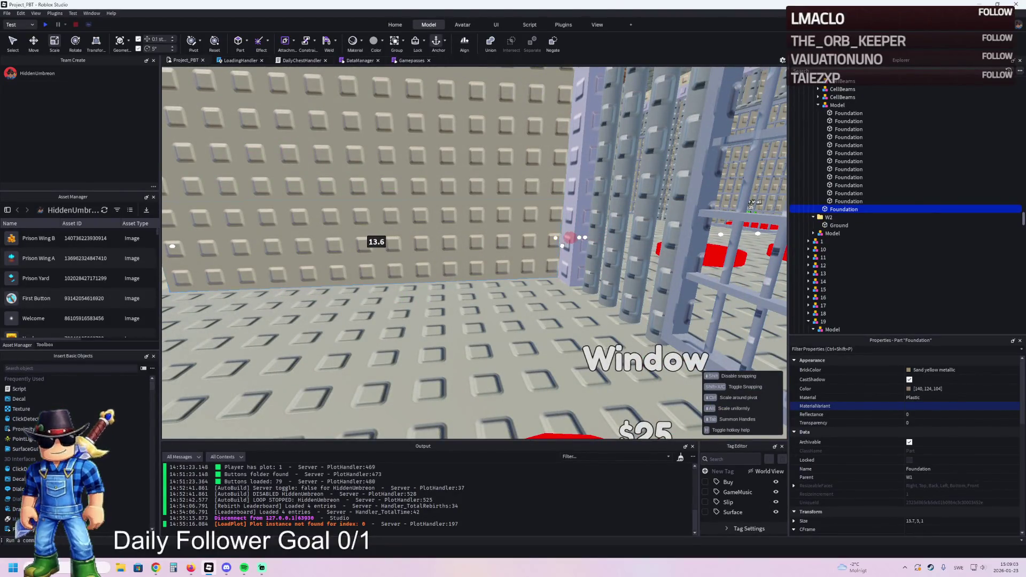
Inspect the thin ledge beside the Window pad from around the cell and centre on it
key("ctrl+2")
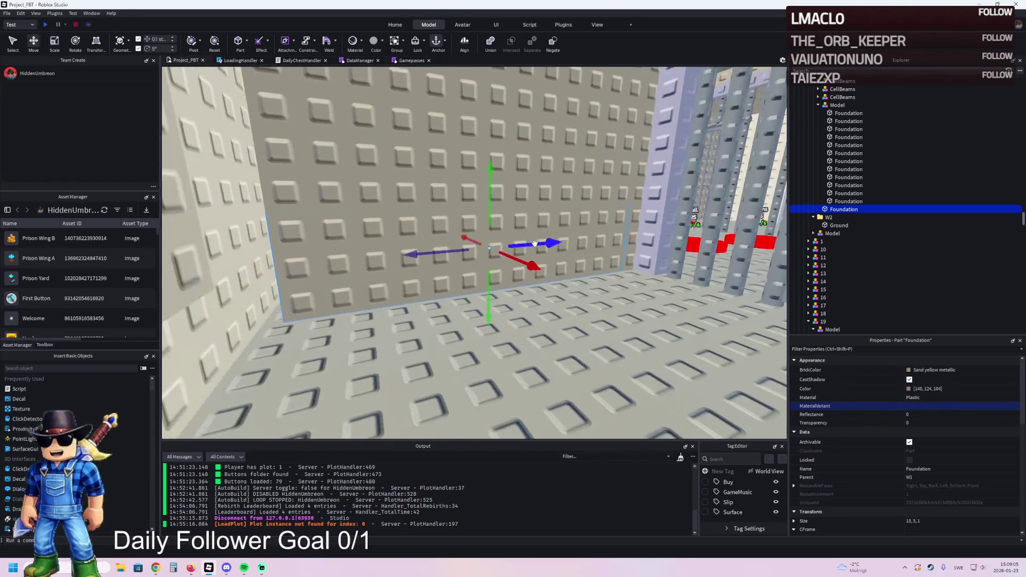
key("a")
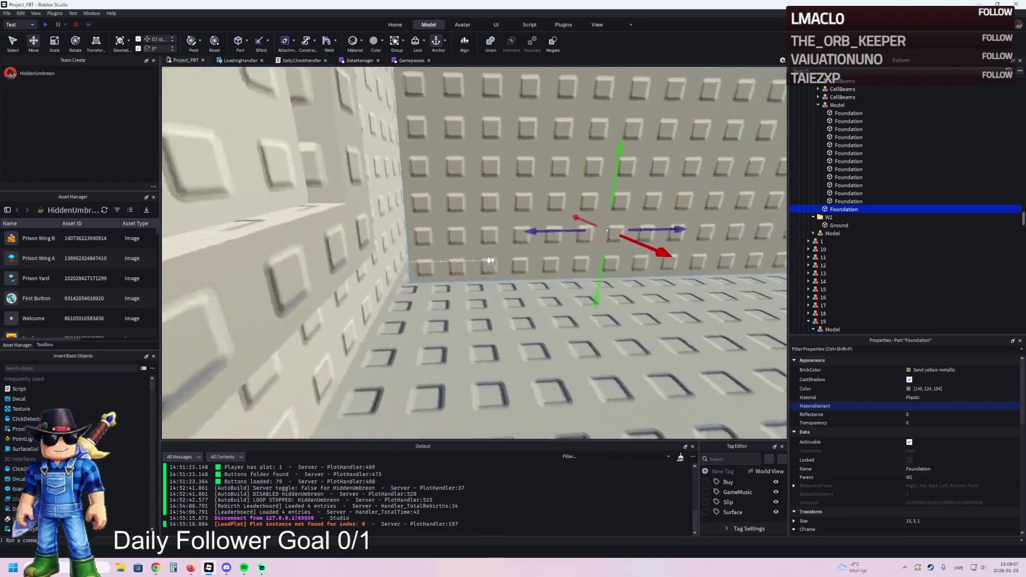
key("w")
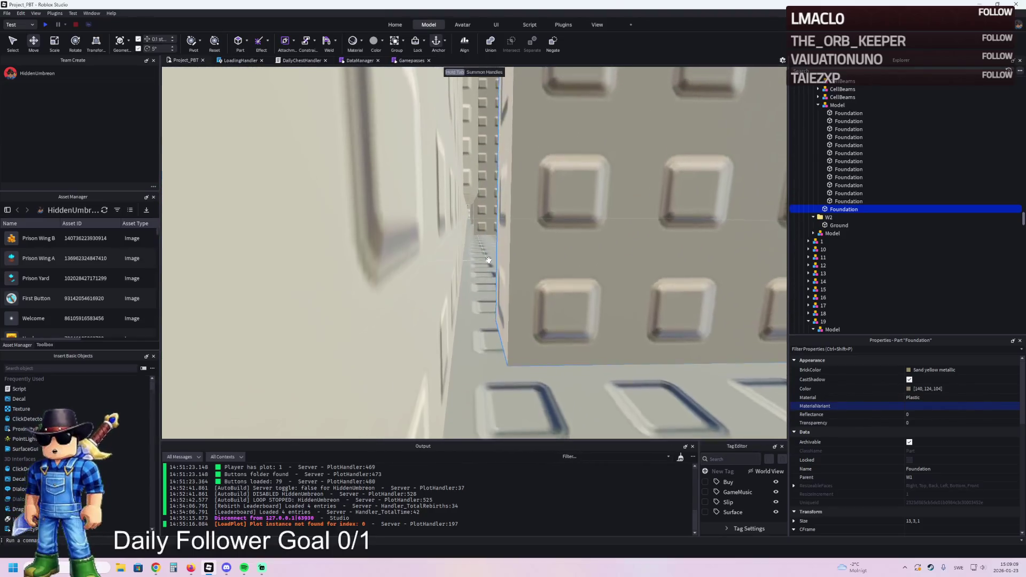
key("s")
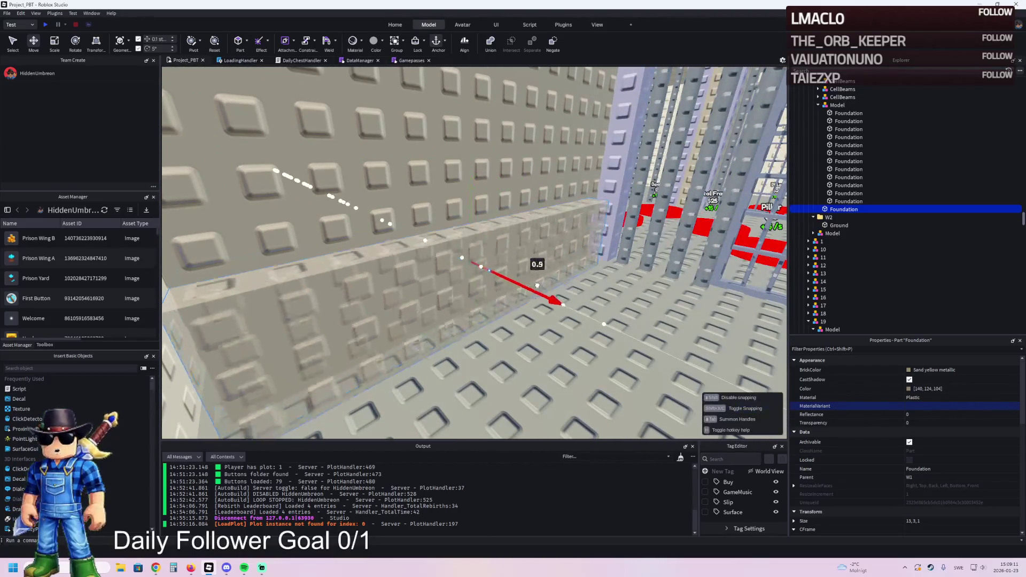
key("w")
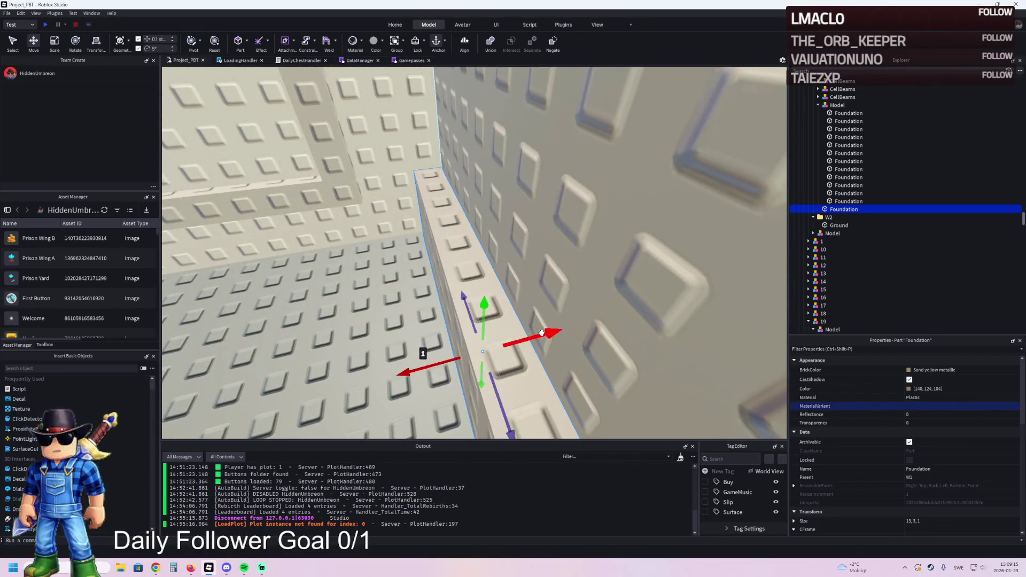
key("ctrl+3")
key("e")
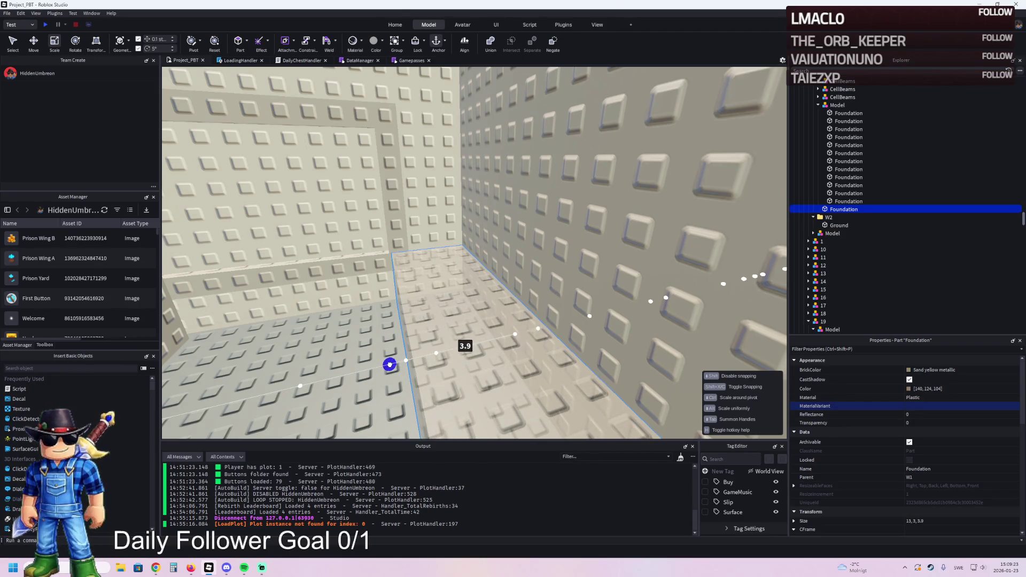
key("w")
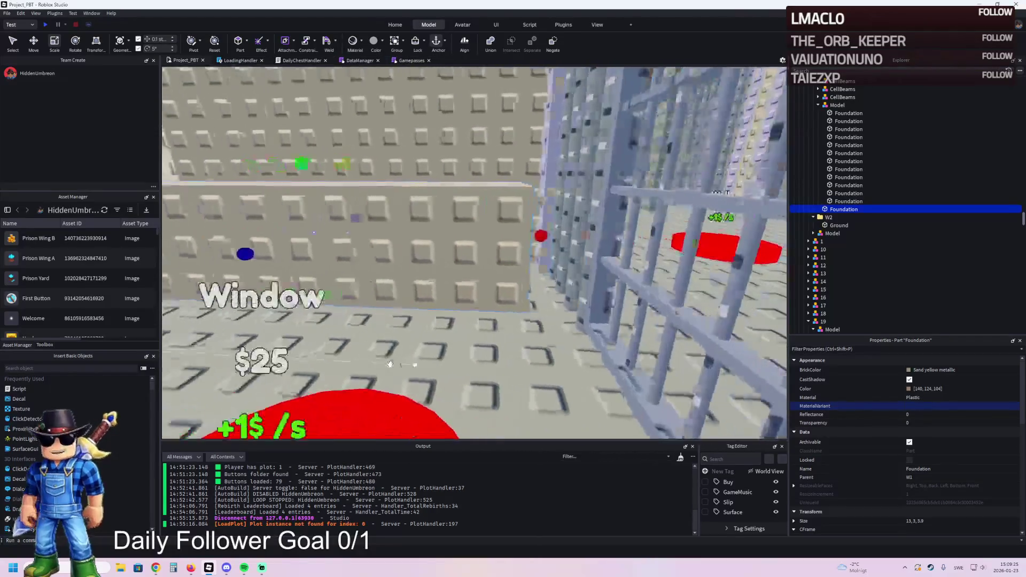
key("s")
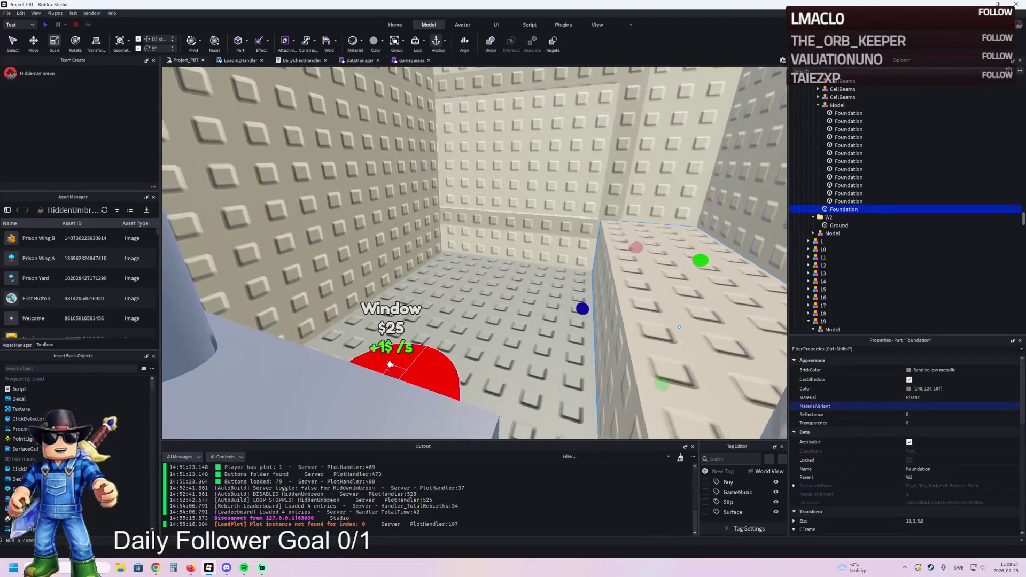
key("s")
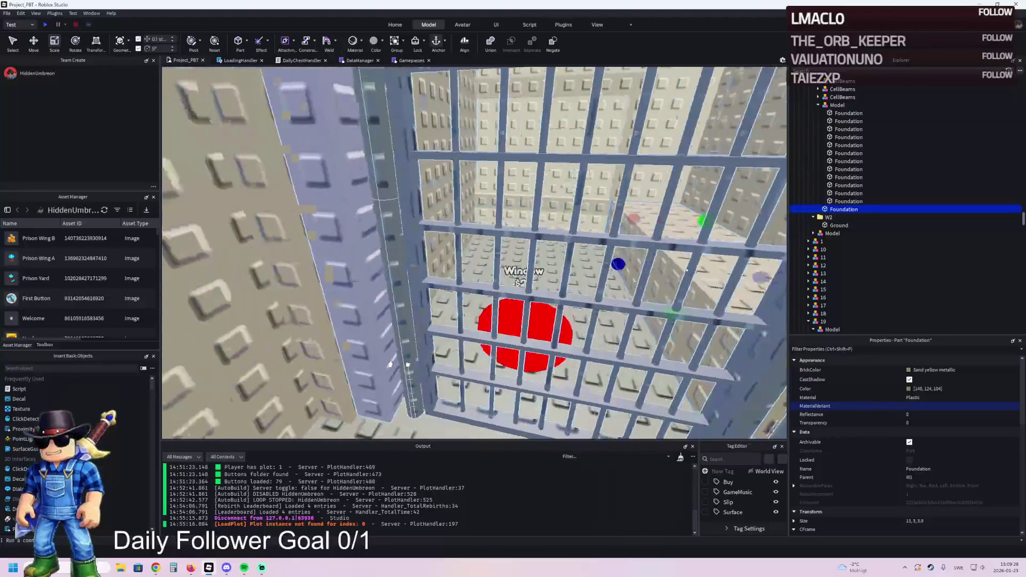
key("d")
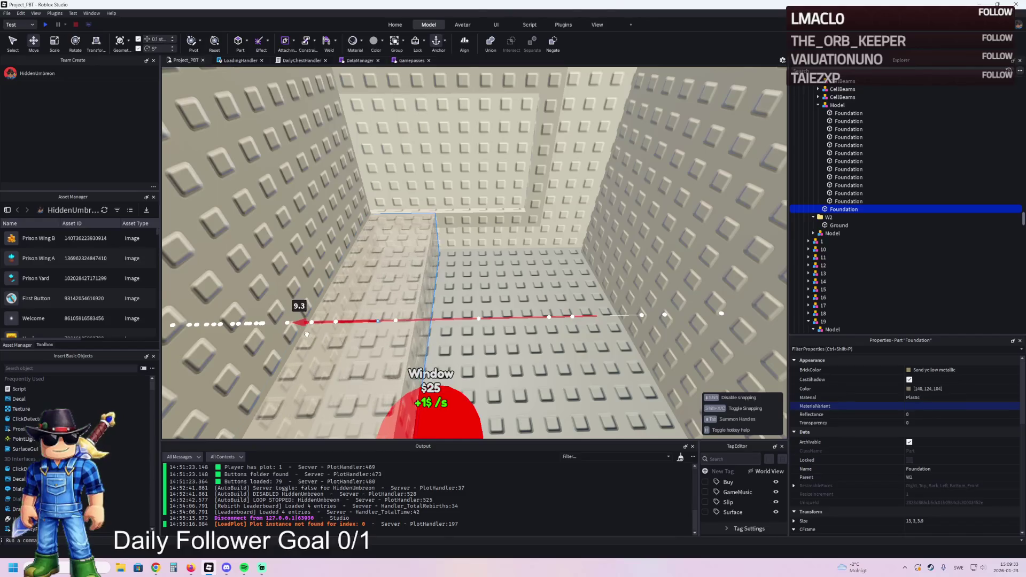
key("f")
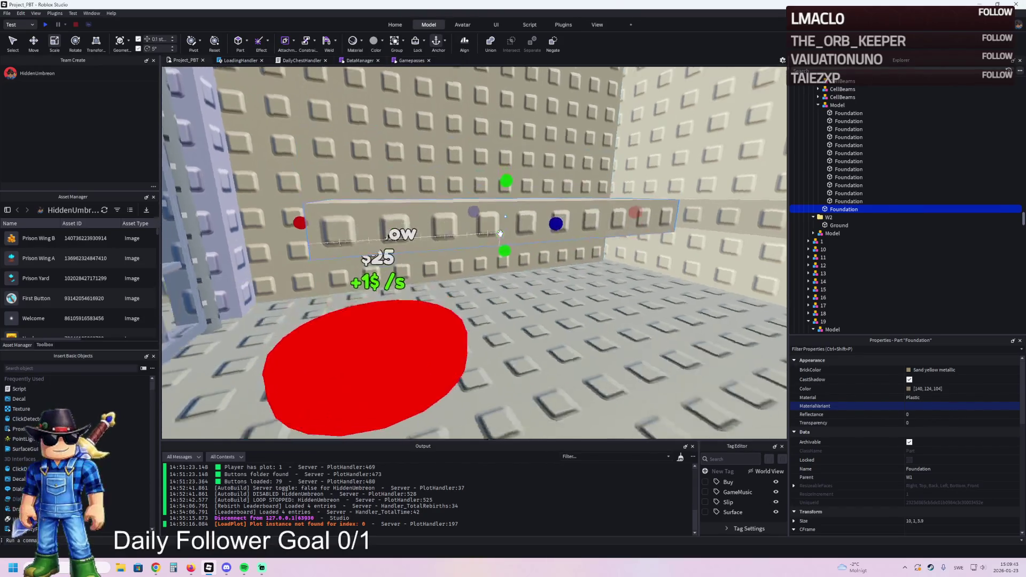
Select a corner Foundation wall and turn the view to face it along the corridor
key("e")
key("w")
left_click(521, 213)
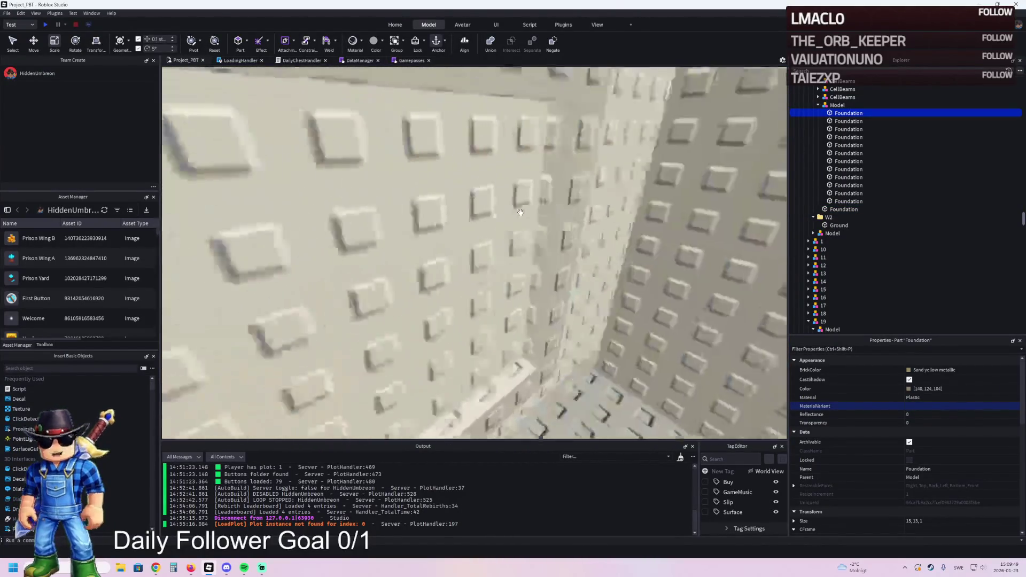
left_click(527, 217)
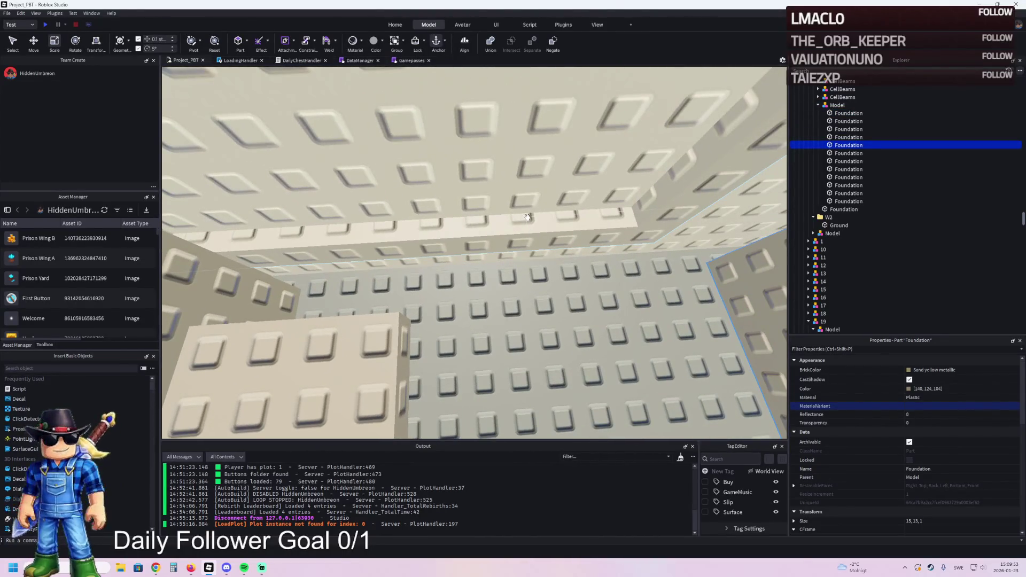
key("f")
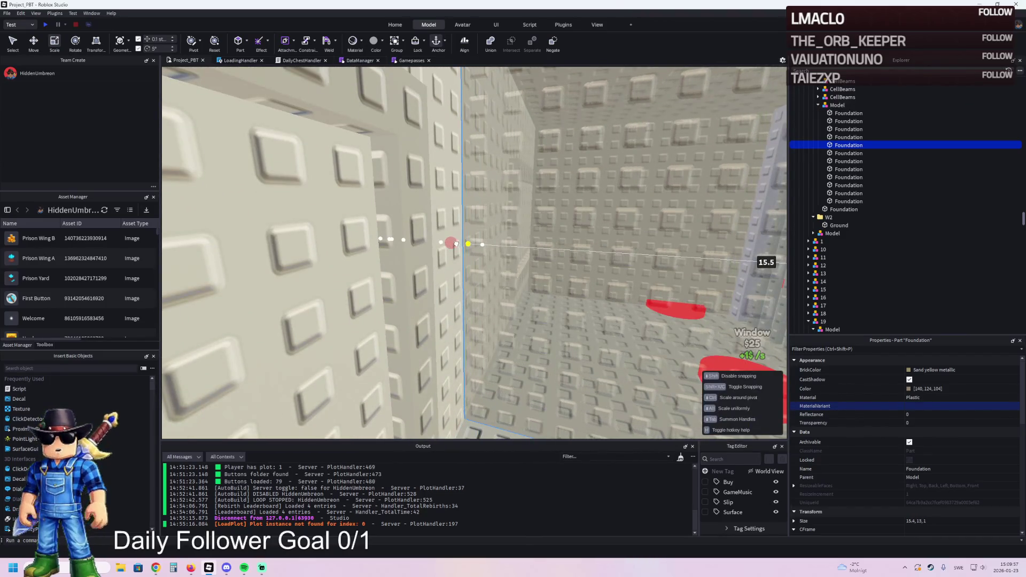
key("f")
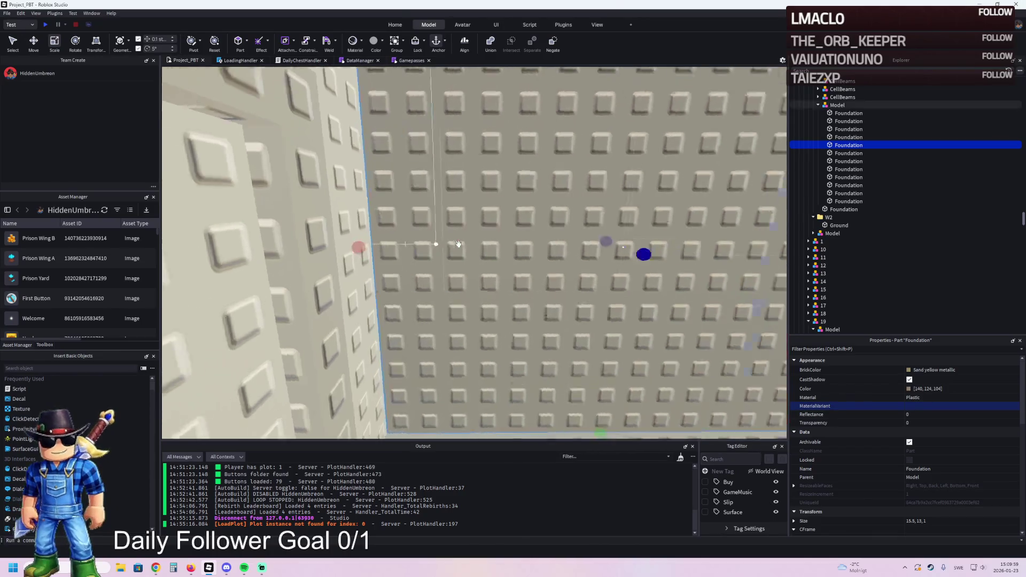
key("d")
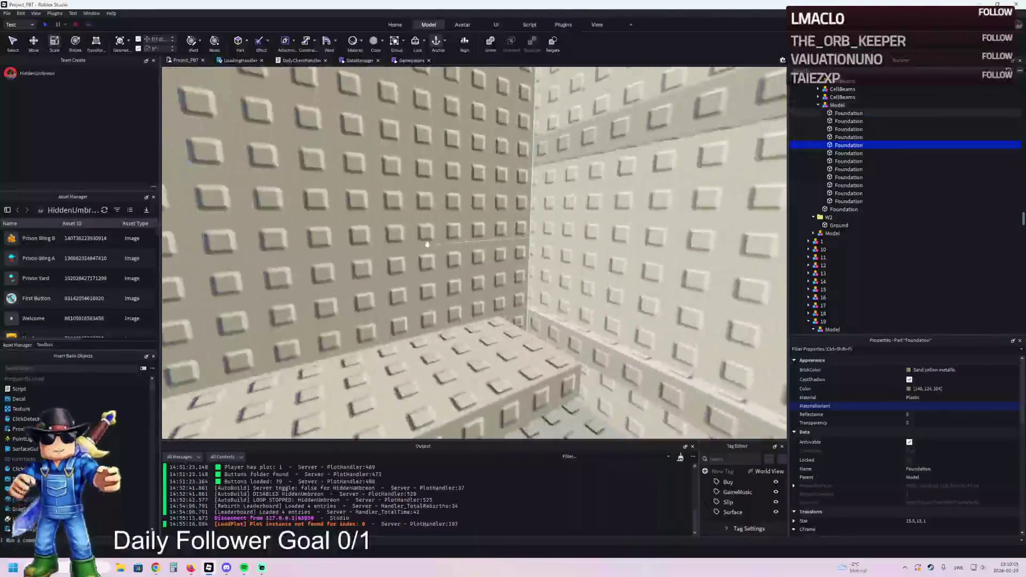
Widen the Foundation wall pieces from about 15.2 to roughly 15.9 studs, then select the tan slab
left_click(483, 231)
left_click_drag(483, 231, 496, 231)
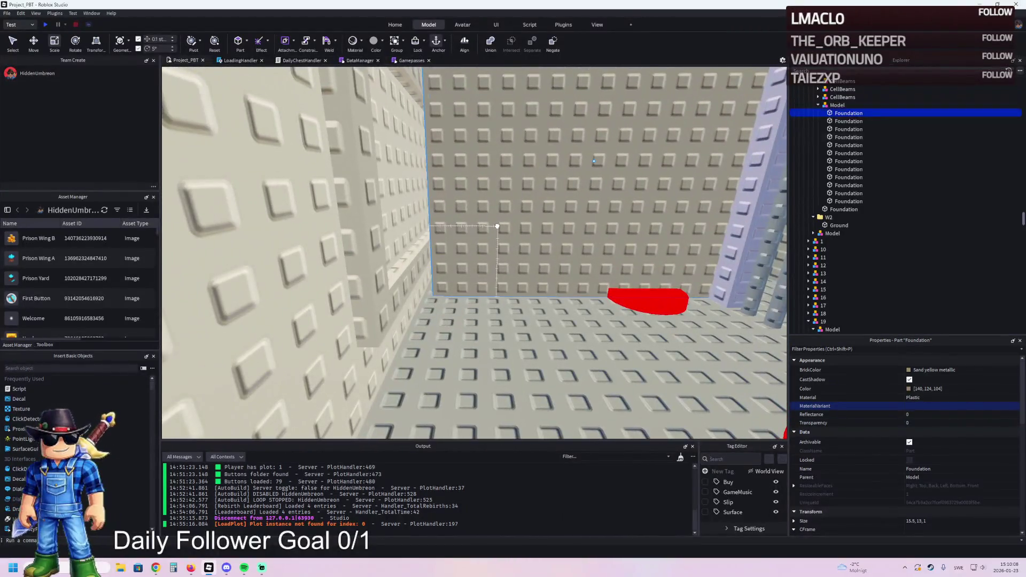
left_click(420, 167)
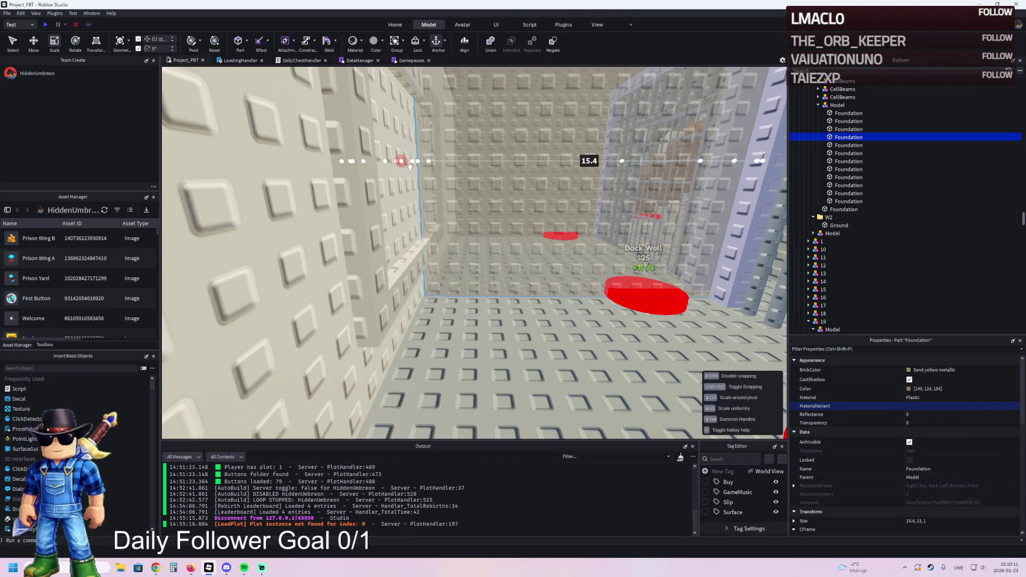
left_click_drag(409, 168, 410, 168)
left_click(431, 193)
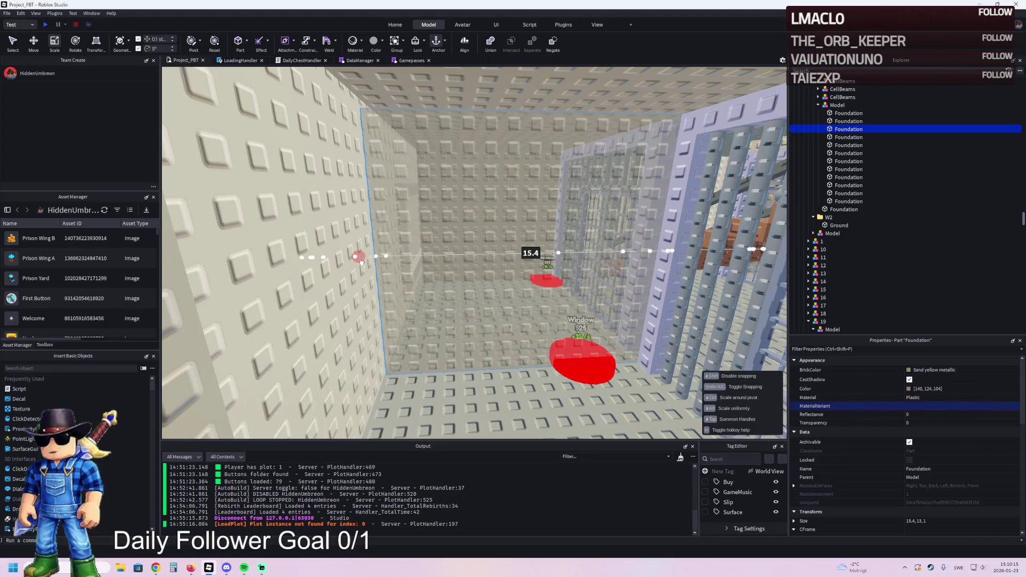
mouse_move(361, 263)
left_mouse_down()
mouse_move(343, 282)
mouse_move(328, 275)
left_mouse_up()
left_click(454, 241)
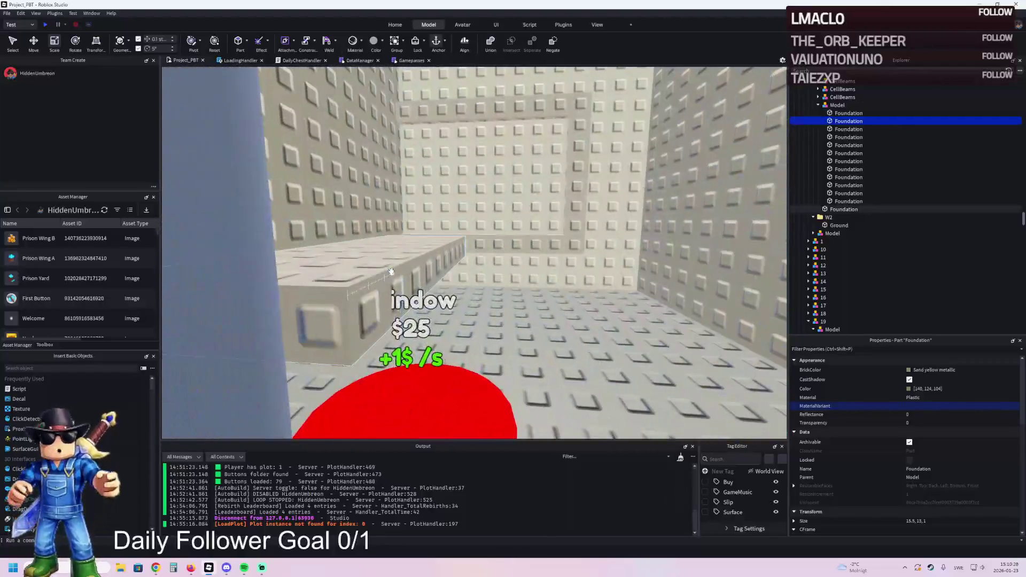
left_click(403, 263)
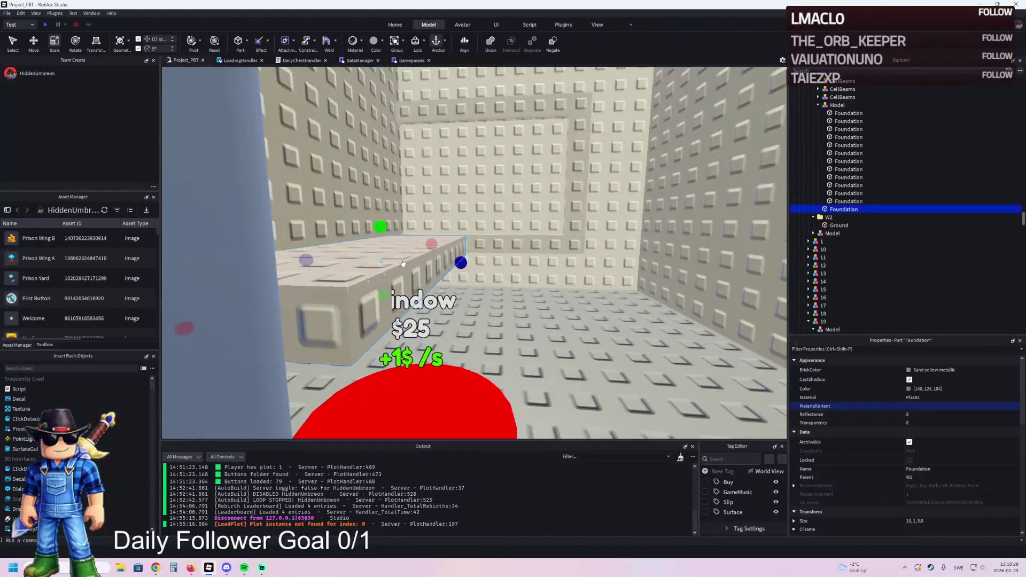
Colour the slab dark grey [57,59,61] and shape a copy into a thin leg about 2.2 studs tall
left_click(908, 389)
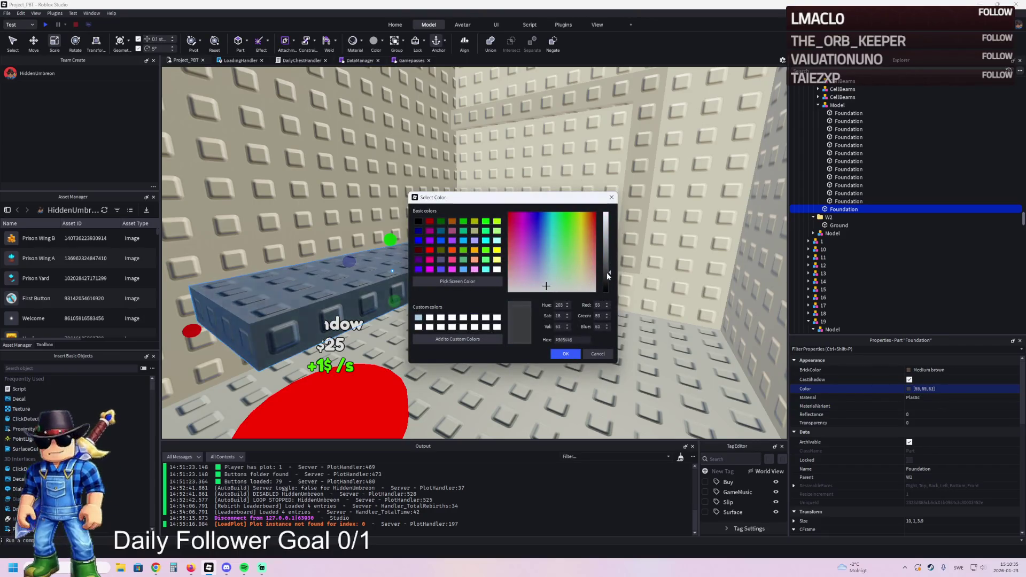
left_click(566, 354)
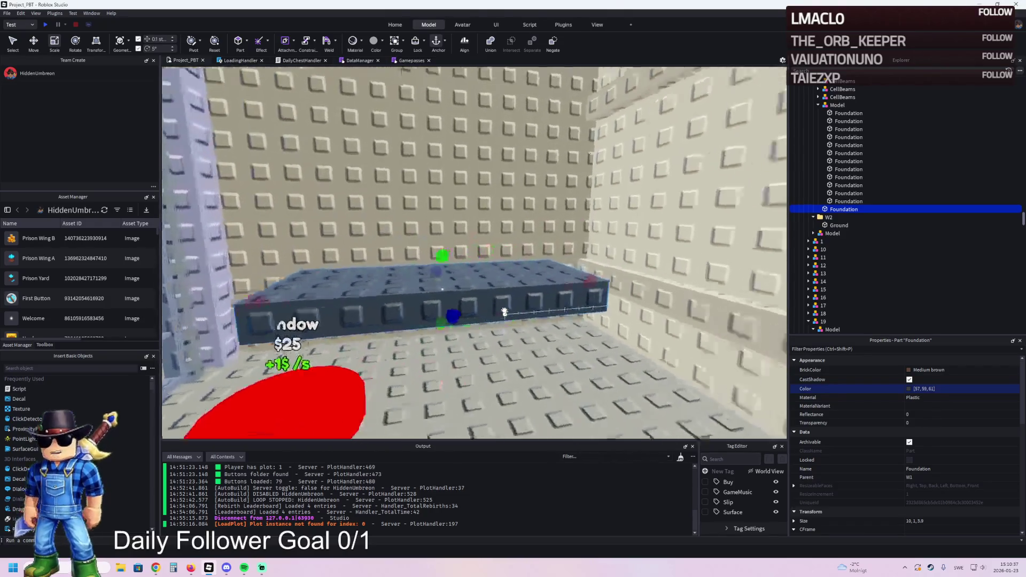
key("ctrl+d")
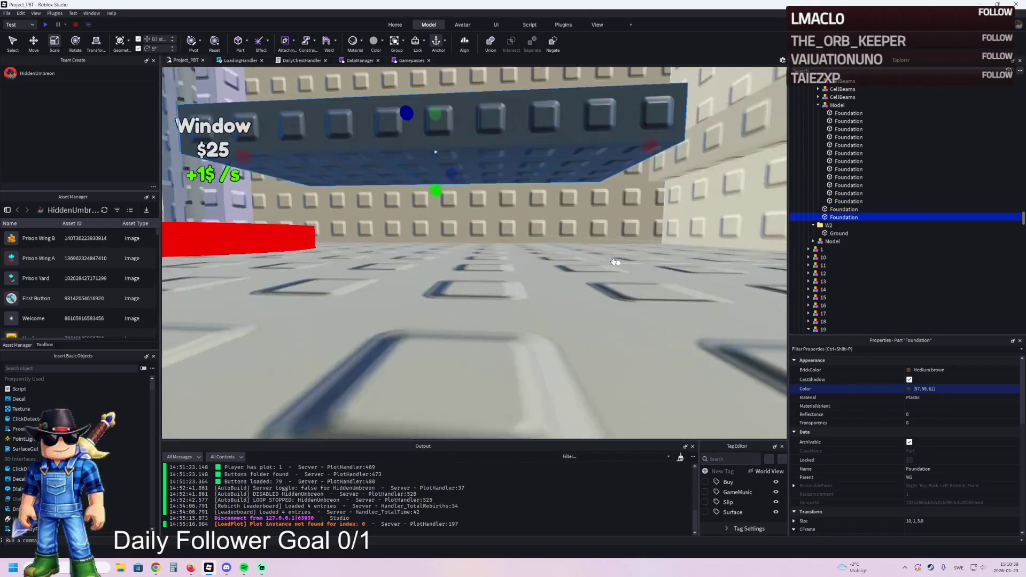
mouse_move(454, 250)
left_mouse_down()
mouse_move(451, 338)
mouse_move(457, 322)
left_mouse_up()
left_click_drag(341, 269, 538, 281)
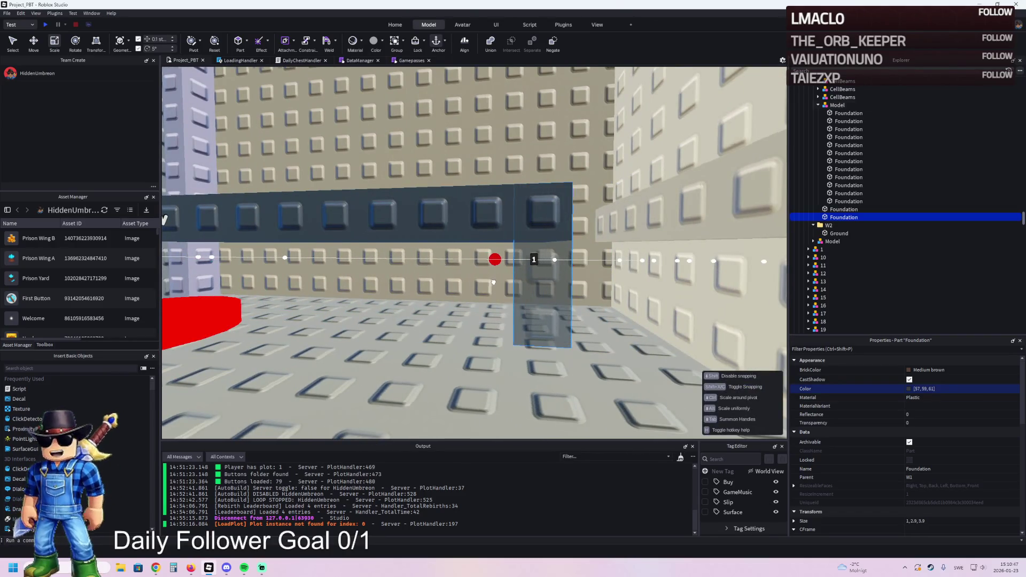
left_click_drag(394, 223, 393, 251)
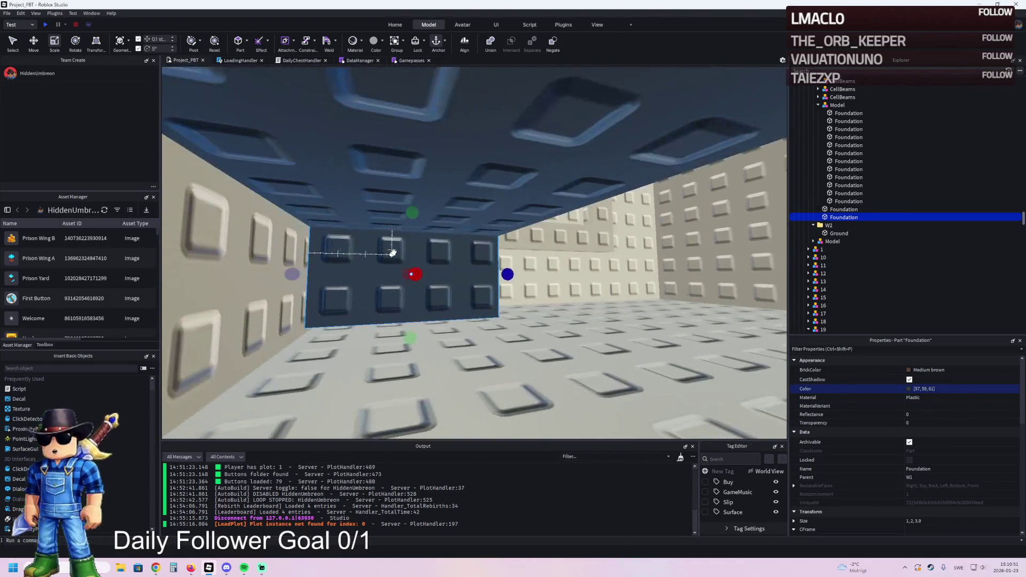
Duplicate the leg for the other end of the bed frame
key("ctrl+2")
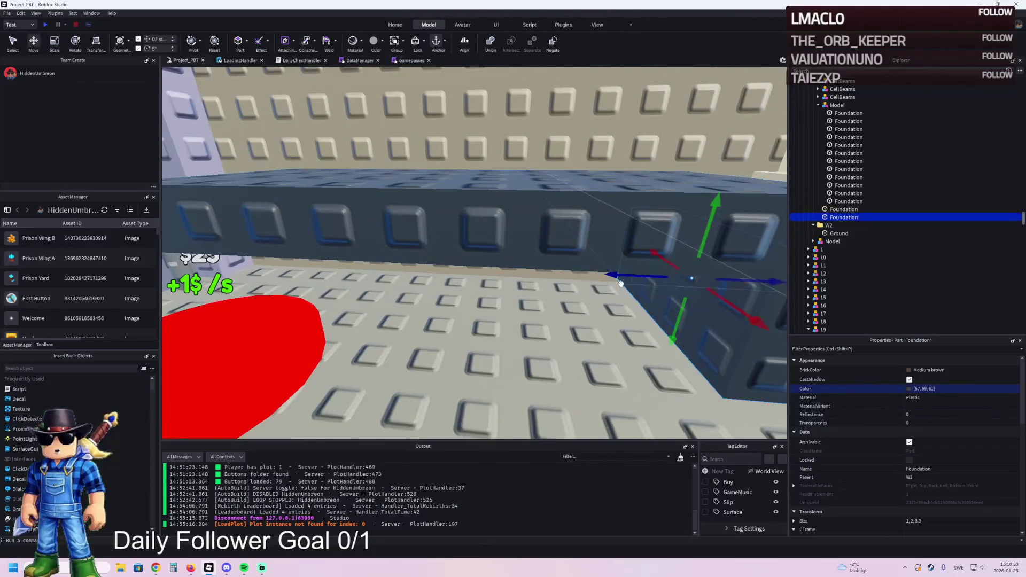
key("ctrl+d")
key("s")
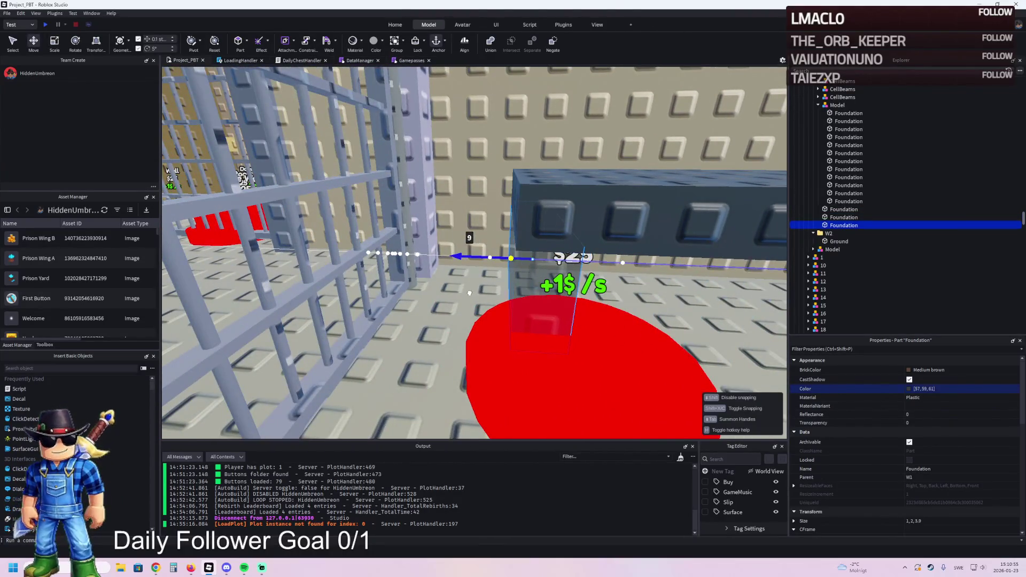
key("w")
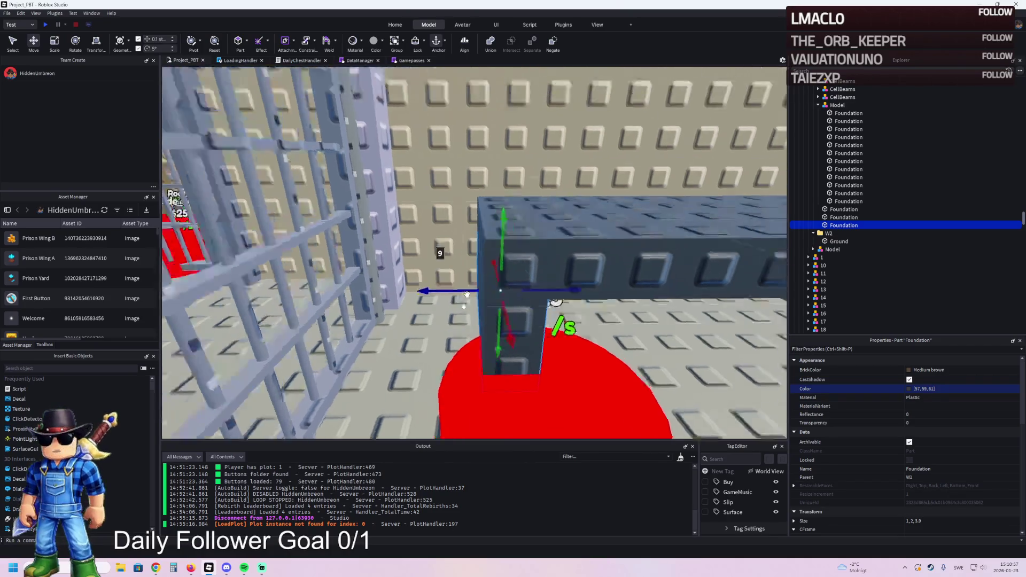
key("a")
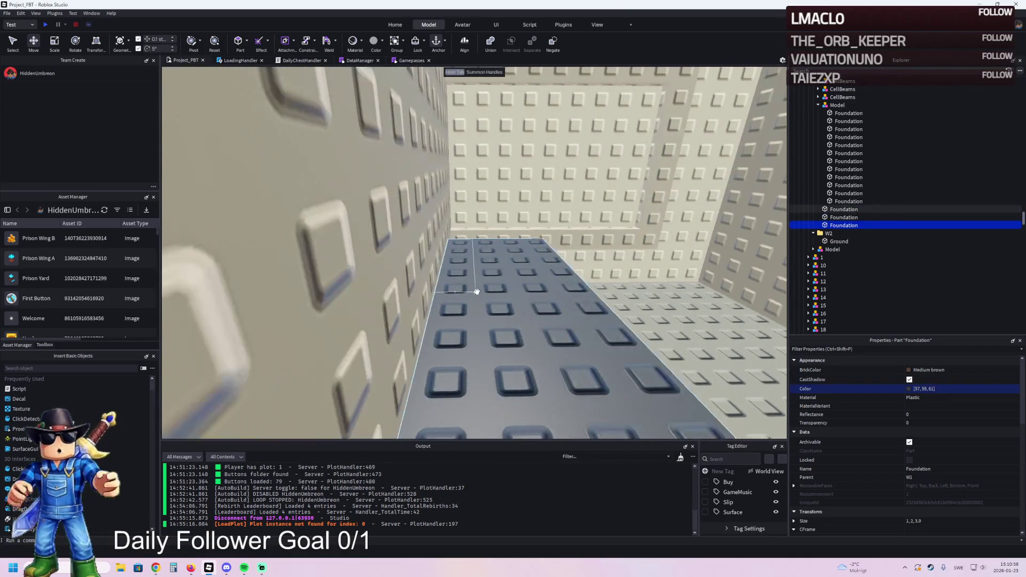
key("d")
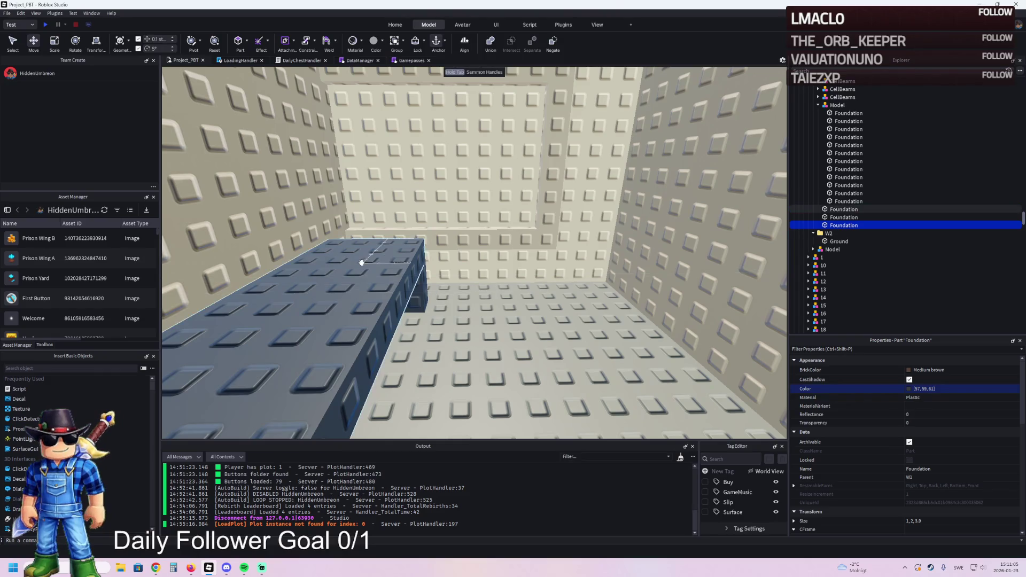
key("f")
Stack a copy of the dark slab on the original, resized to 4 studs long and about 3.7 deep
left_click(554, 328, "ctrl")
left_click(554, 329, "ctrl")
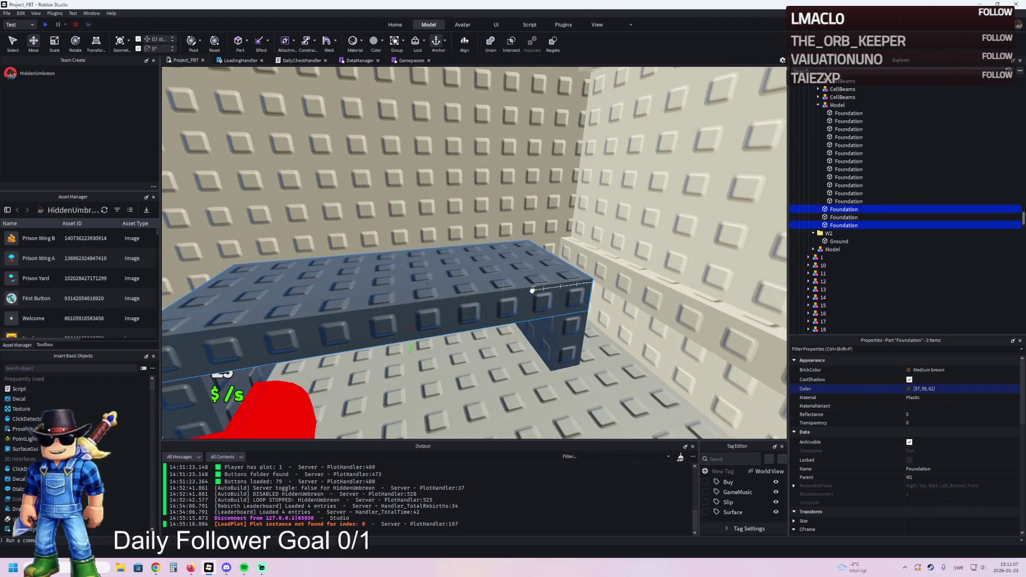
key("f")
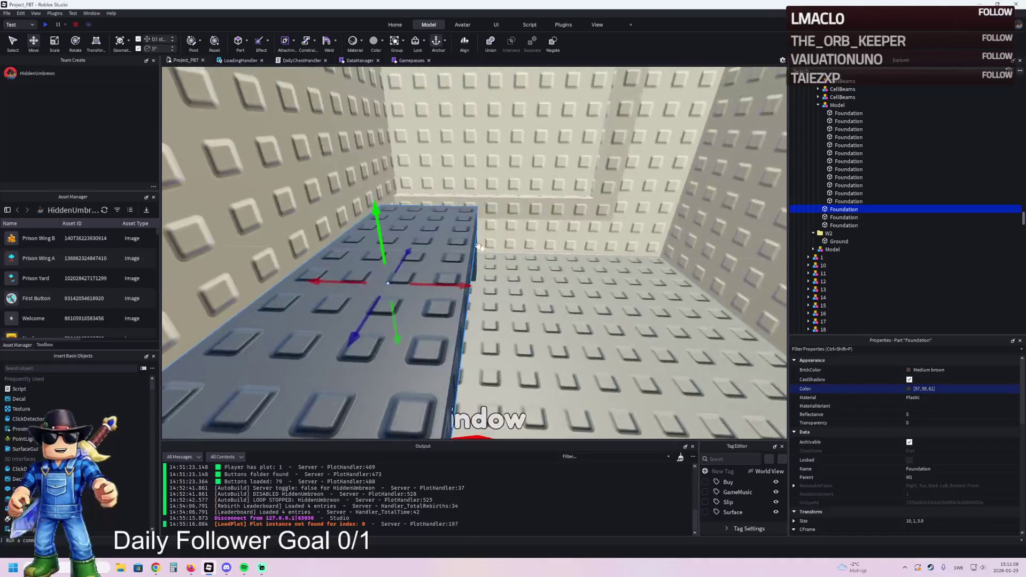
key("ctrl+d")
key("f")
left_click_drag(468, 252, 481, 212)
key("ctrl+3")
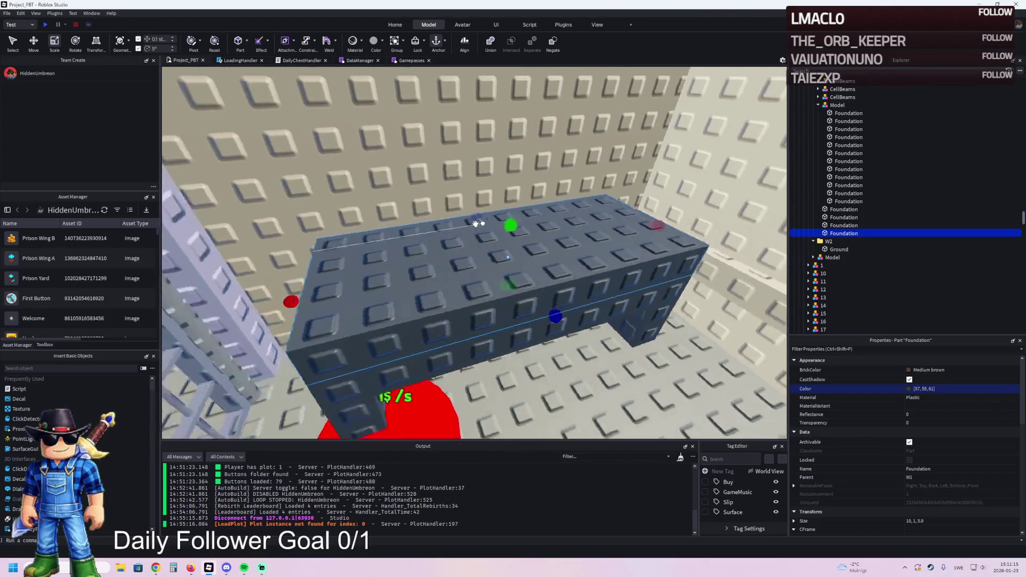
mouse_move(265, 262)
left_mouse_down()
mouse_move(267, 252)
mouse_move(497, 222)
mouse_move(527, 197)
left_mouse_up()
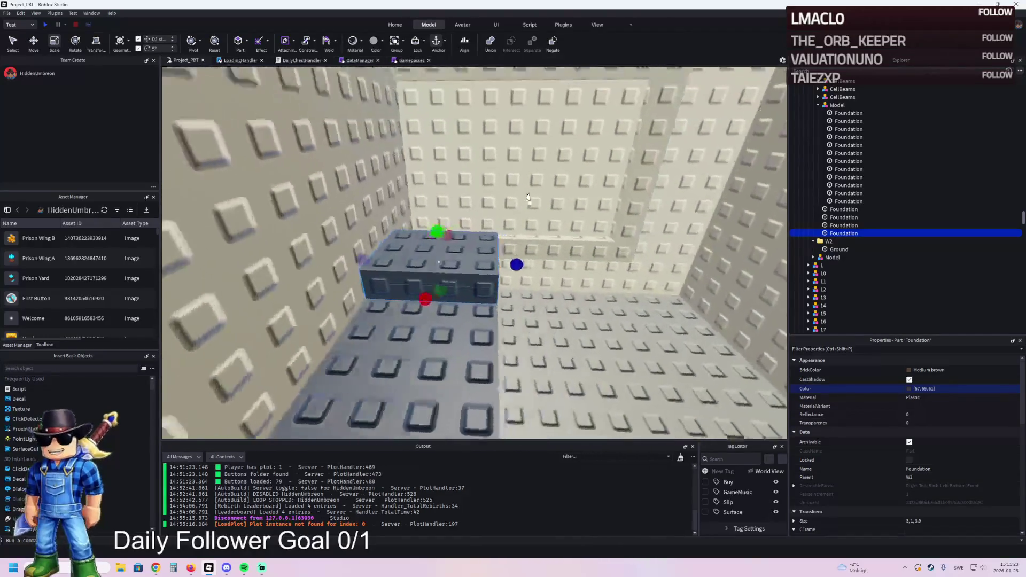
mouse_move(596, 223)
left_mouse_down()
mouse_move(579, 223)
mouse_move(595, 222)
left_mouse_up()
Edit the floor foundation slab's Size value and reselect the foundation block
left_click(560, 313)
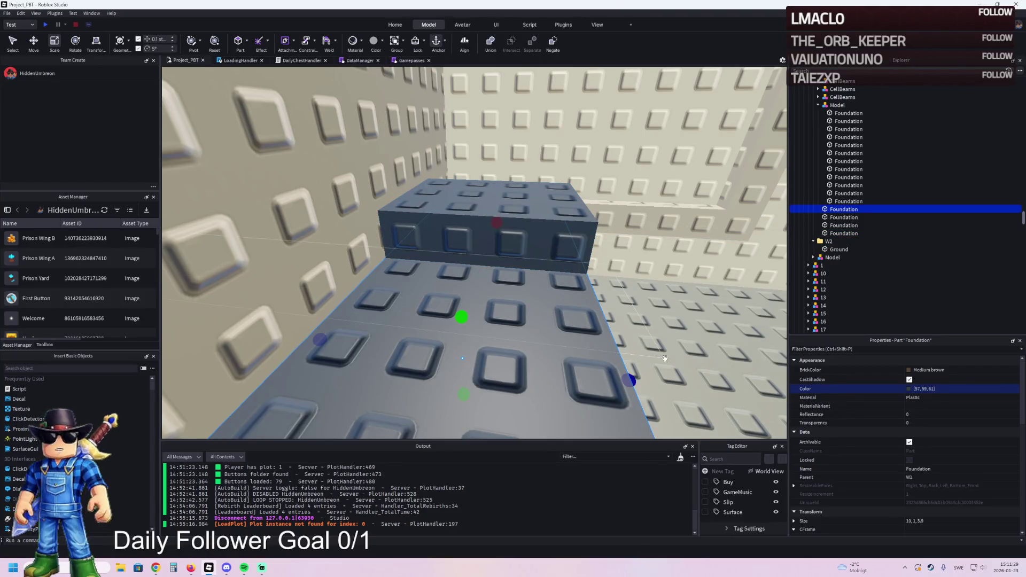
left_click(945, 522)
key("Return")
left_click(602, 322)
left_click(602, 323)
scroll(565, 333, "down", 5)
key("ctrl+2")
scroll(480, 228, "down", 3)
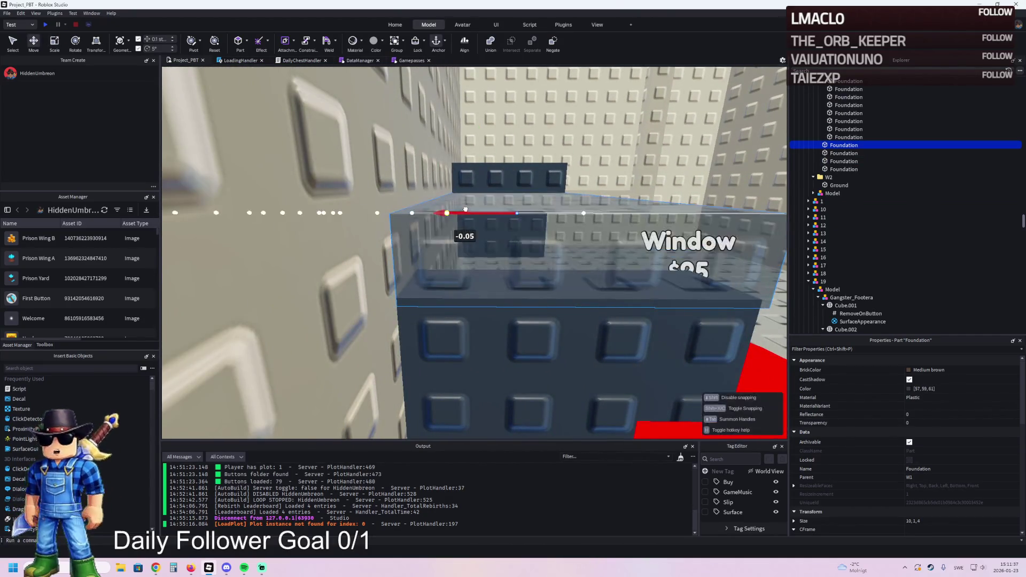
Resize the front and back legs to a depth of 4 studs
left_click(472, 344)
key("ctrl+3")
left_click_drag(578, 354, 578, 354)
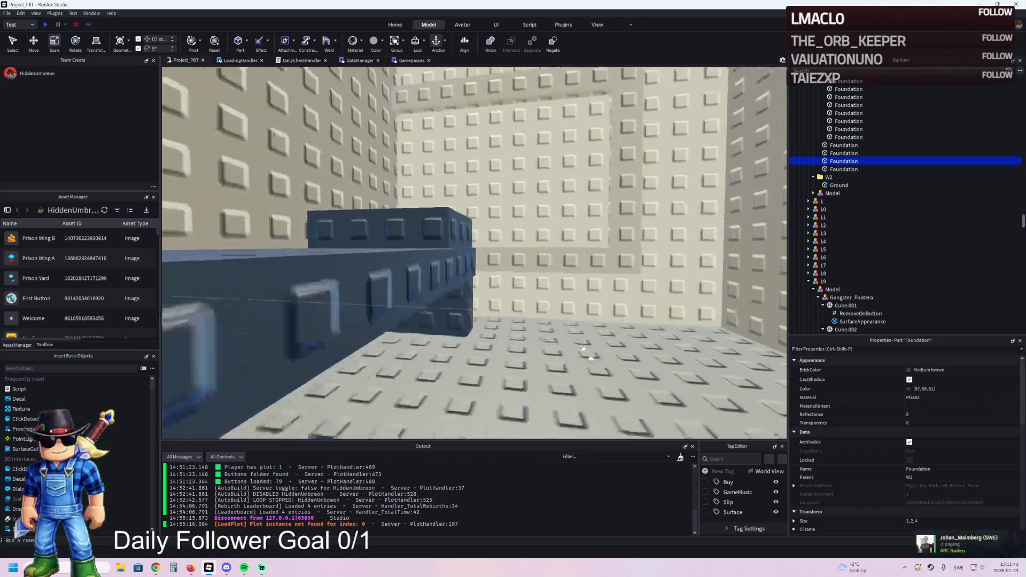
left_click(435, 264)
left_click_drag(497, 267, 503, 268)
left_click_drag(425, 248, 425, 247)
key("q")
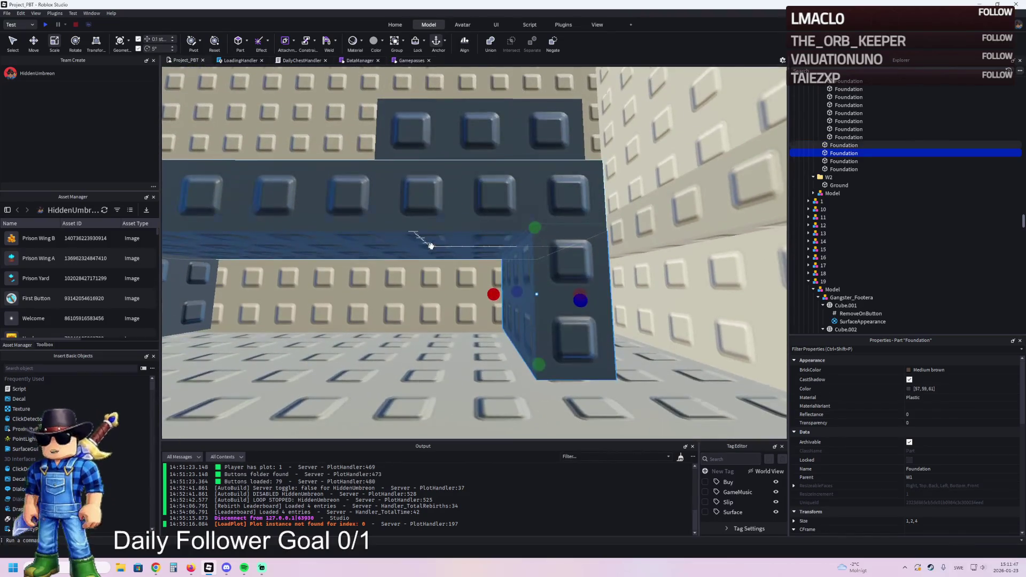
key("e")
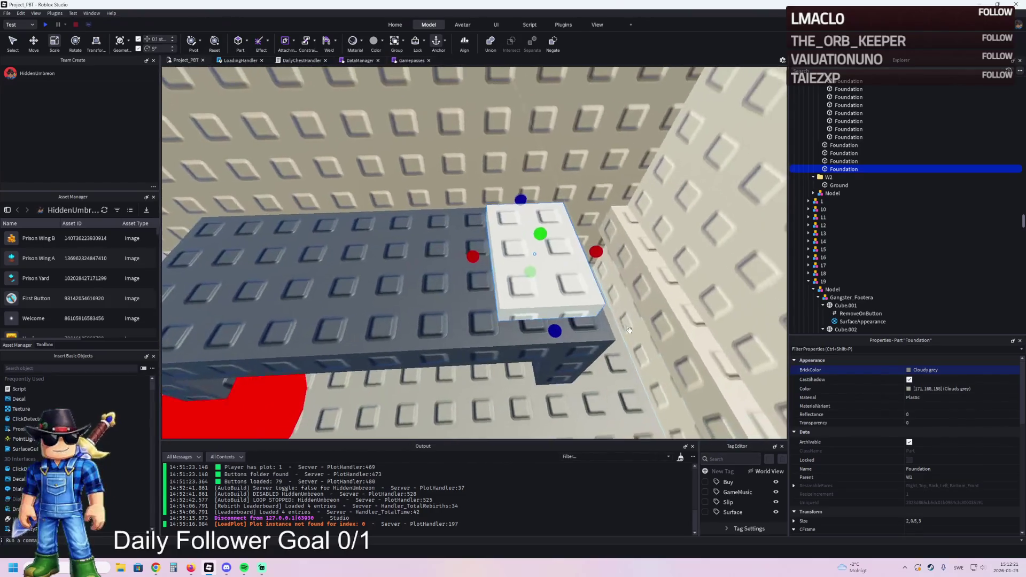
Duplicate the light grey part, flatten its height to 0.2, and slide it along the bed
key("ctrl+d")
key("e")
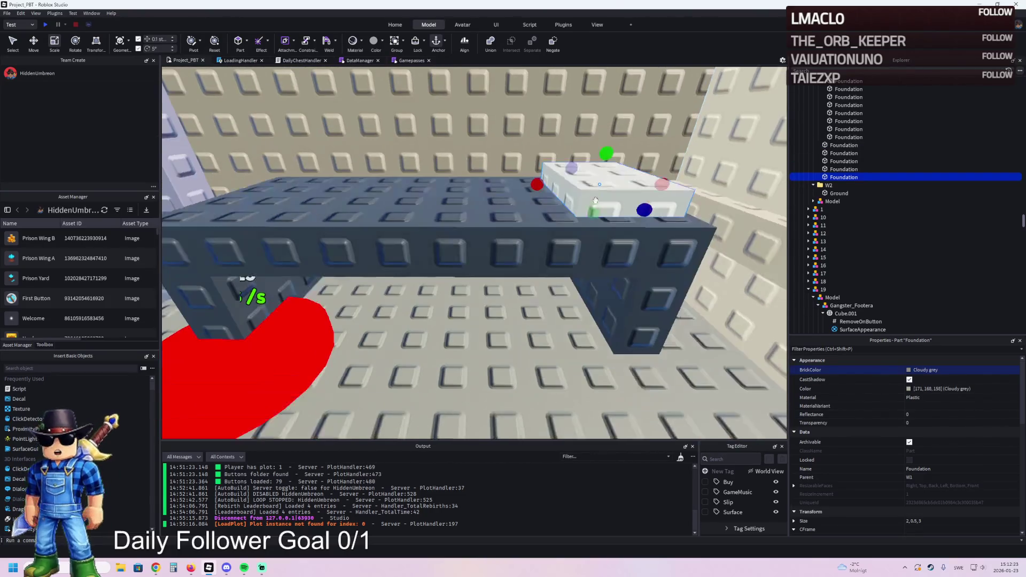
left_click_drag(606, 151, 608, 164)
key("ctrl+2")
mouse_move(540, 196)
left_mouse_down()
mouse_move(465, 203)
mouse_move(474, 243)
mouse_move(492, 231)
mouse_move(470, 237)
left_mouse_up()
key("ctrl+3")
key("f")
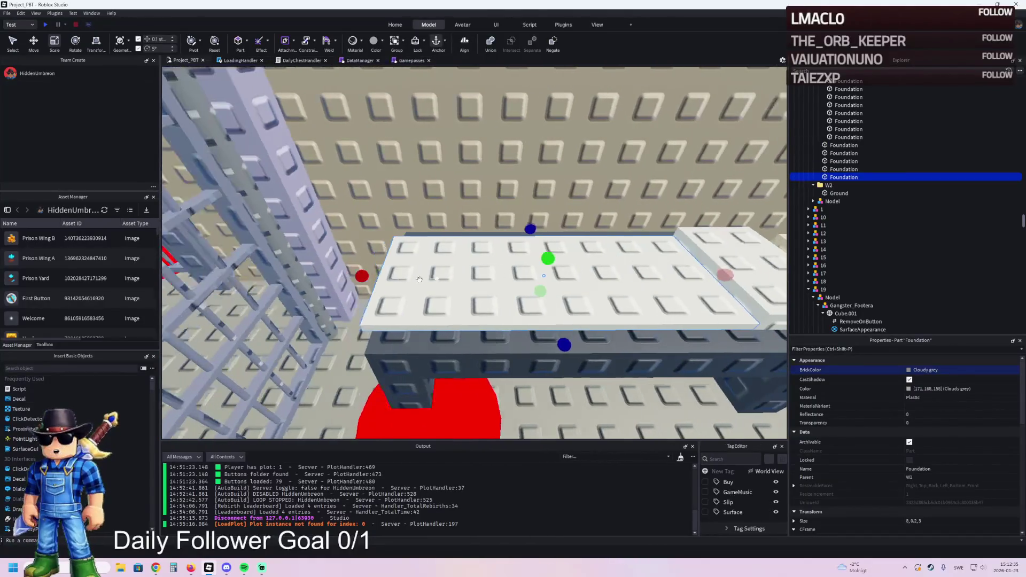
Nudge the mattress into place and set its width to 3.6 studs
key("ctrl+2")
left_click_drag(576, 276, 574, 275)
key("d")
mouse_move(511, 276)
left_mouse_down()
mouse_move(550, 284)
mouse_move(520, 277)
left_mouse_up()
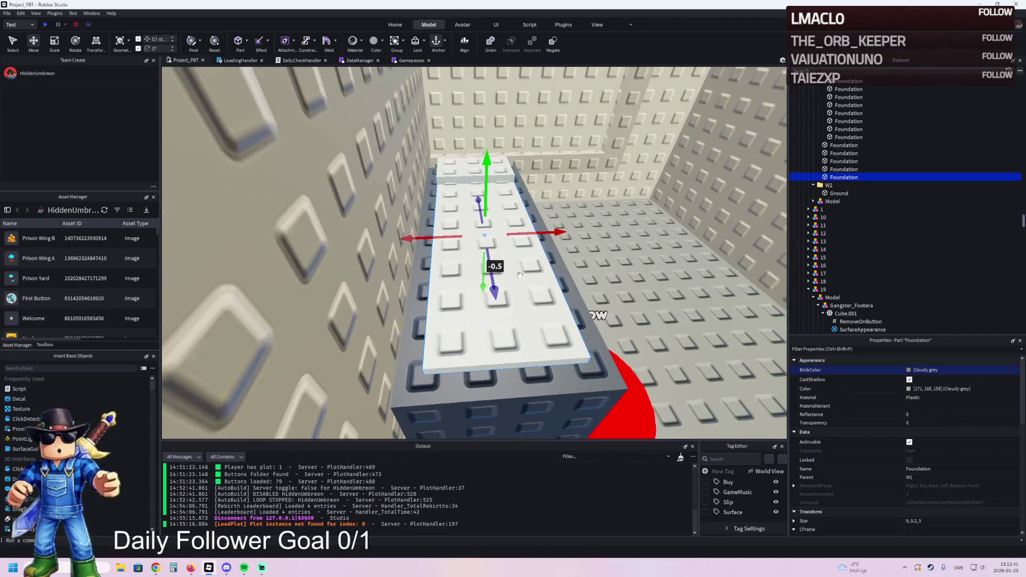
left_click_drag(553, 235, 570, 233)
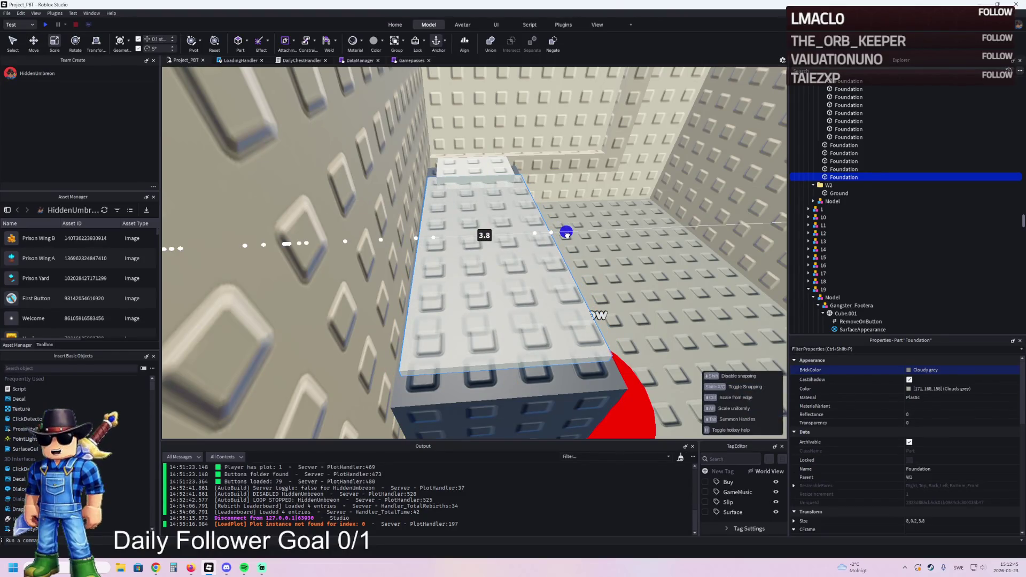
left_click_drag(556, 239, 627, 239)
left_click(628, 239)
Lengthen the mattress to about 9.4 studs so it reaches the pillow
key("f")
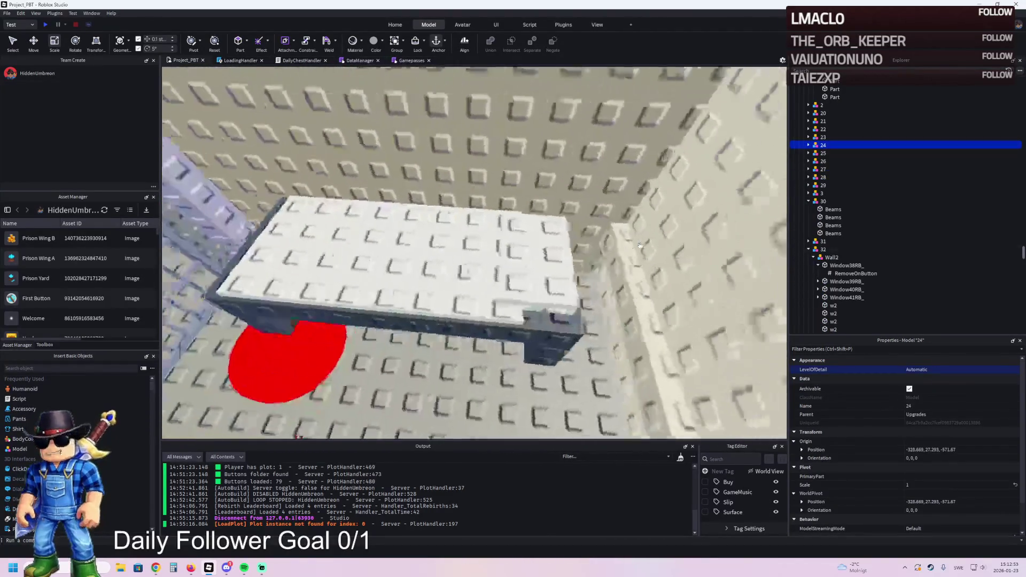
left_click_drag(446, 280, 464, 273)
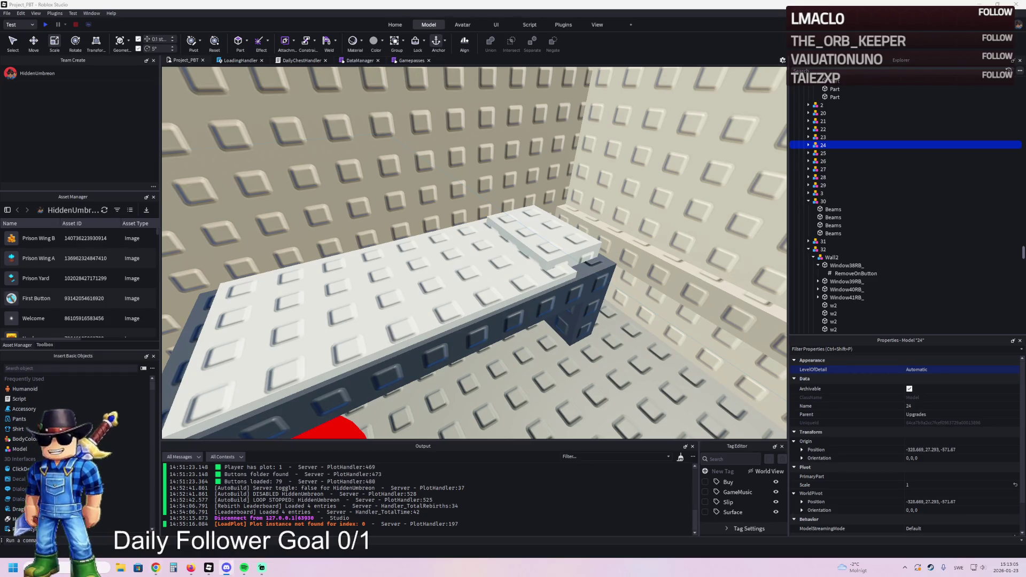
key("w")
key("w")
key("w")
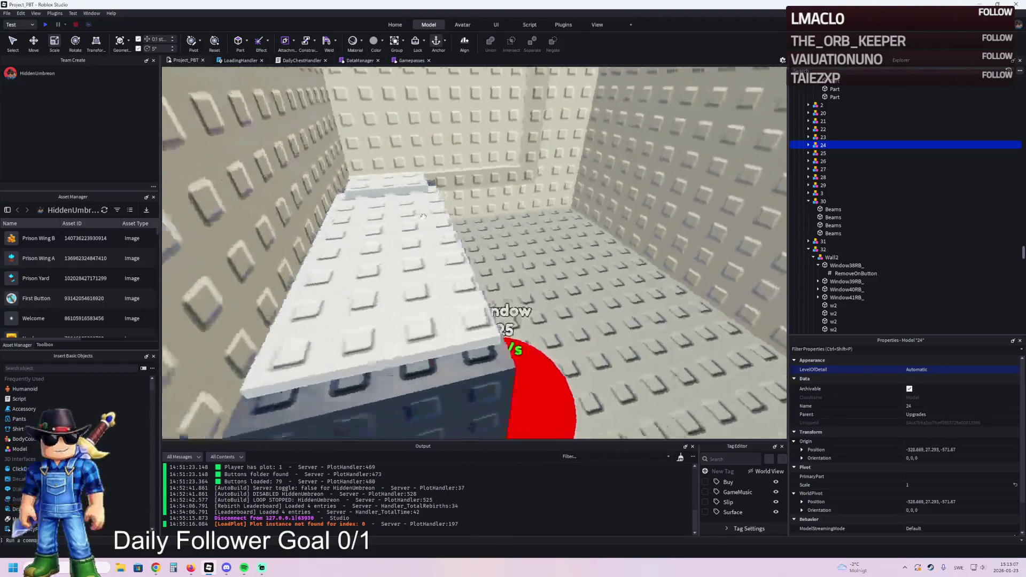
key("a")
key("a")
key("a")
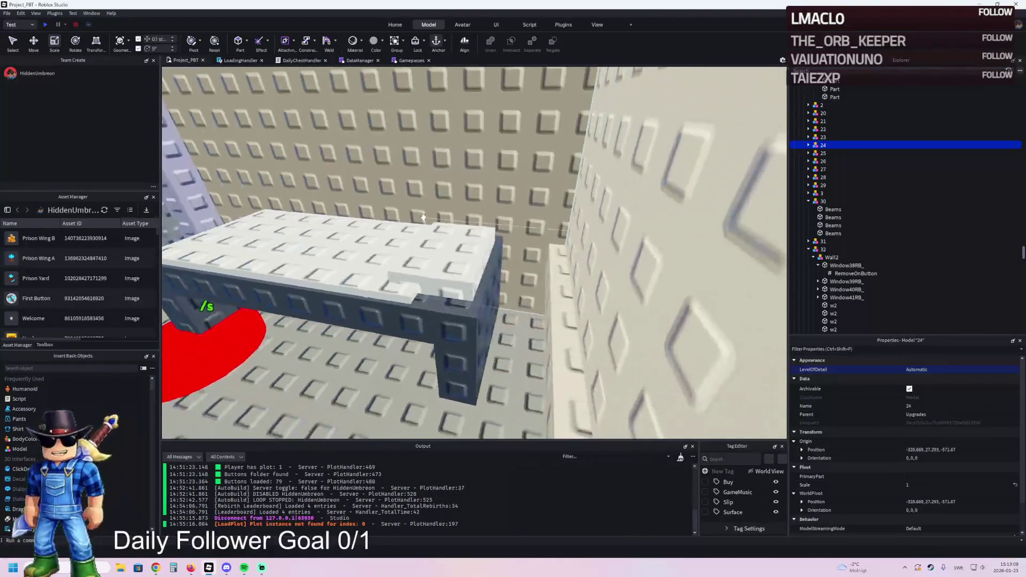
left_click(423, 216)
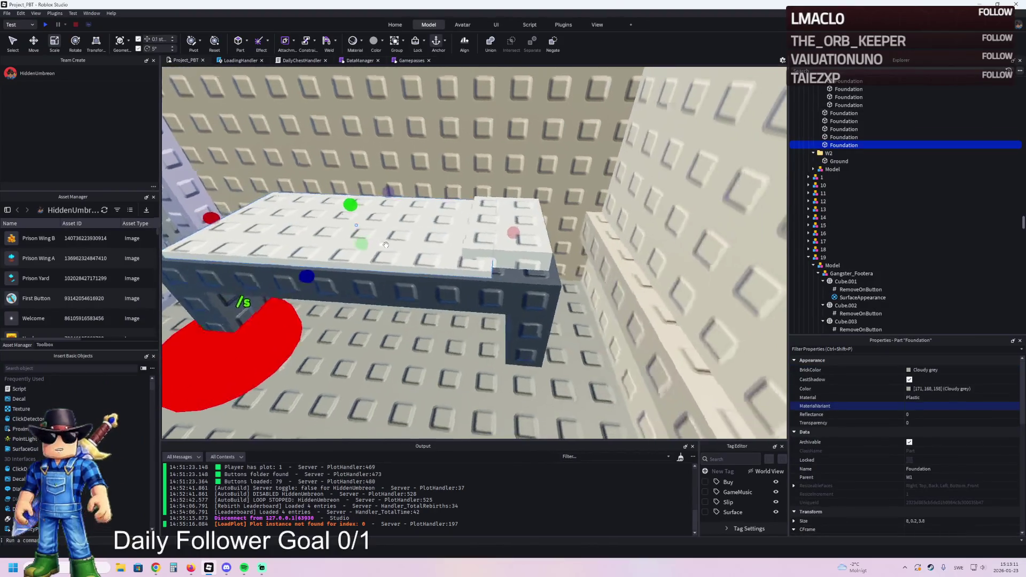
left_click_drag(555, 238, 565, 241)
key("d")
left_click_drag(496, 245, 459, 236)
Select the pillow piece and the second Foundation slab together and frame them in view
left_click(455, 238)
key("ctrl+2")
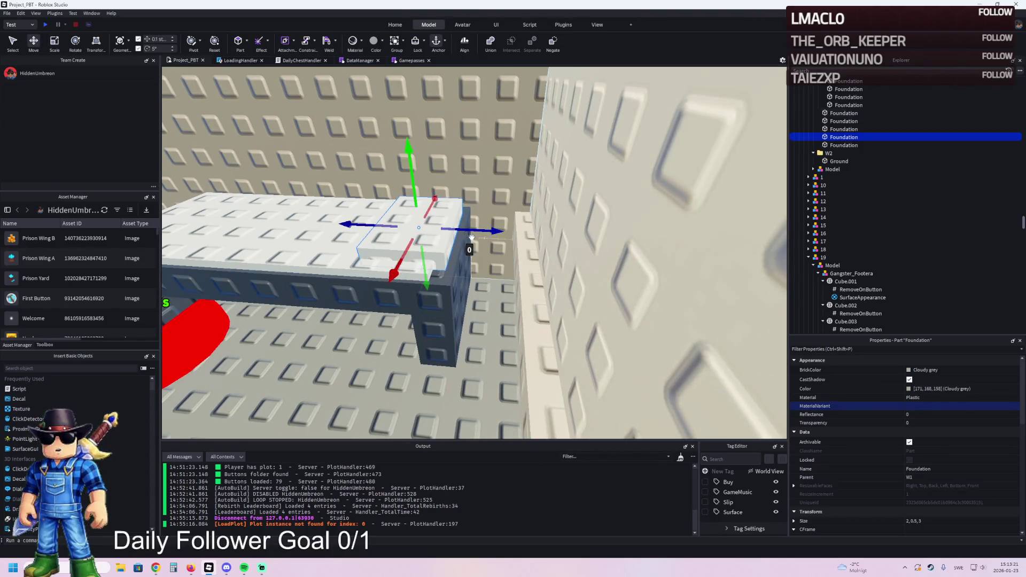
left_click(332, 334, "ctrl")
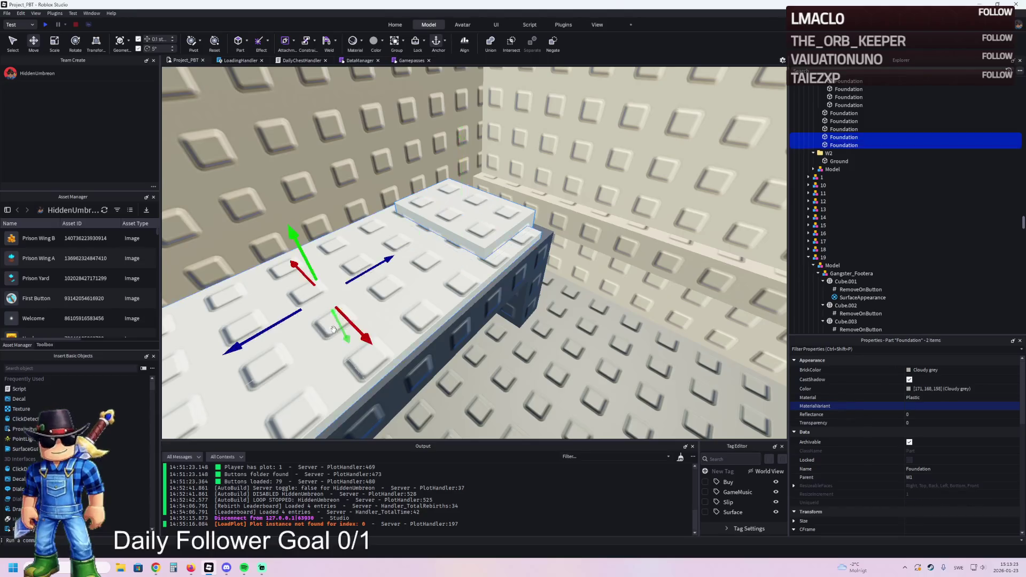
key("f")
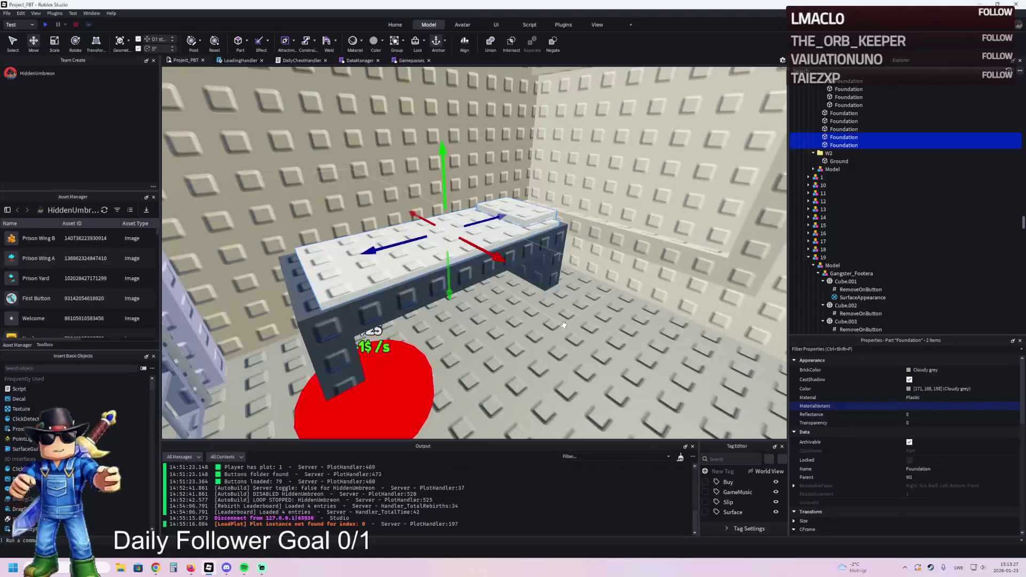
left_click(908, 388)
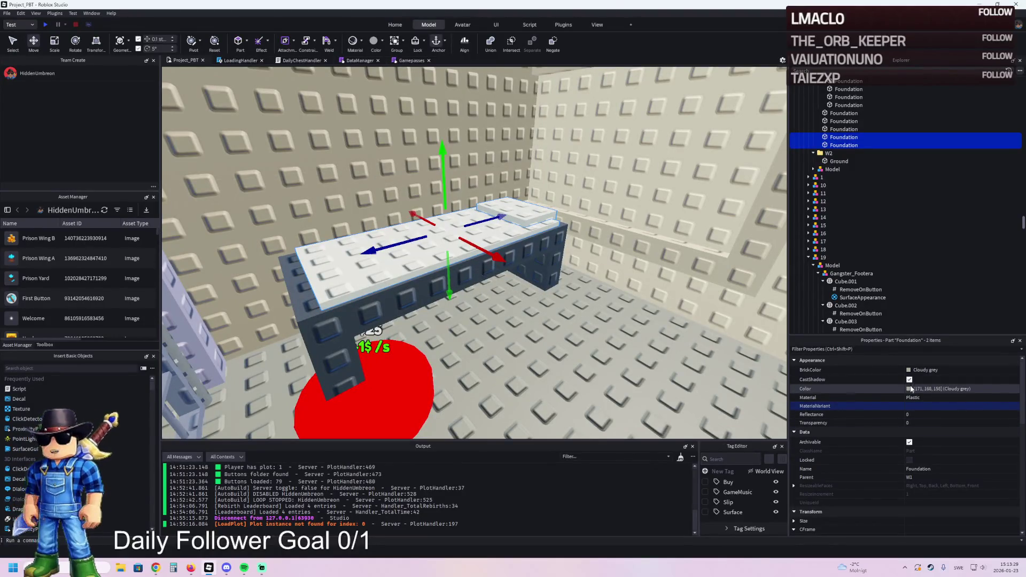
Recolour both light slabs to Flint dark grey (100, 102, 89)
mouse_move(535, 198)
left_mouse_down()
mouse_move(550, 225)
mouse_move(641, 266)
left_mouse_up()
mouse_move(662, 339)
left_mouse_down()
mouse_move(642, 347)
mouse_move(666, 357)
mouse_move(638, 344)
mouse_move(629, 352)
mouse_move(701, 328)
mouse_move(672, 361)
left_mouse_up()
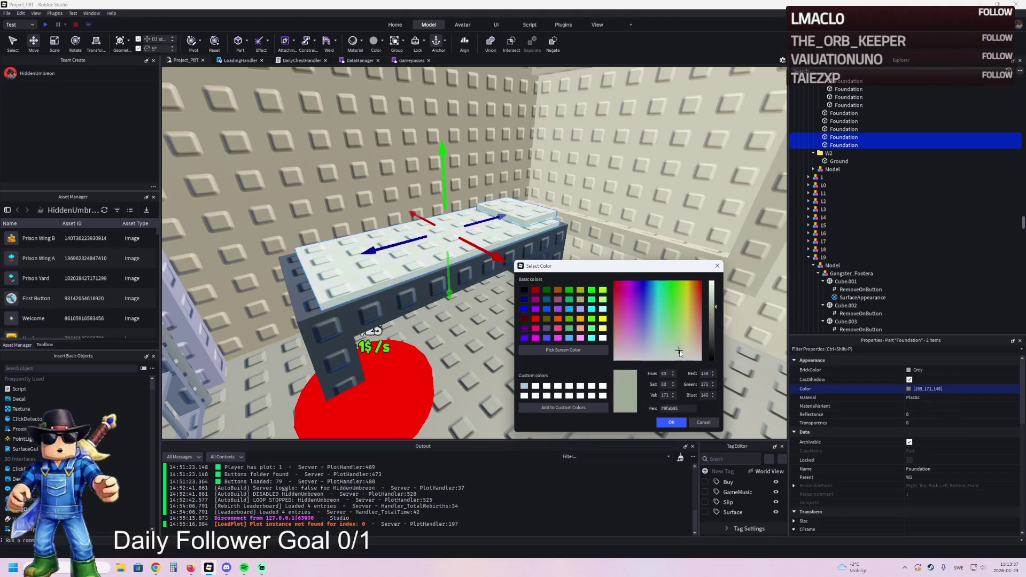
left_click_drag(711, 311, 712, 332)
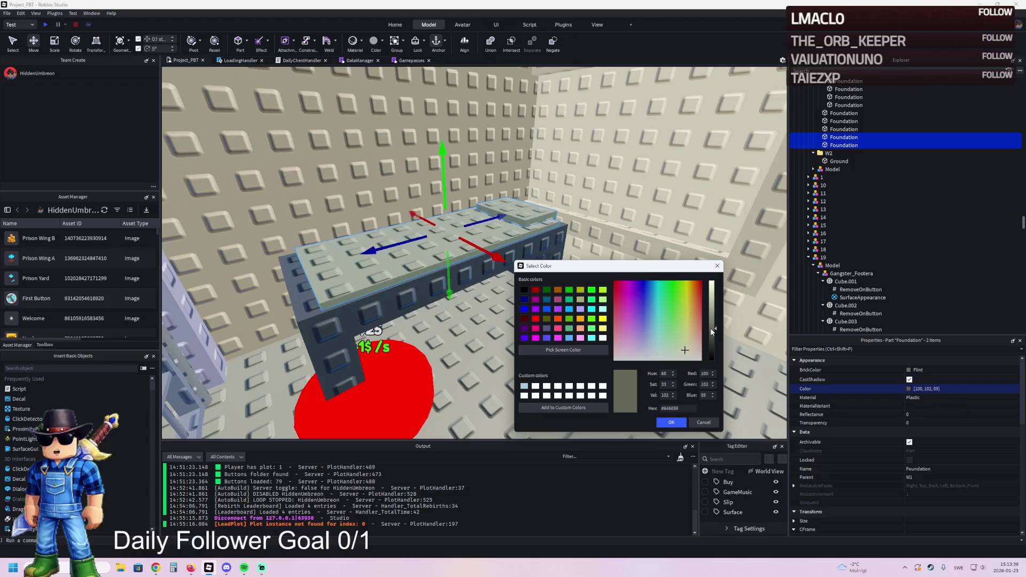
left_click(675, 422)
key("d")
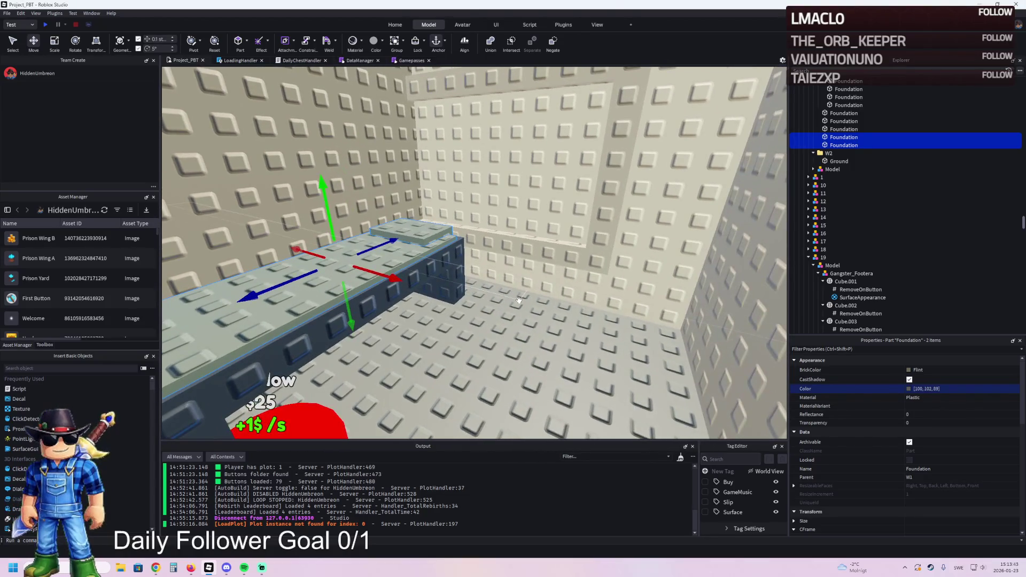
key("s")
Check the slabs from around the cells, then group the two dark slabs into a new Model
key("w")
key("s")
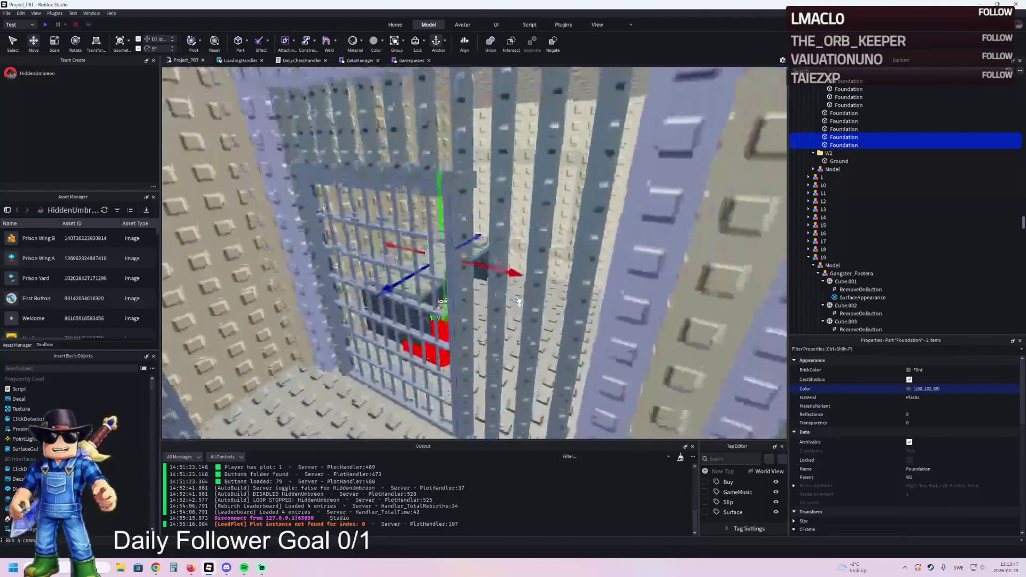
key("a")
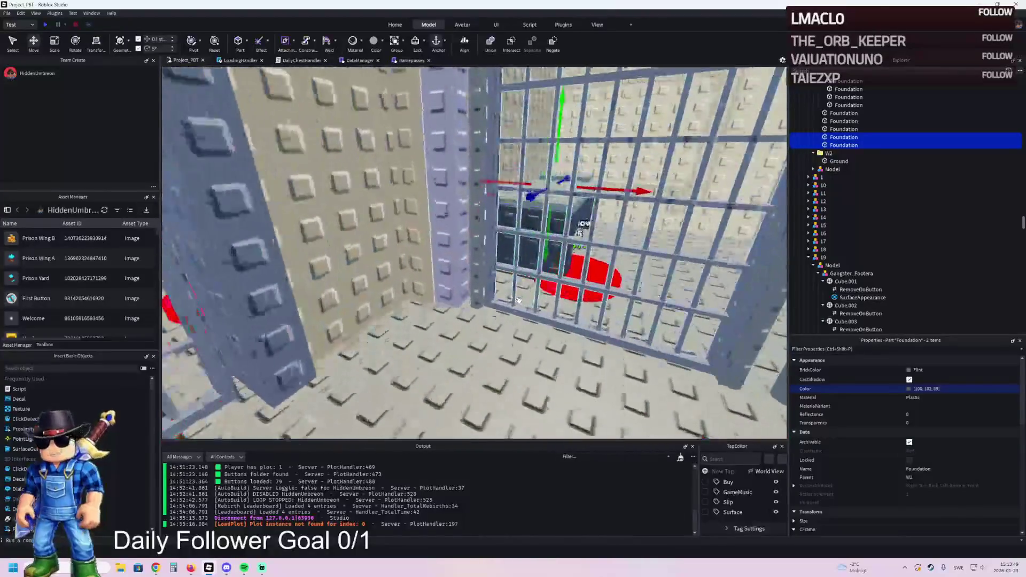
key("s")
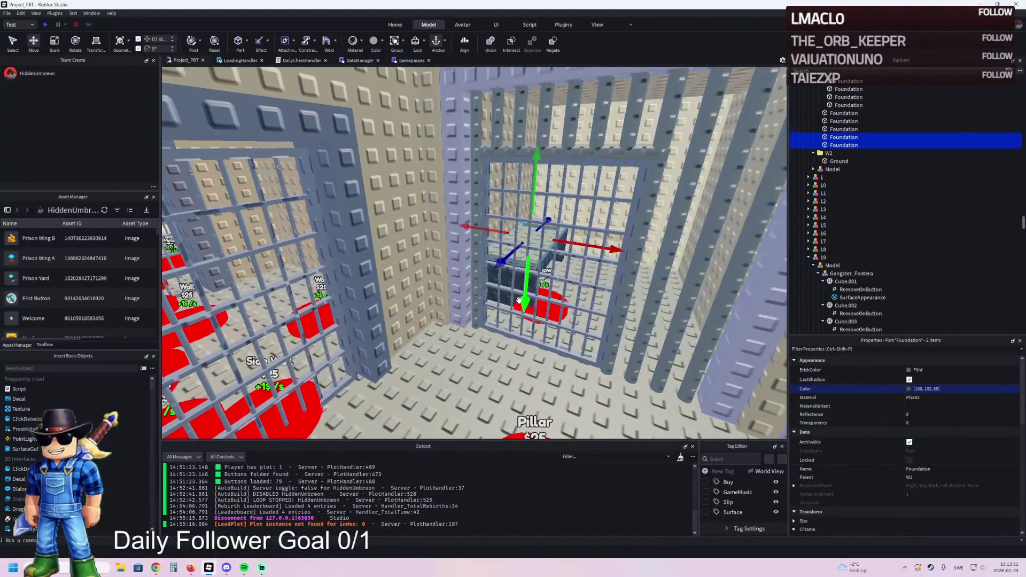
key("d")
key("w")
key("w")
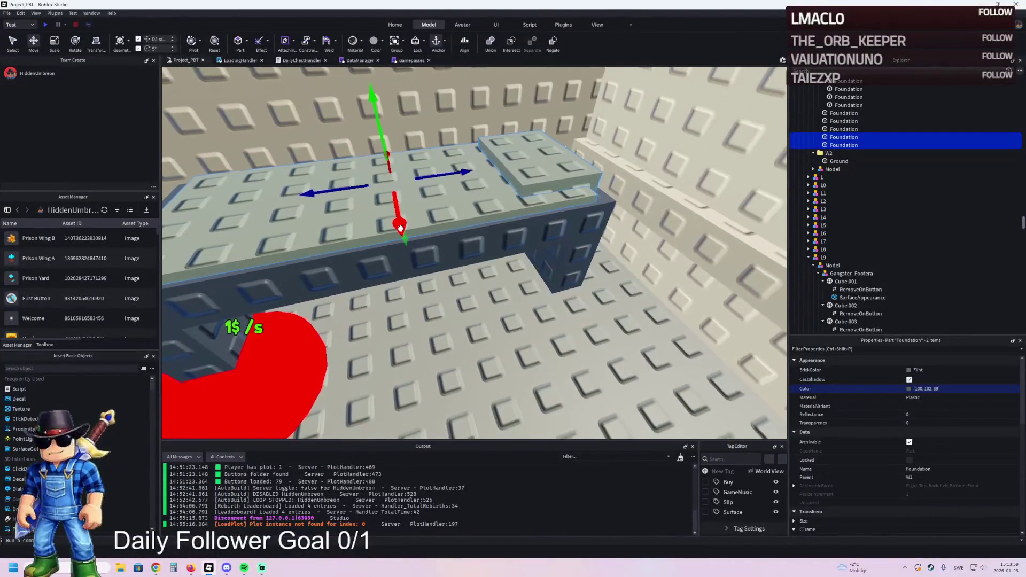
key("w")
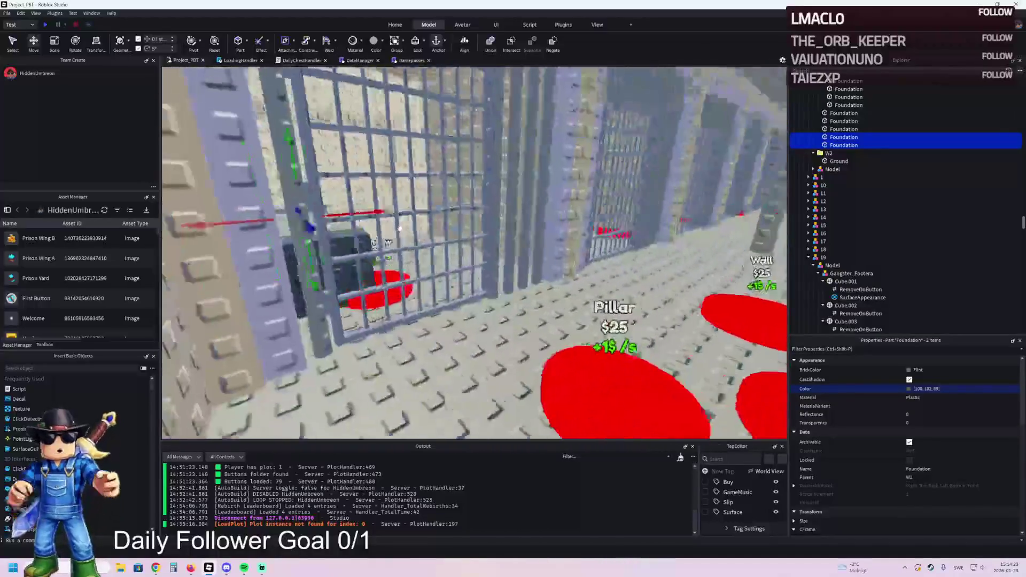
scroll(396, 227, "up", 3)
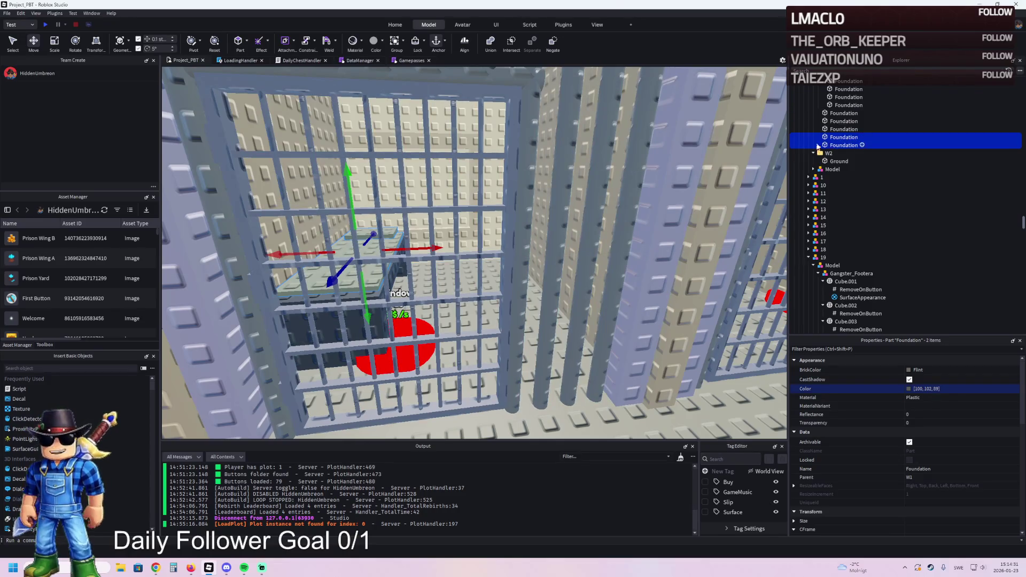
key("f")
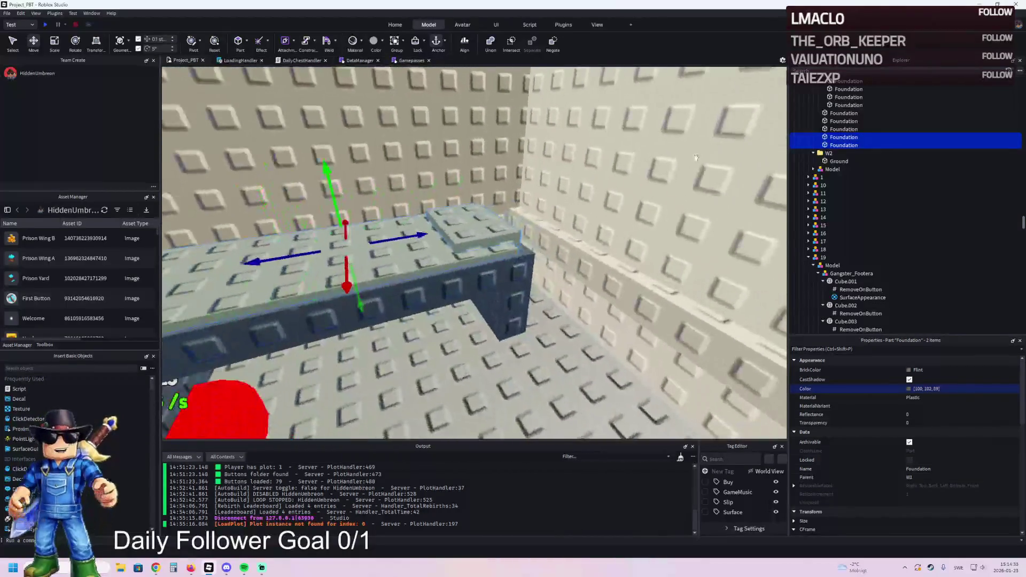
key("ctrl+g")
Move the three remaining loose Foundation parts into the bed Model
left_click(491, 277, "ctrl")
key("f")
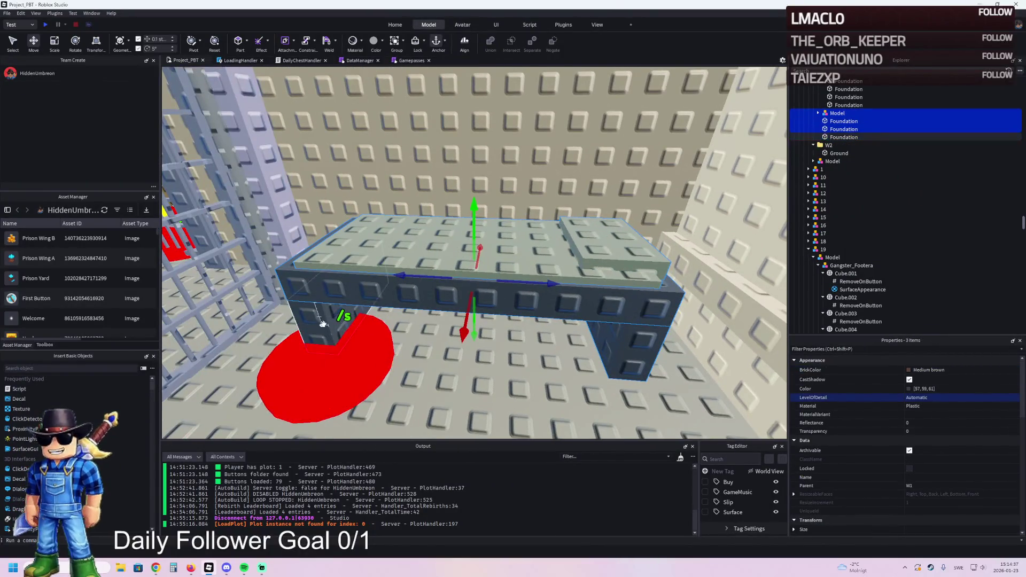
left_click(844, 137)
left_click(844, 120, "shift")
left_click_drag(840, 122, 837, 114)
left_click(817, 113)
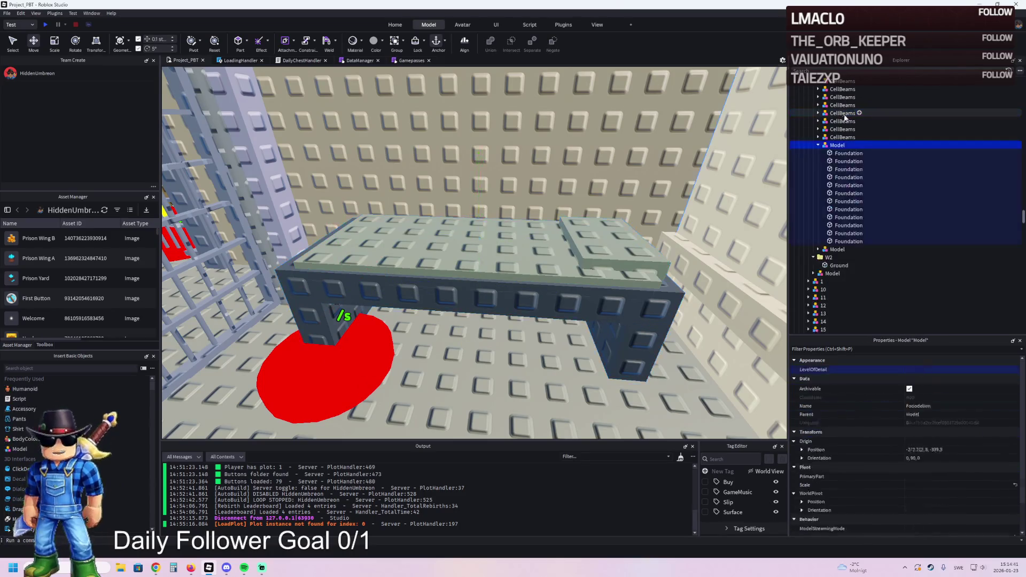
Collapse the W1 and TemplatePlot folders in Explorer and start a playtest with F5
scroll(871, 129, "up", 5)
left_click(829, 145)
key("Left")
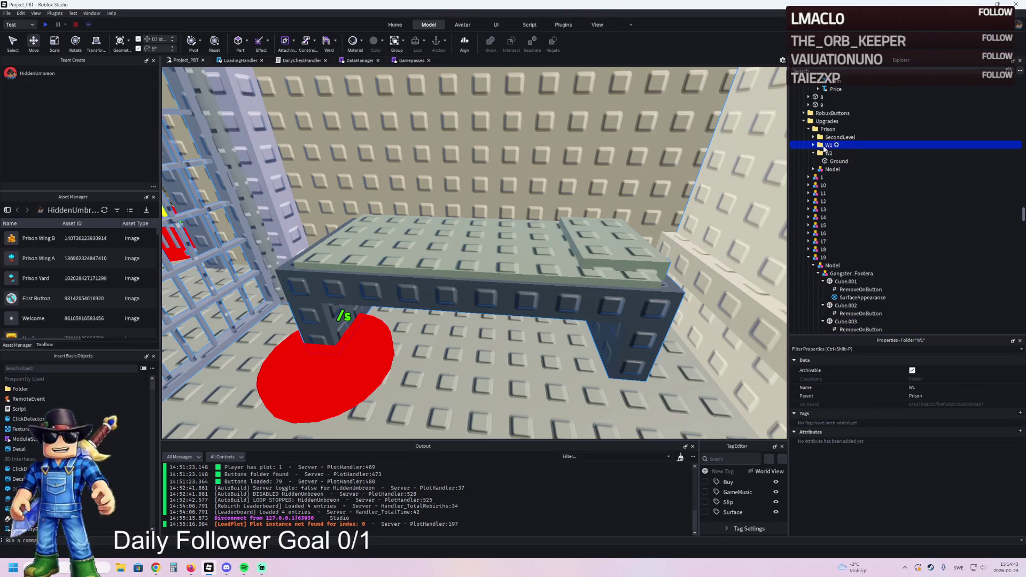
mouse_move(827, 182)
left_mouse_down()
mouse_move(827, 165)
mouse_move(827, 234)
left_mouse_up()
scroll(856, 161, "up", 10)
left_click(827, 145)
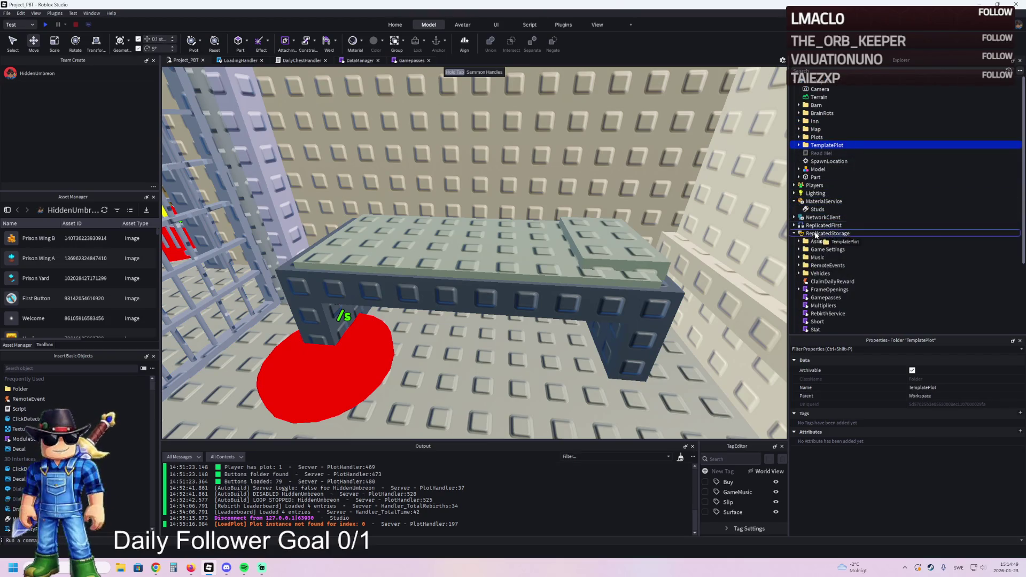
key("F5")
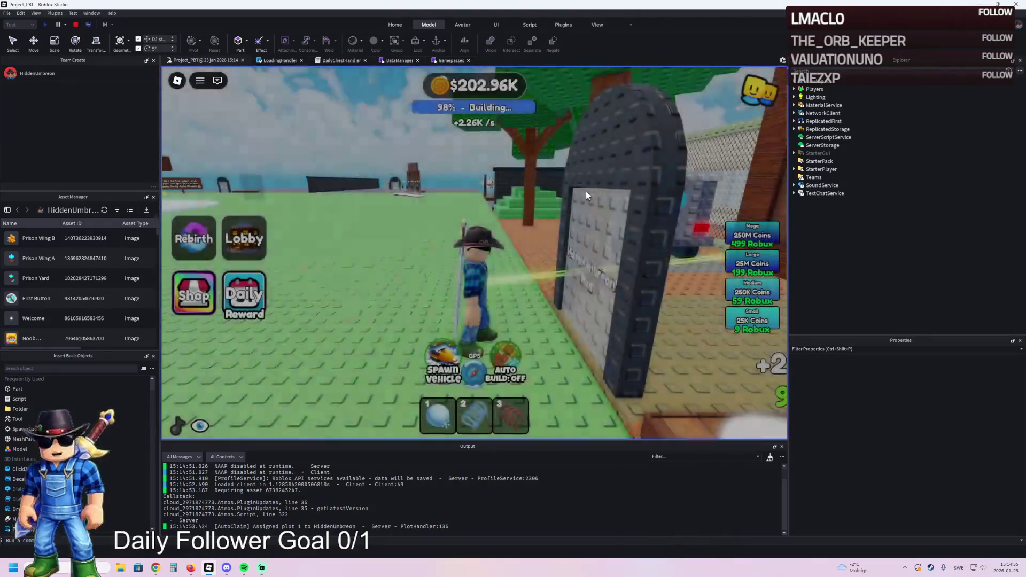
Walk the character through the plot gate, into the barred cell, and back out its door
key("d")
key("w")
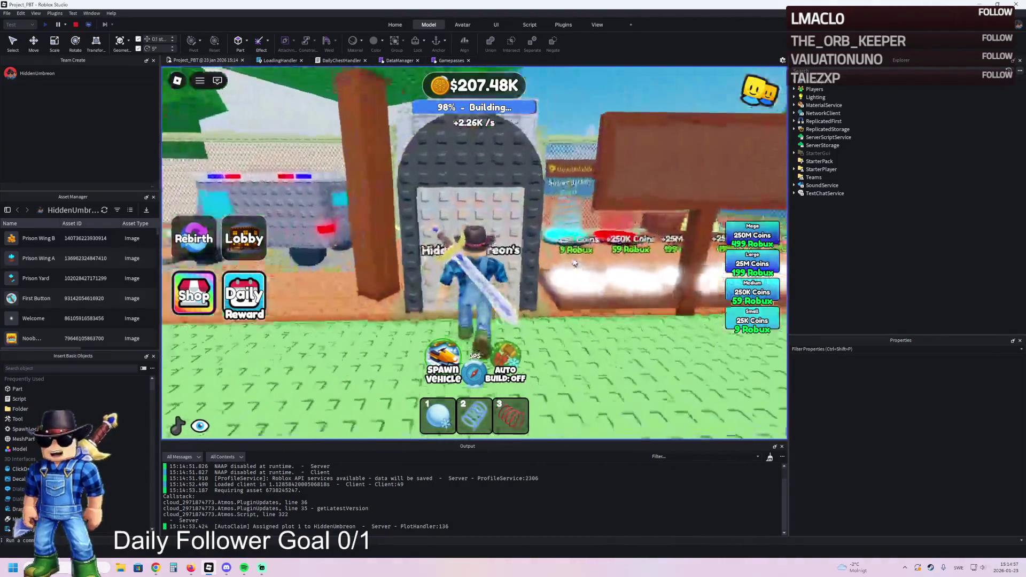
key("w")
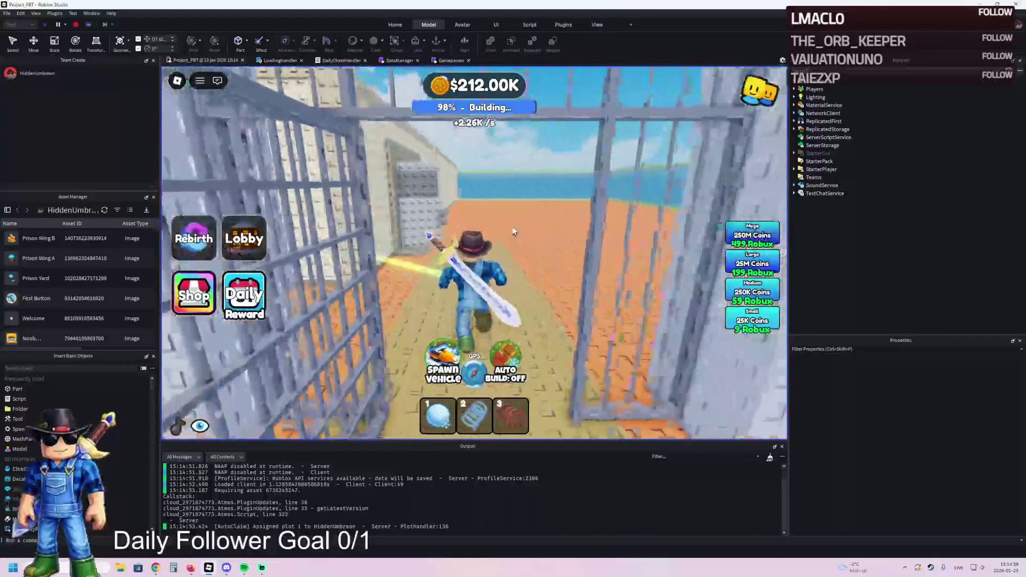
key("w")
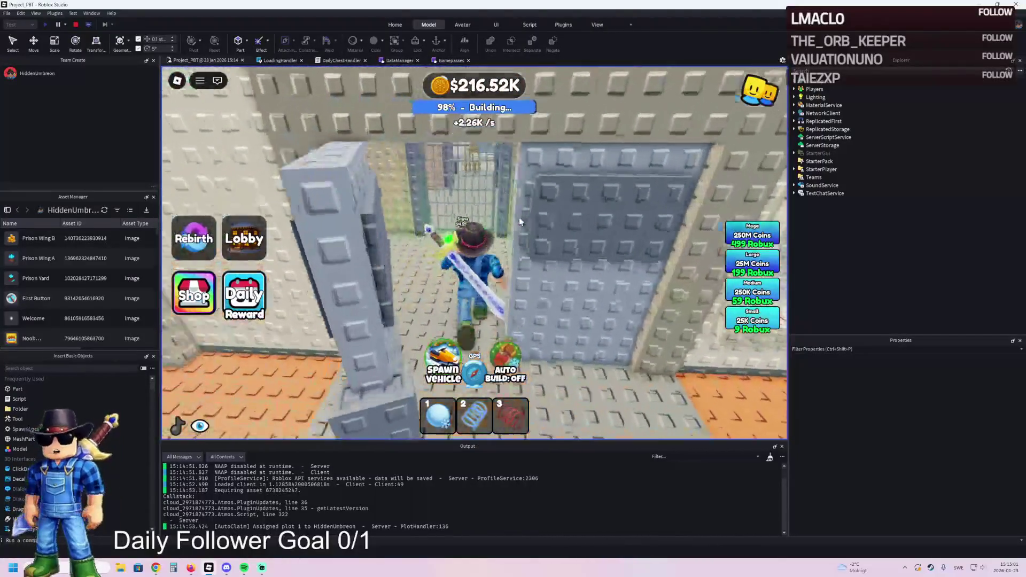
key("s")
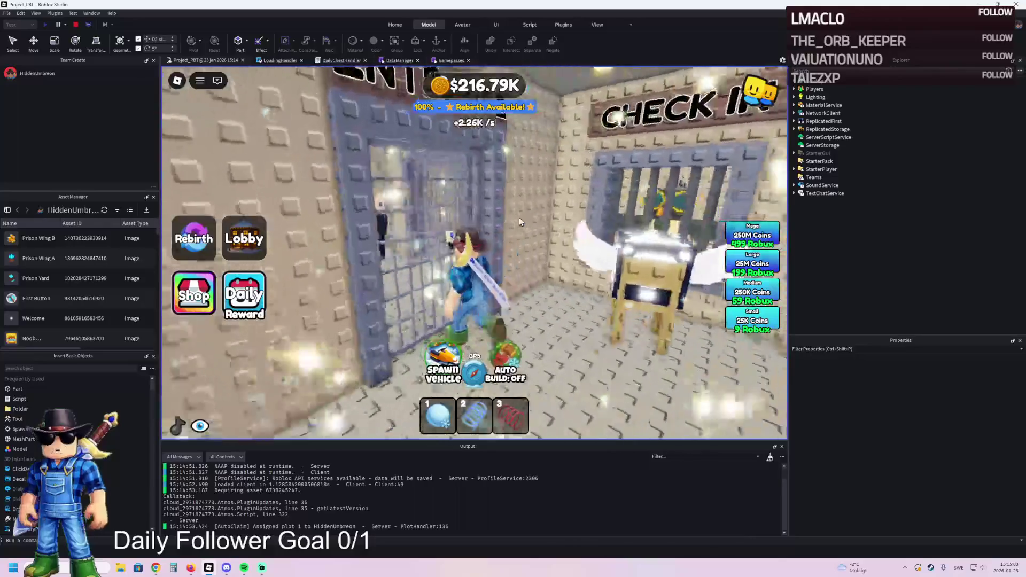
key("w")
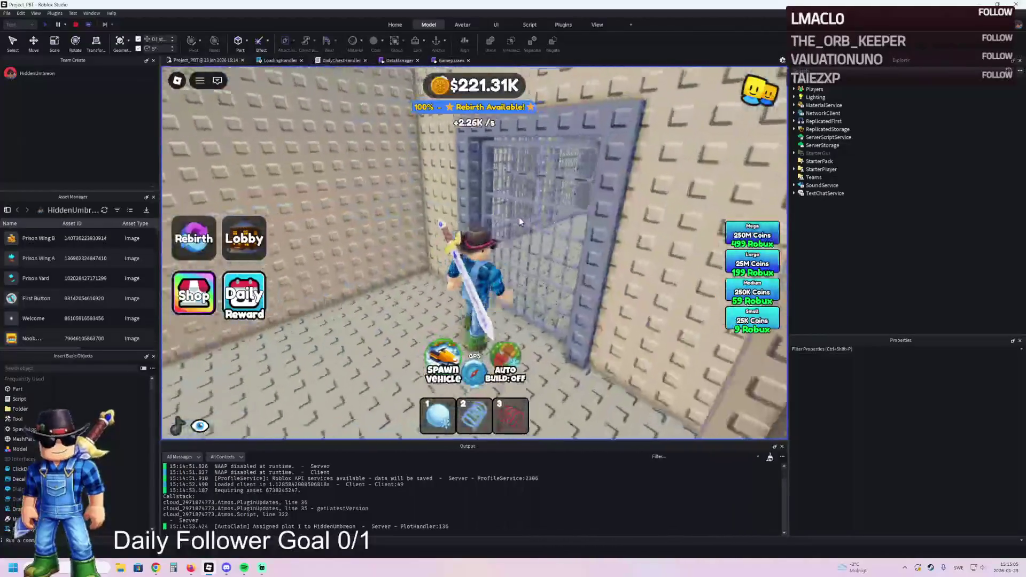
key("s")
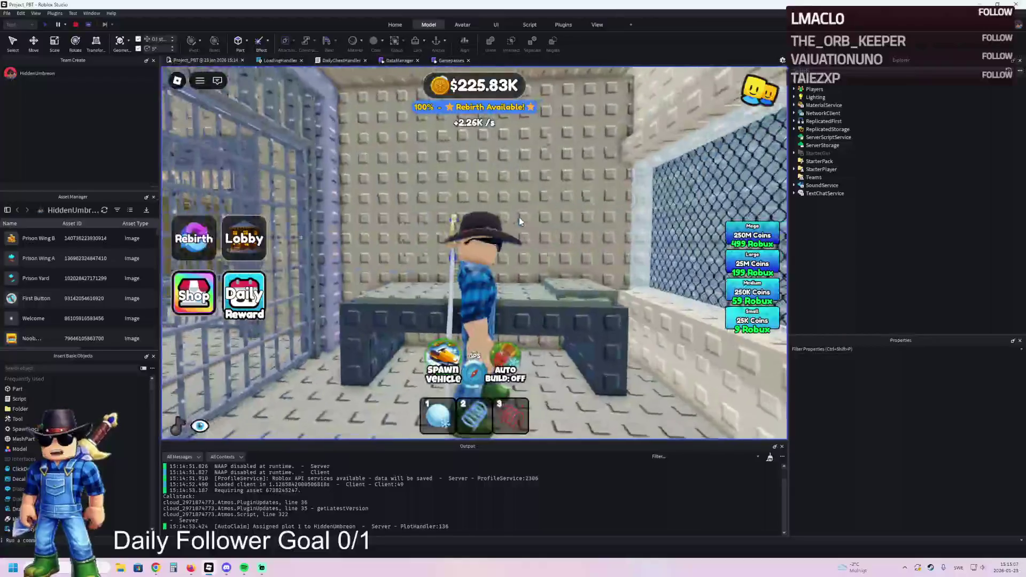
key("d")
key("w")
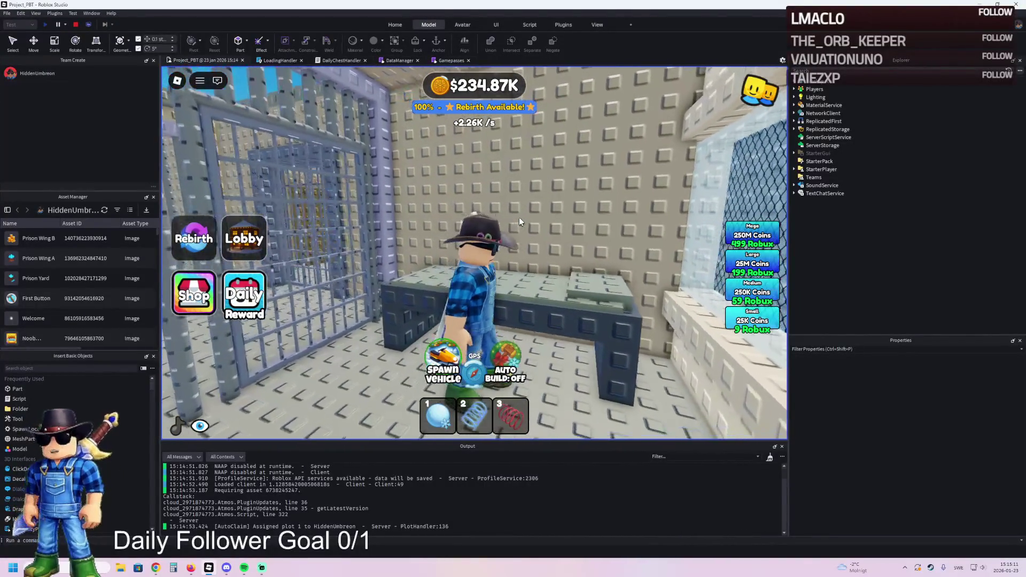
key("a")
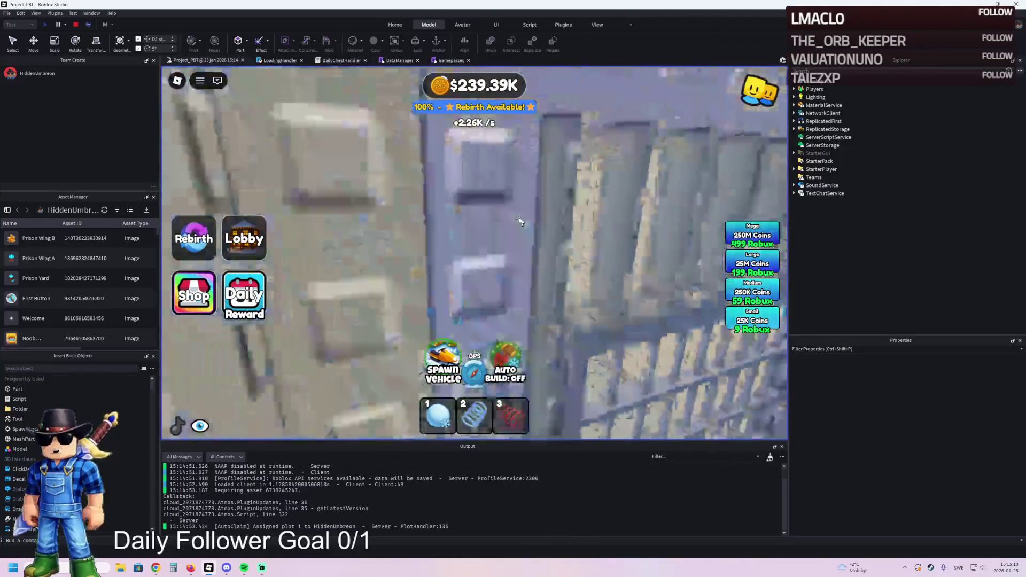
key("w")
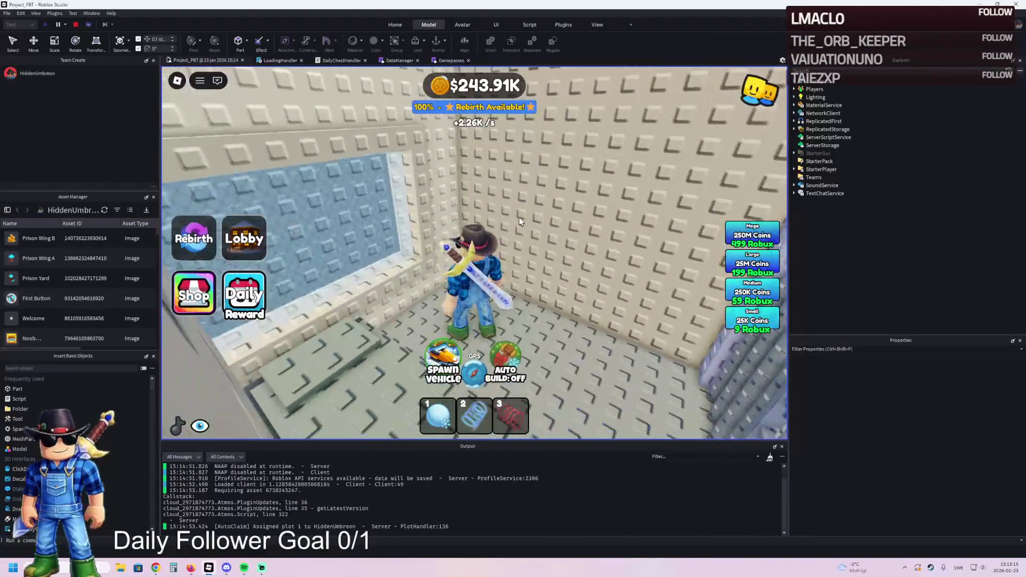
key("w")
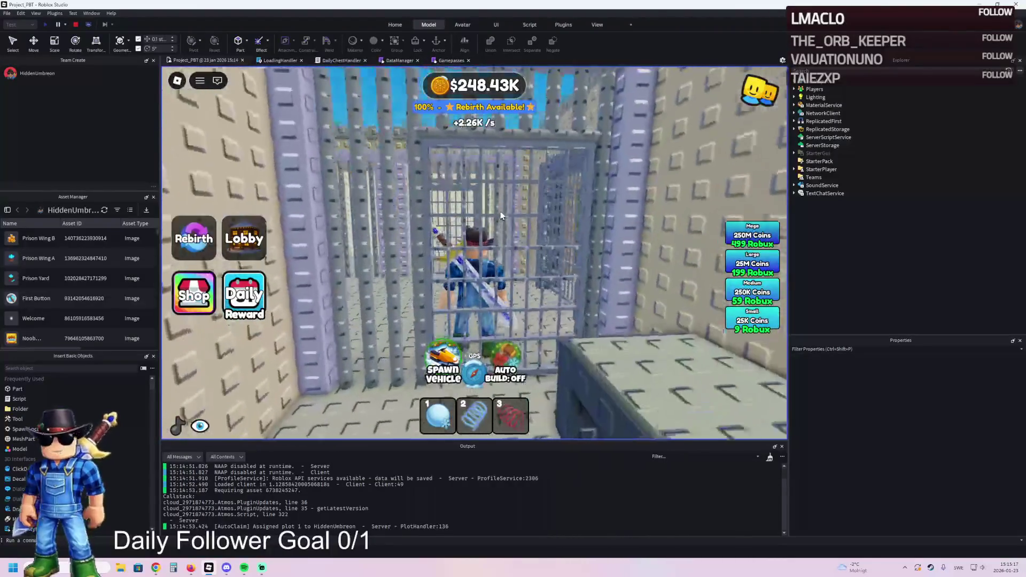
key("w")
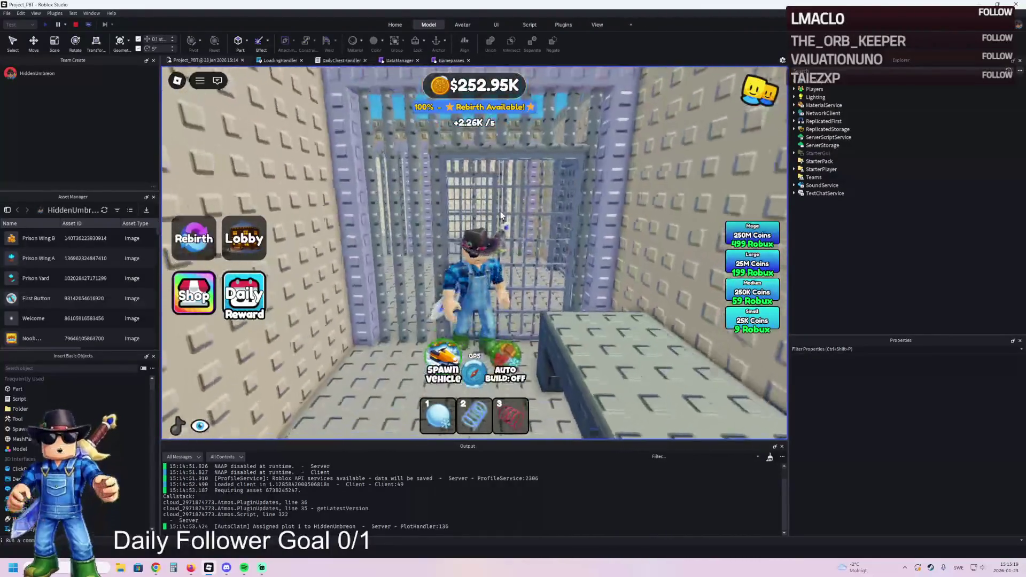
Walk the corridor and rooftop, drop back into the prison cells, then stop the playtest
key("w")
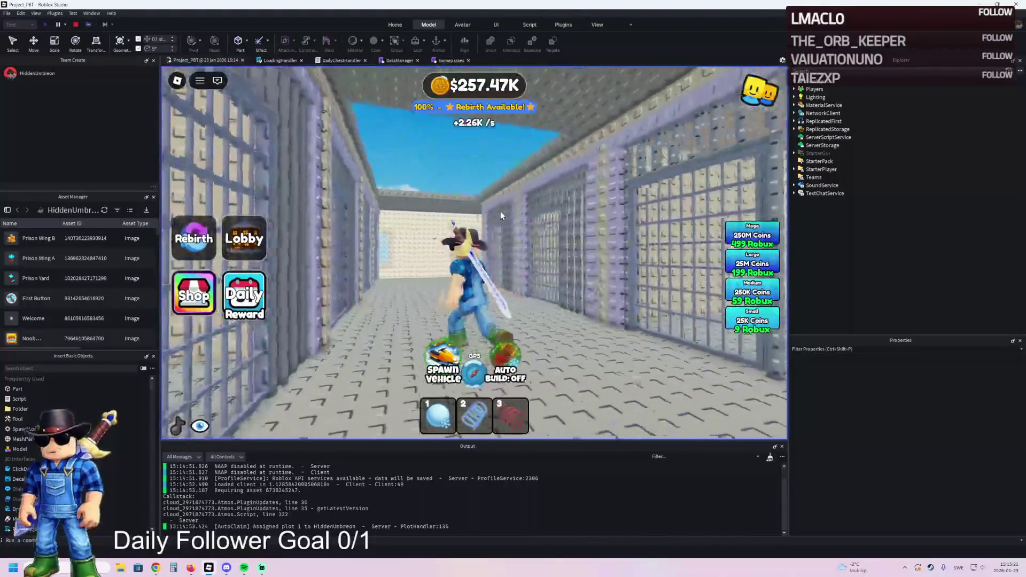
key("w")
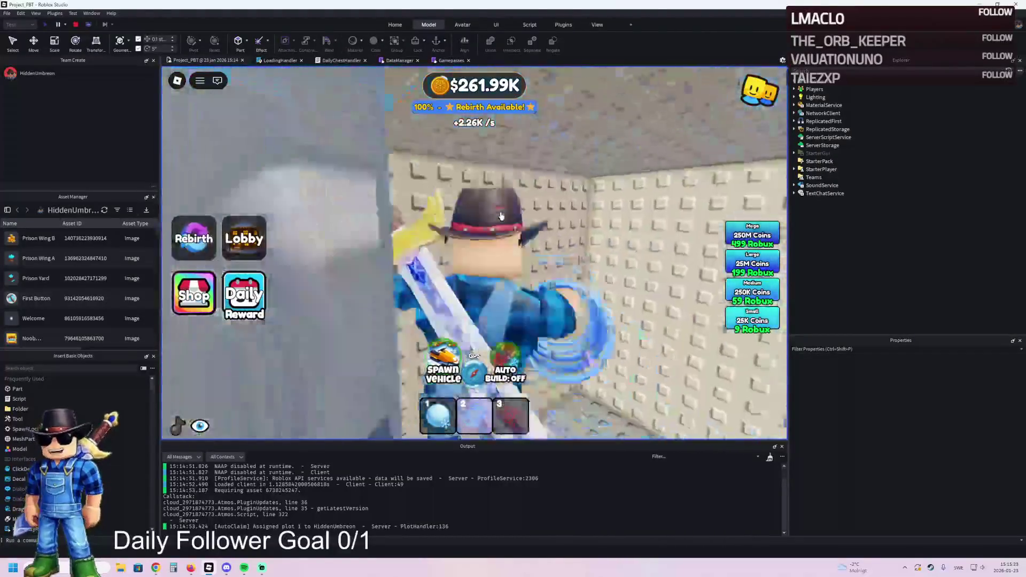
key("w")
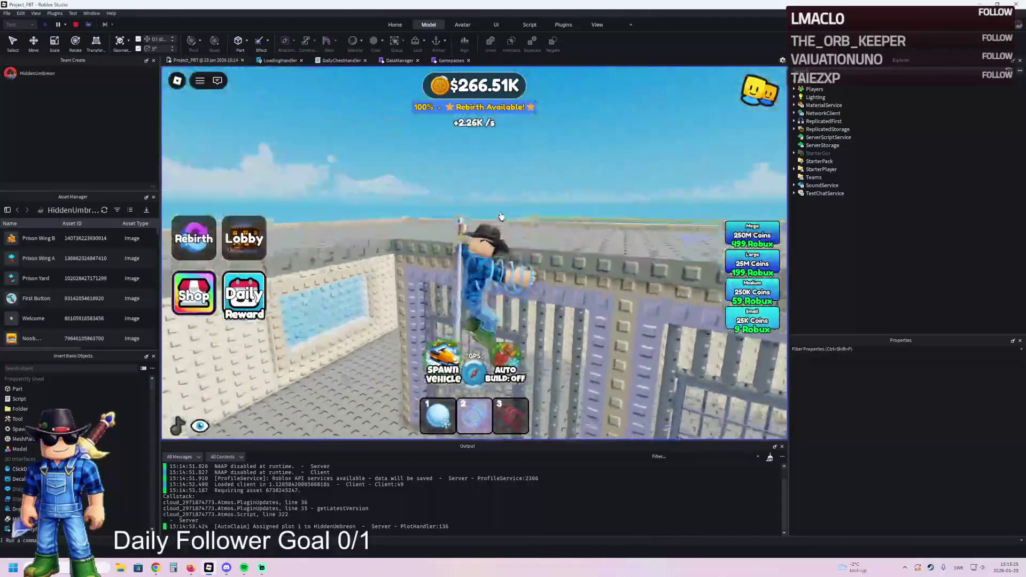
key("w")
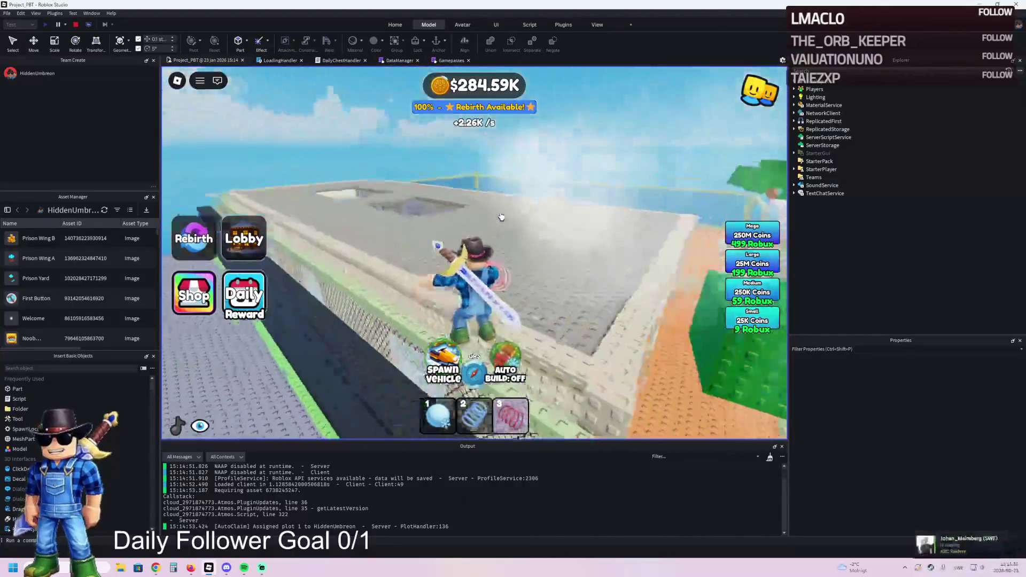
key("w")
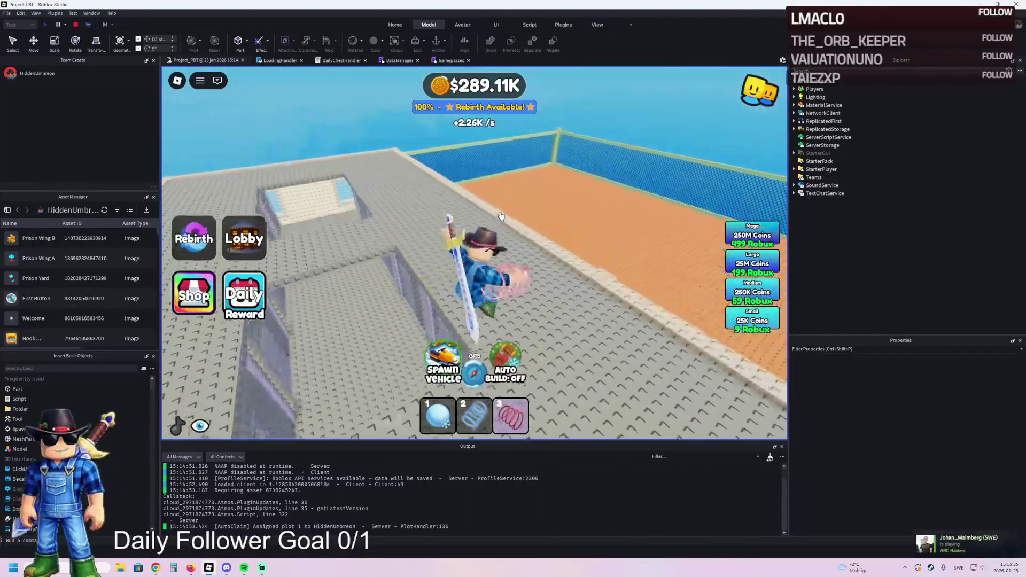
key("a")
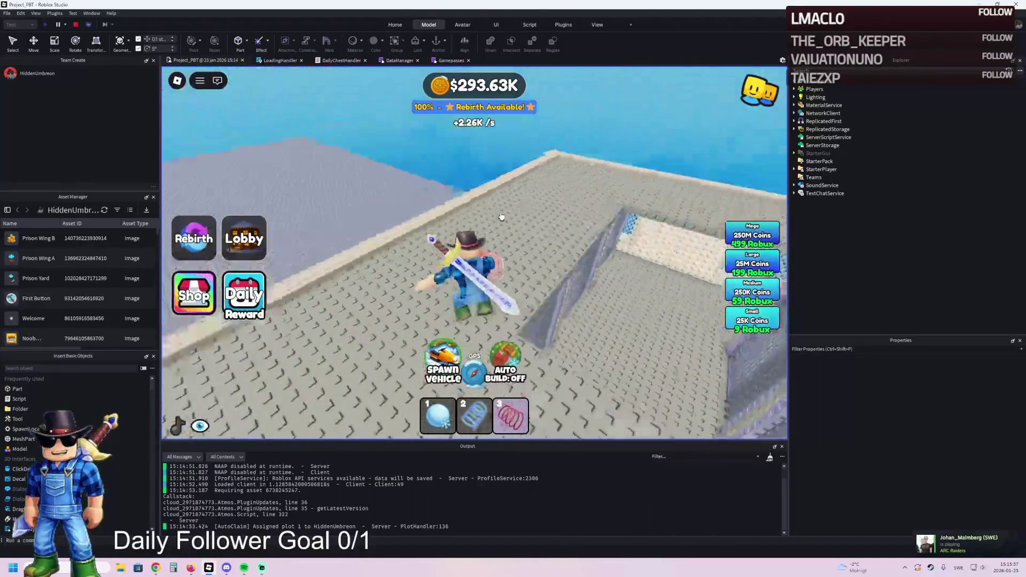
key("d")
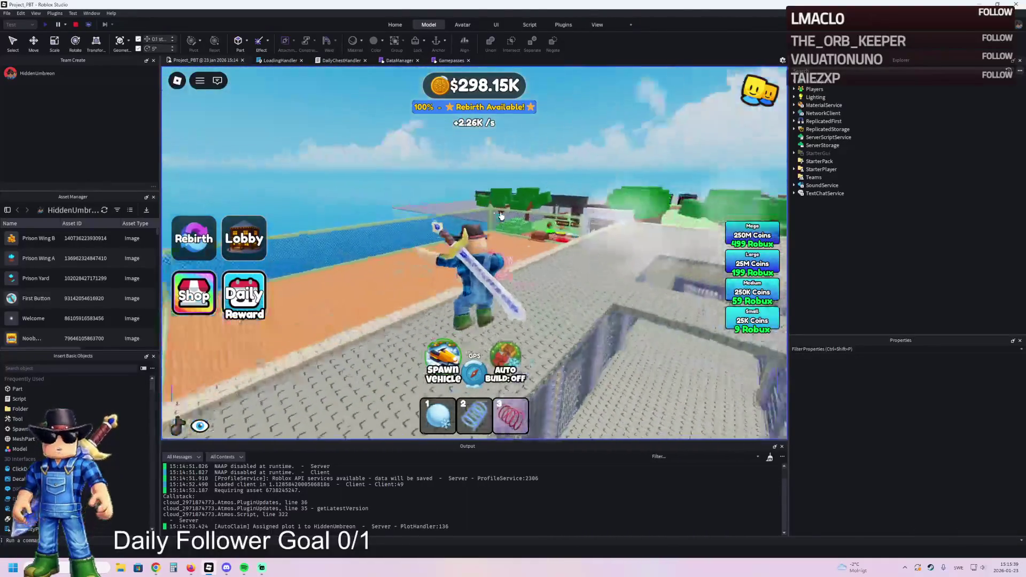
key("w")
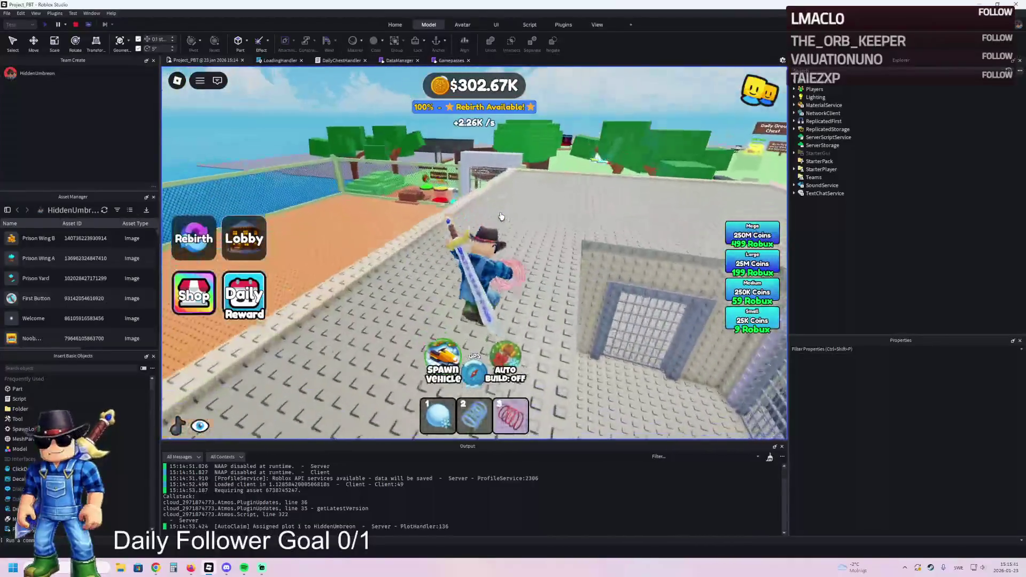
key("w")
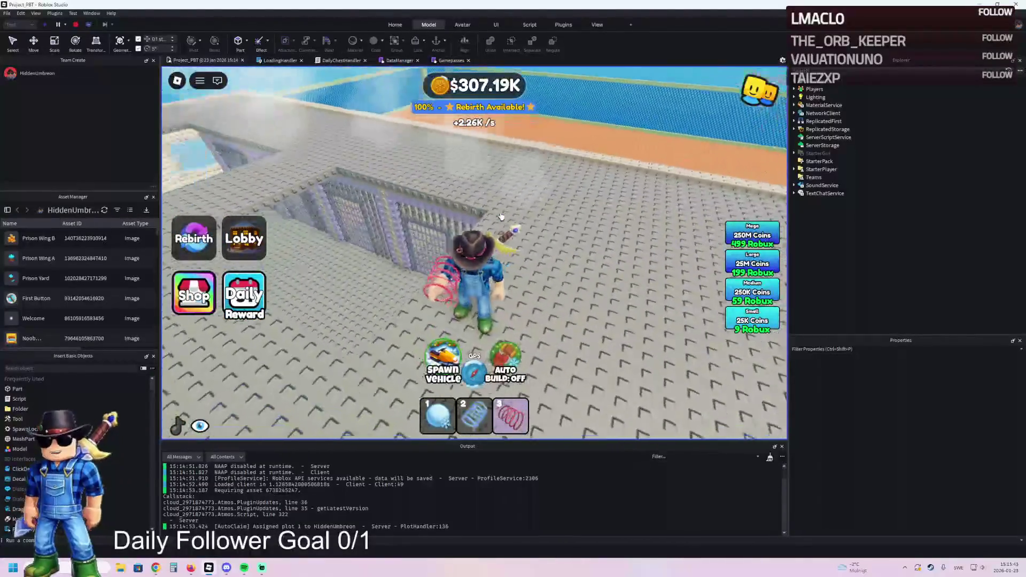
key("w")
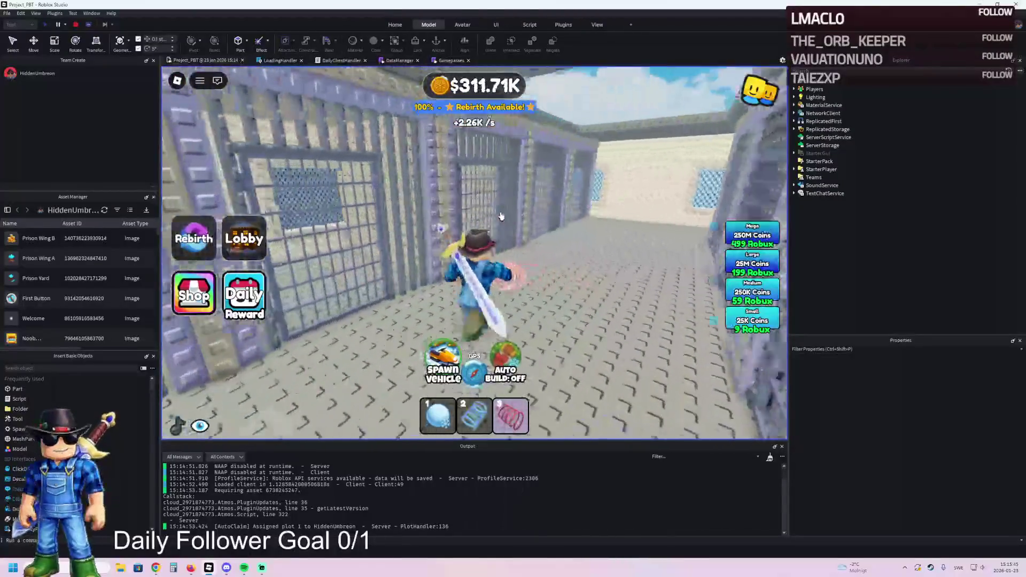
key("w")
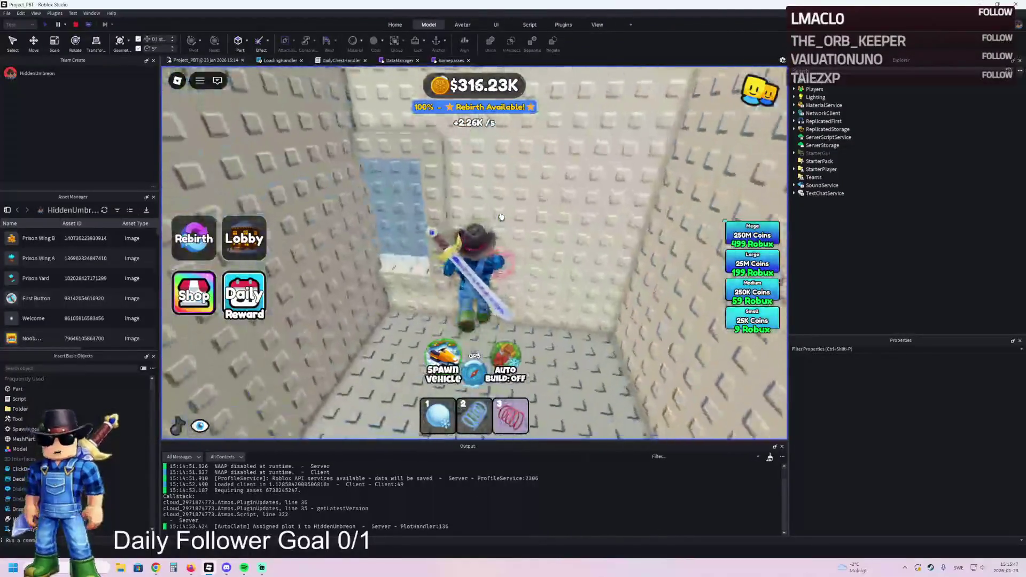
key("w")
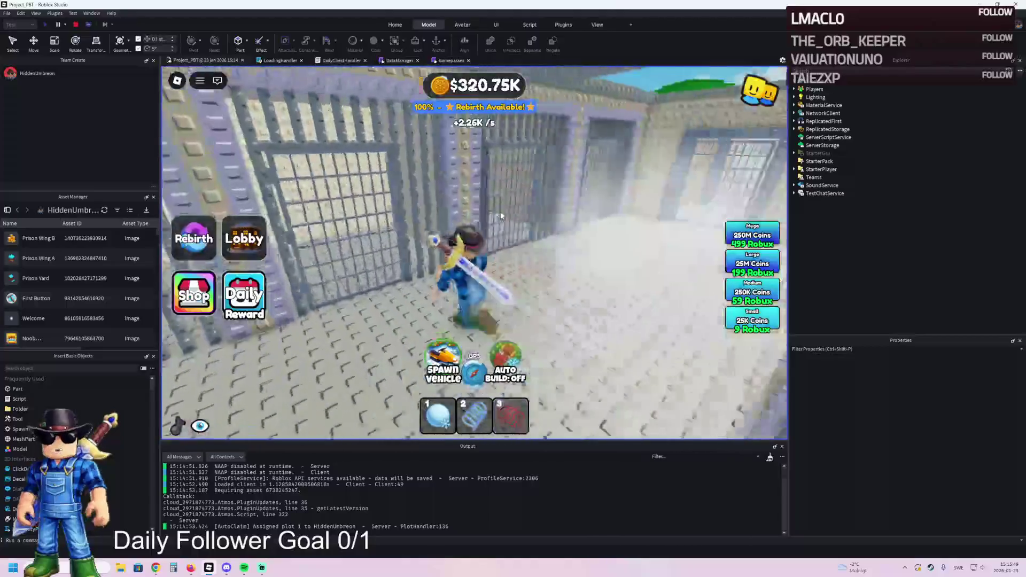
key("w")
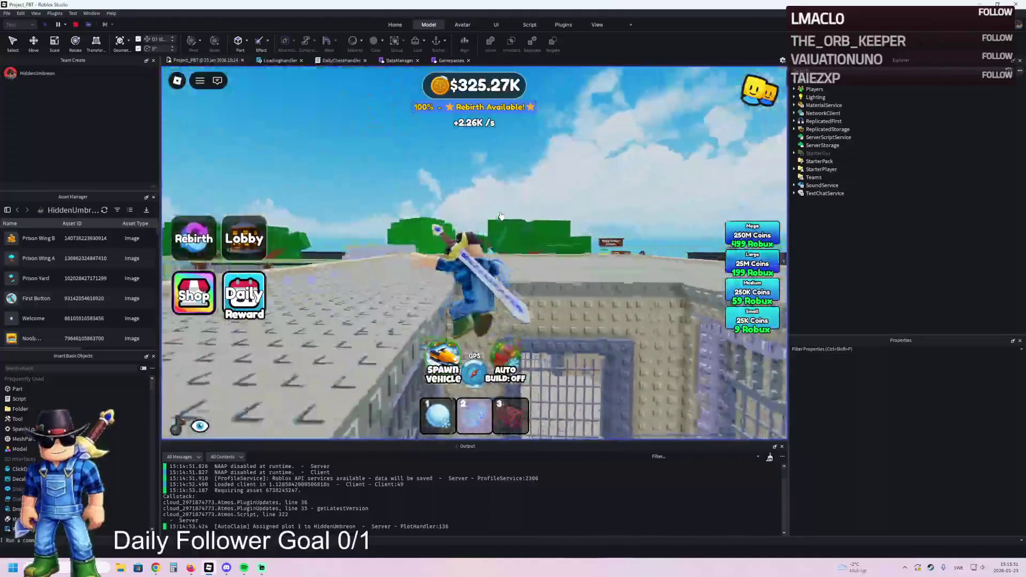
key("w")
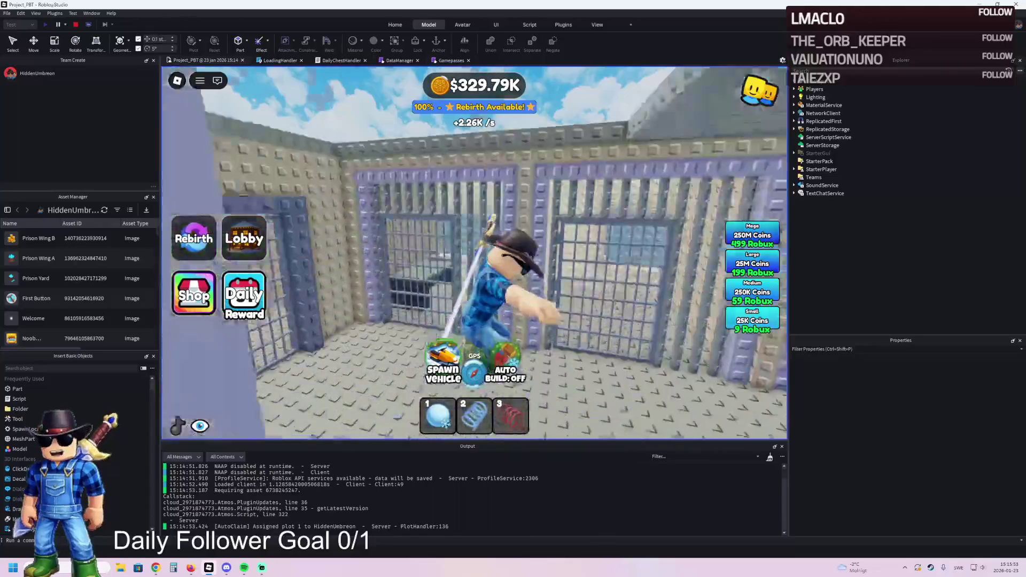
left_click(77, 26)
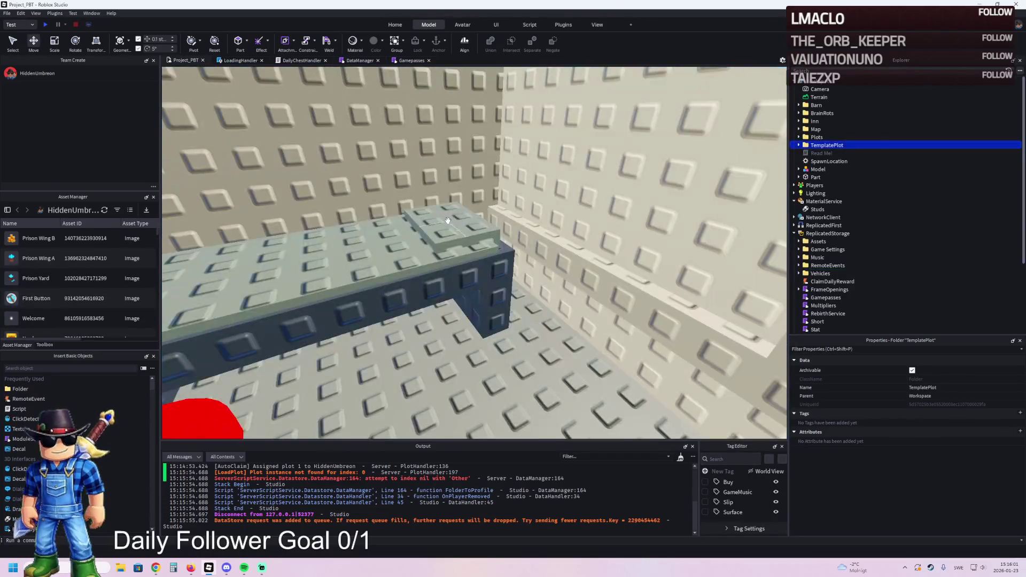
Duplicate a dark grey foundation block and slide the copy against the cell's back wall
key("w")
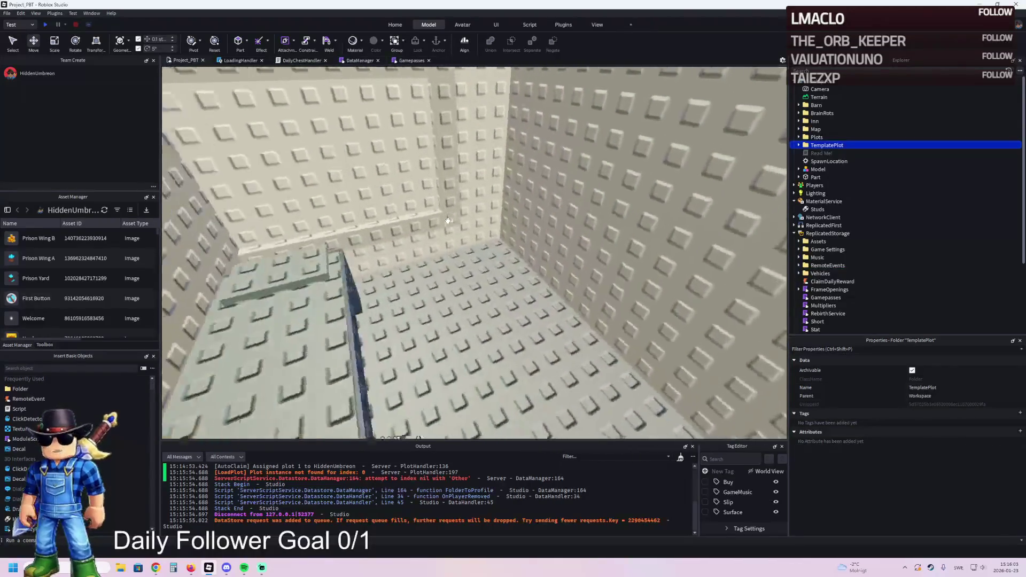
left_click(389, 229)
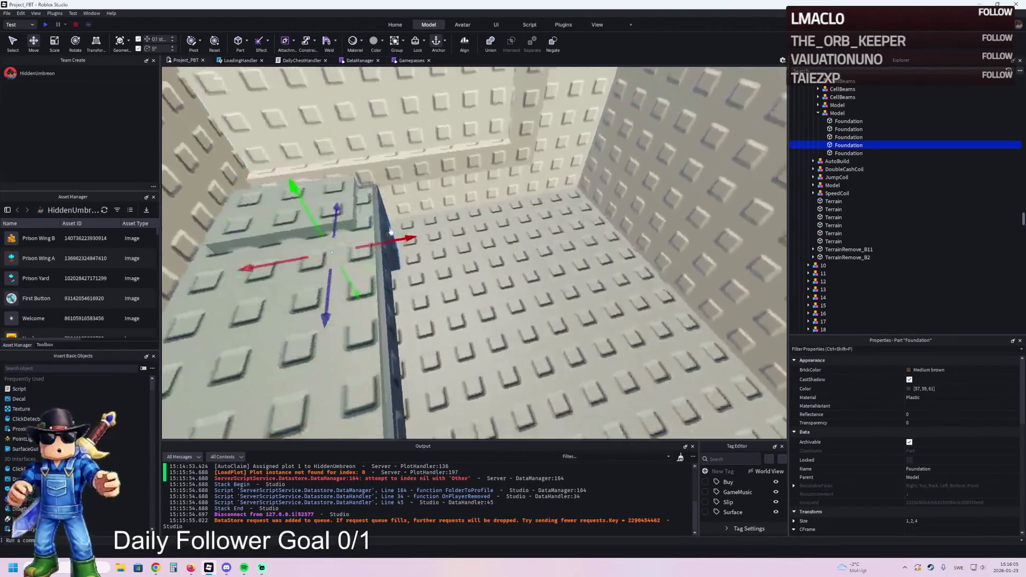
key("ctrl+d")
mouse_move(409, 238)
left_mouse_down()
mouse_move(481, 271)
mouse_move(547, 202)
left_mouse_up()
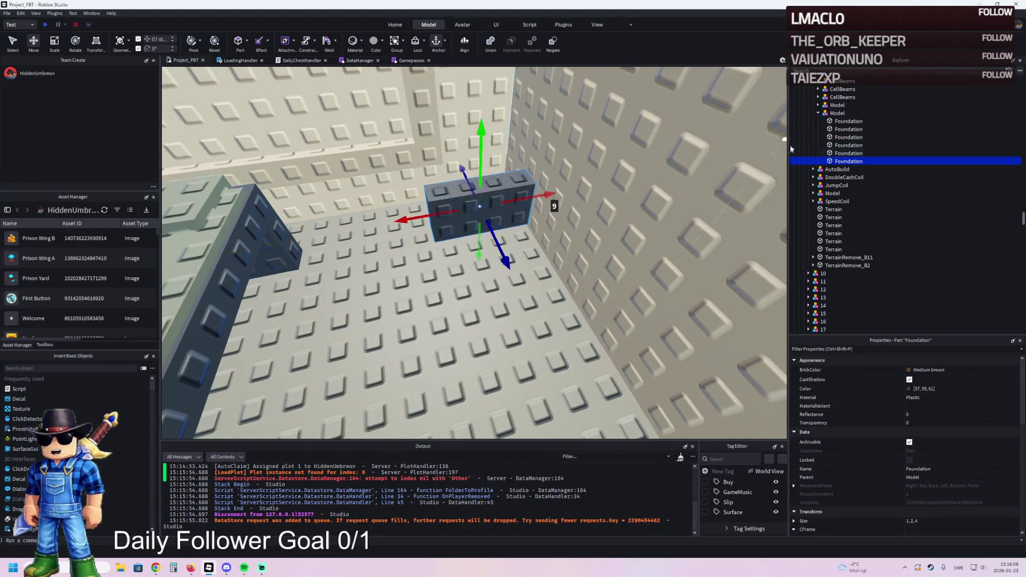
Reparent the new block under the W1 folder in Explorer
left_click_drag(834, 112, 835, 113)
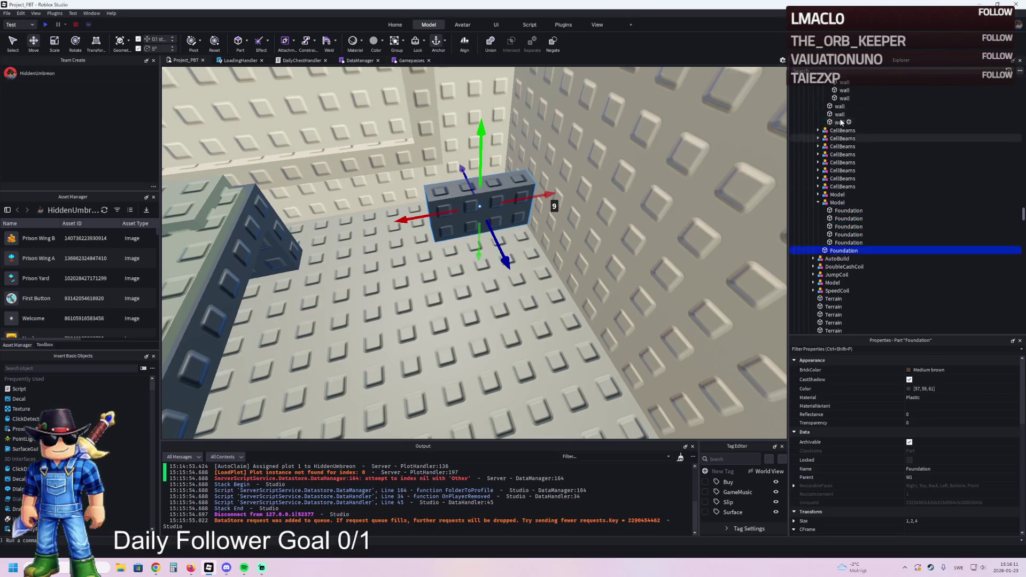
scroll(841, 134, "up", 5)
left_click(841, 130)
scroll(841, 137, "up", 1)
left_click(818, 129)
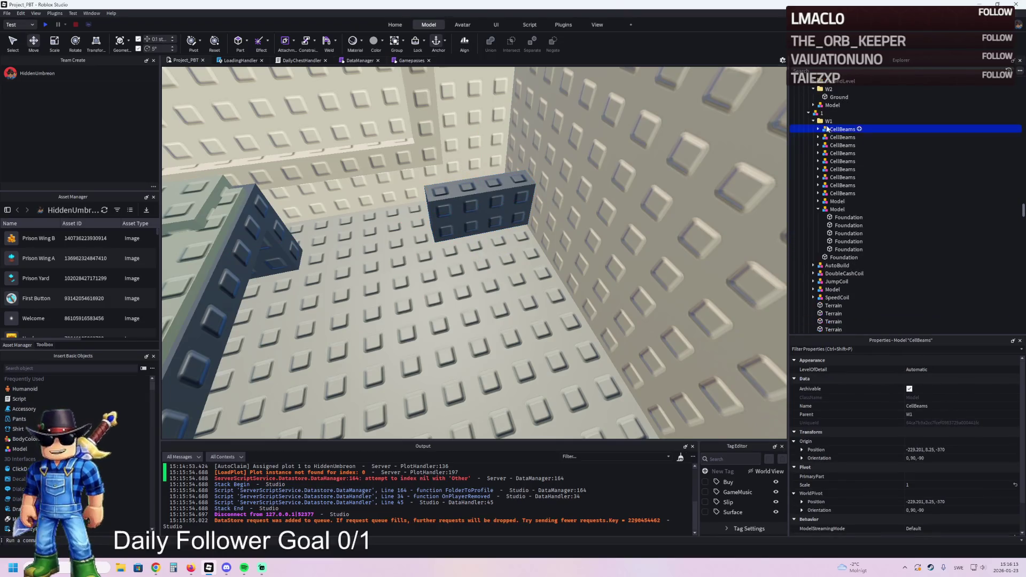
left_click(828, 122)
left_click_drag(830, 113, 831, 143)
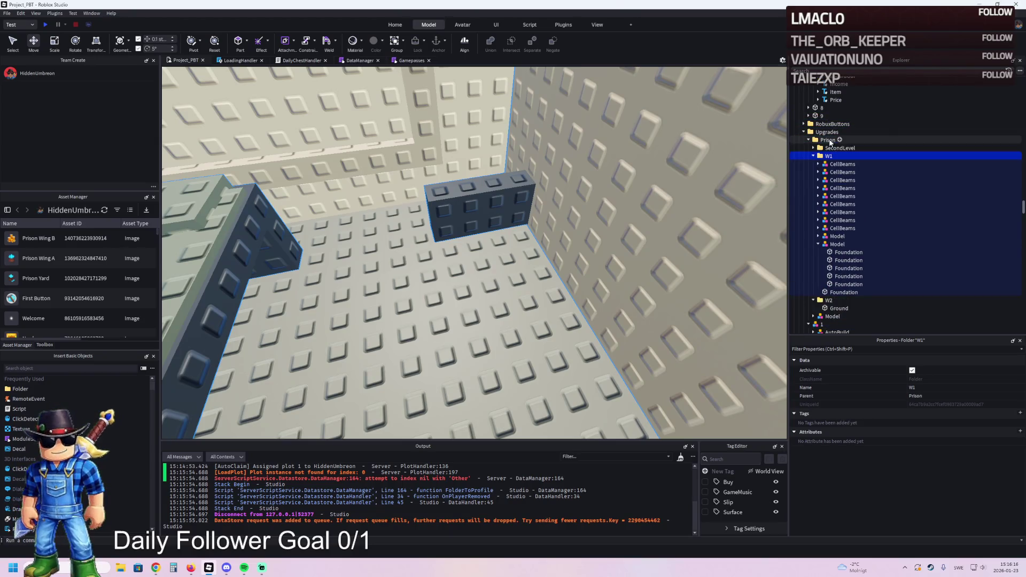
Widen the new Foundation block on both sides into a 4,2,4 base
left_click(505, 200)
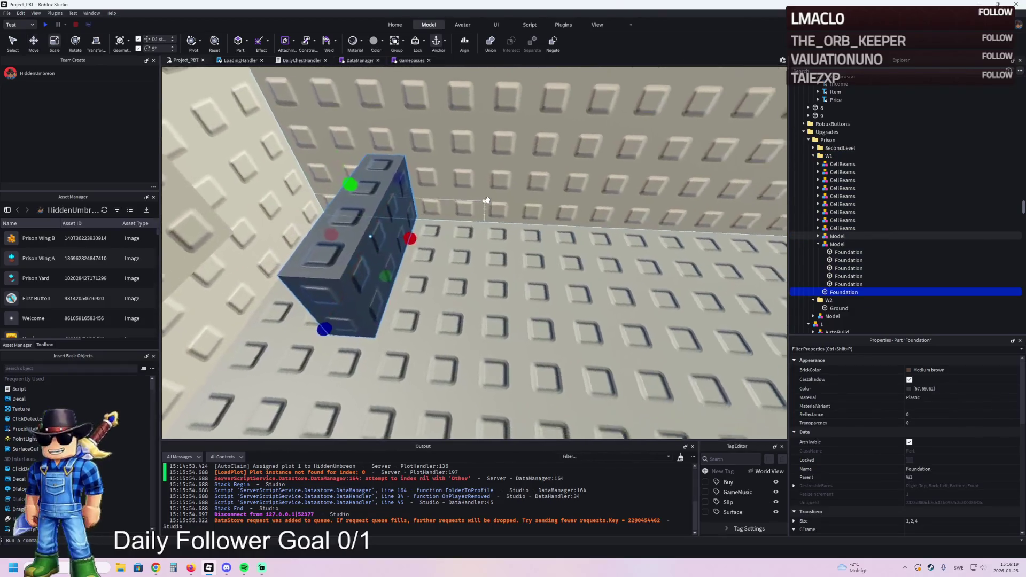
left_click_drag(392, 241, 307, 251)
left_click_drag(483, 235, 524, 237)
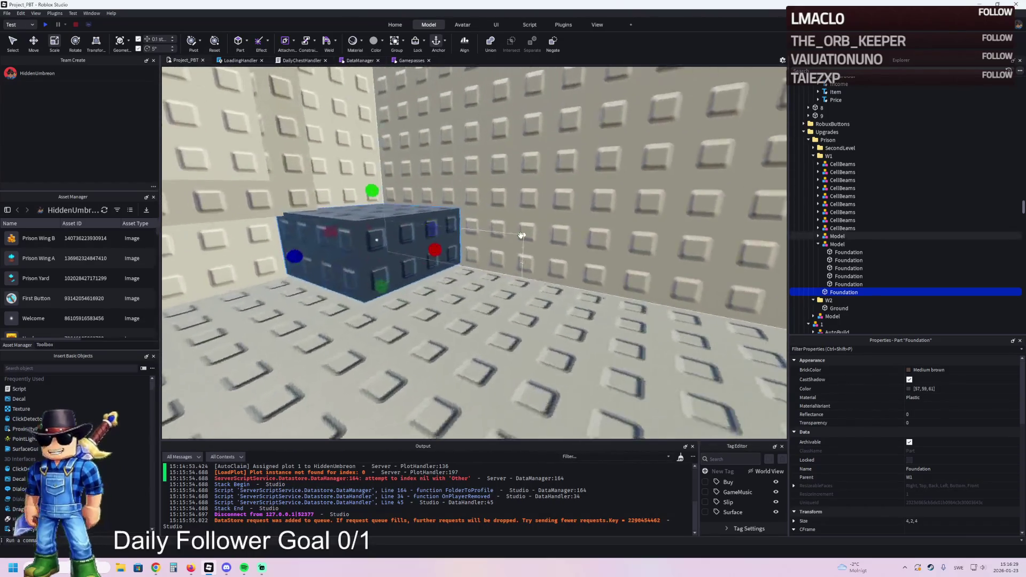
Duplicate the base, slim the copy to 1.1 wide and set it on top as a wall
key("ctrl+d")
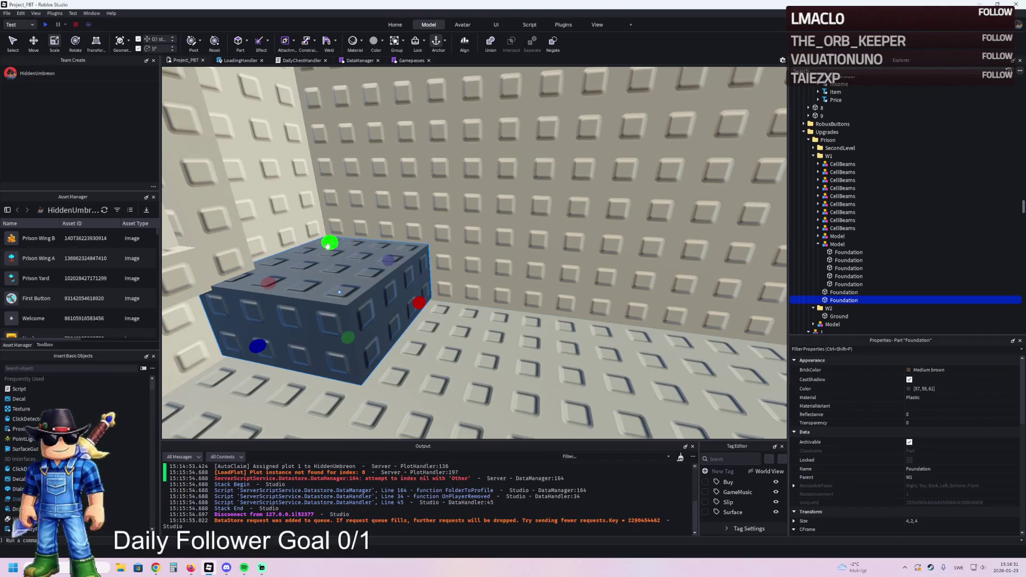
left_click_drag(270, 291, 290, 290)
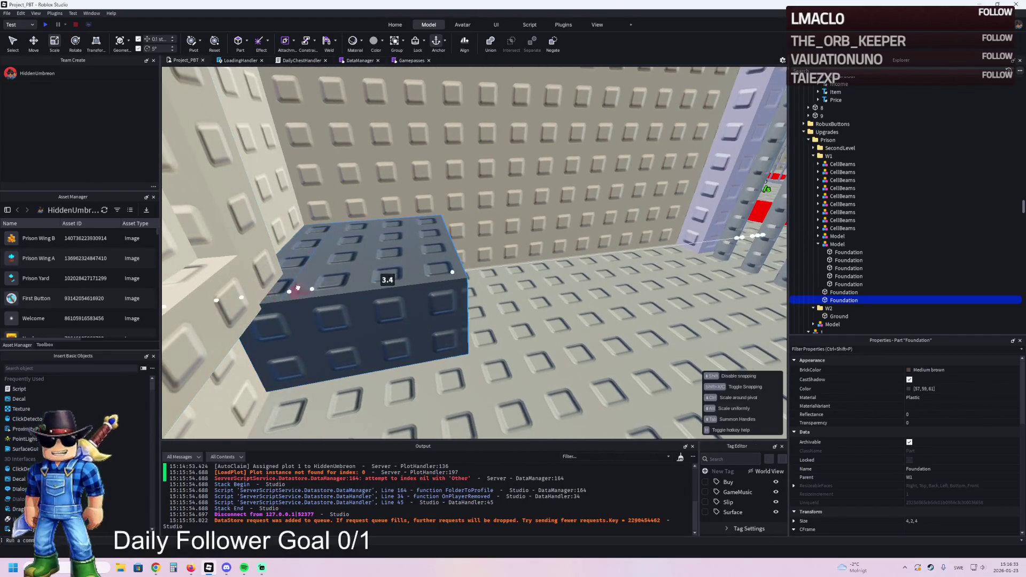
left_click_drag(393, 277, 394, 275)
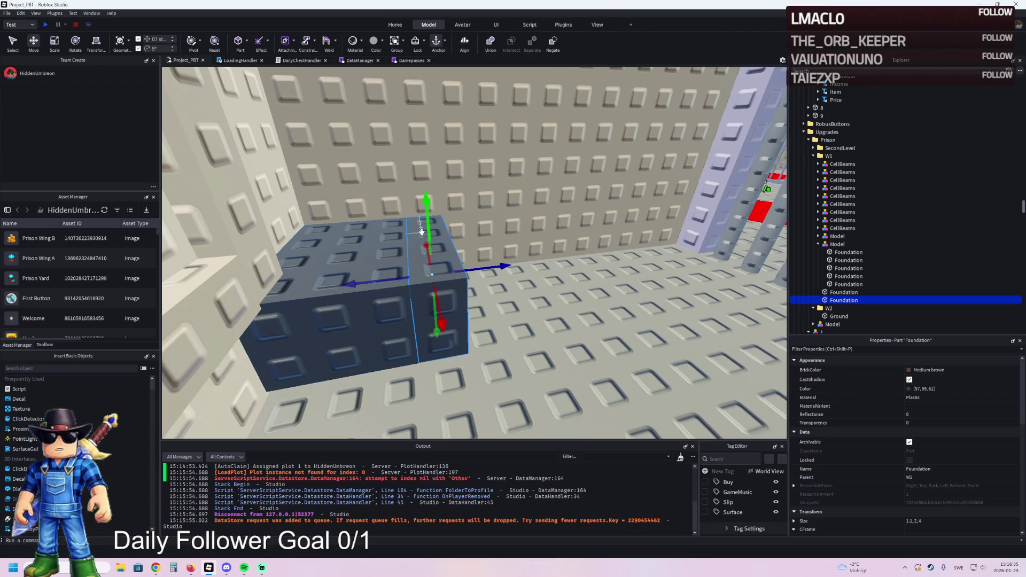
left_click_drag(422, 233, 428, 196)
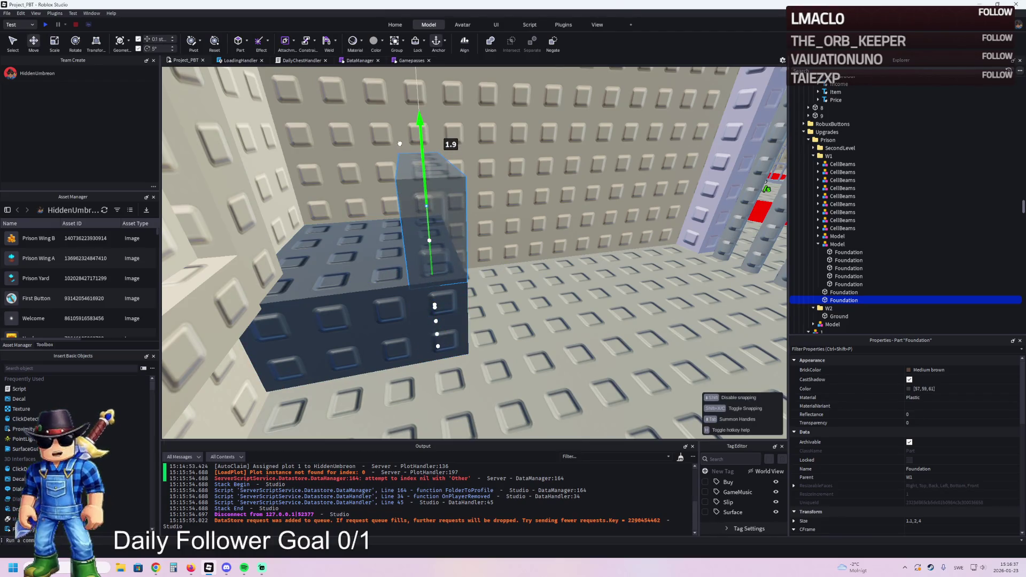
left_click_drag(400, 144, 401, 144)
Duplicate the wall piece twice, sliding copies along the base edges and resizing one to 3.8 long
key("ctrl+d")
mouse_move(484, 216)
left_mouse_down()
mouse_move(451, 219)
mouse_move(476, 233)
mouse_move(520, 227)
left_mouse_up()
key("ctrl+d")
left_click_drag(481, 287, 474, 236)
key("ctrl+3")
mouse_move(518, 200)
left_mouse_down()
mouse_move(551, 174)
mouse_move(517, 180)
left_mouse_up()
left_click_drag(402, 198, 402, 198)
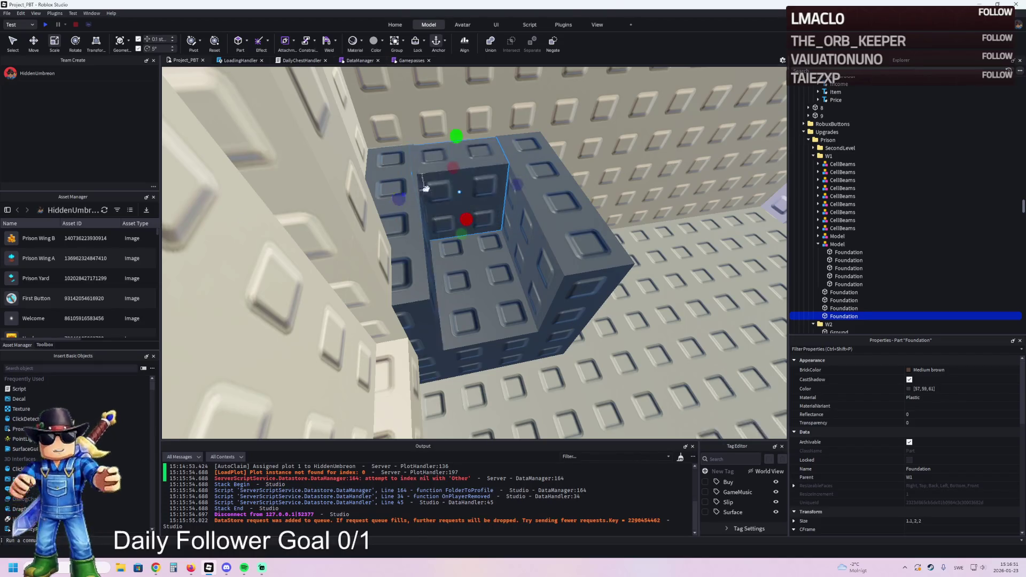
Undo a resize of the top wall piece and refocus the view on the fixture
scroll(471, 176, "up", 5)
mouse_move(471, 176)
left_mouse_down()
mouse_move(459, 179)
mouse_move(459, 168)
left_mouse_up()
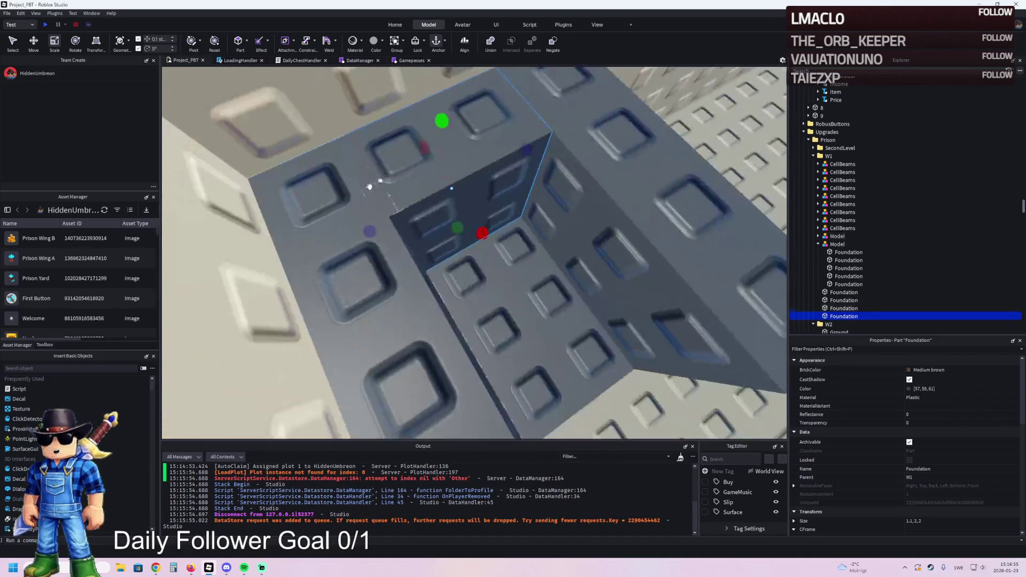
scroll(413, 273, "up", 10)
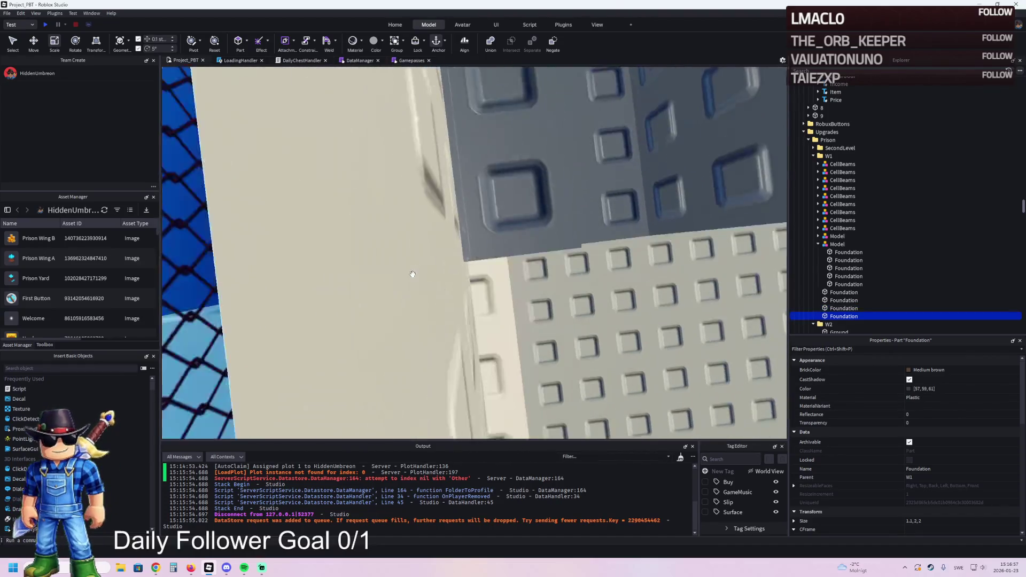
key("ctrl+z")
key("f")
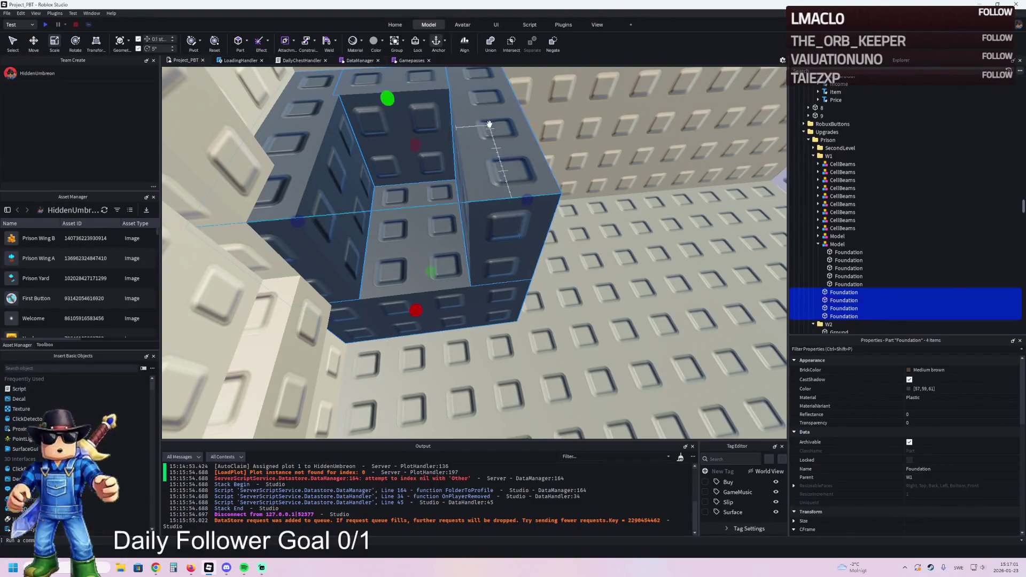
scroll(446, 208, "up", 3)
Nudge one wall piece into place and resize it to fit the gap
left_click(412, 262)
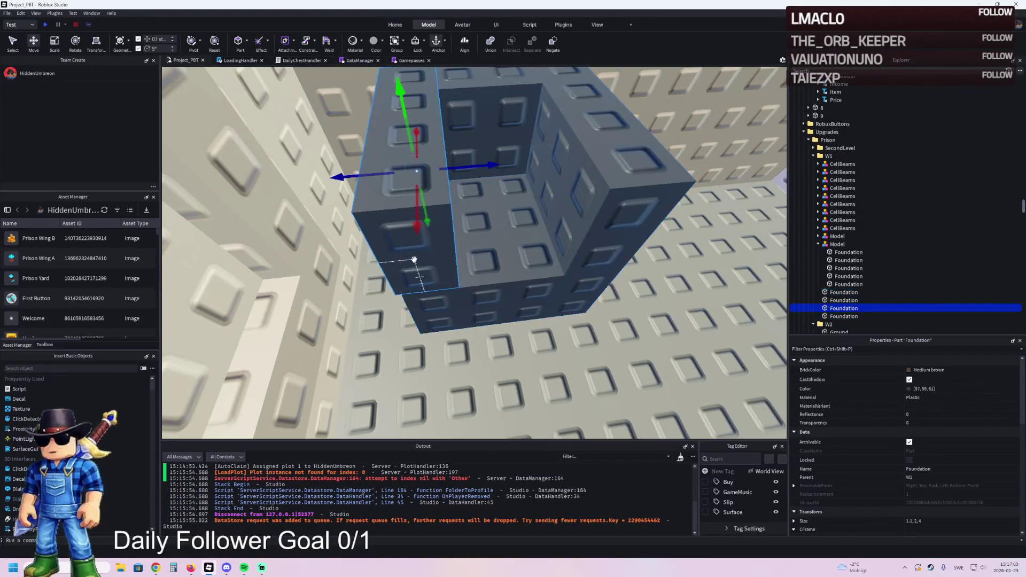
left_click_drag(465, 178, 469, 238)
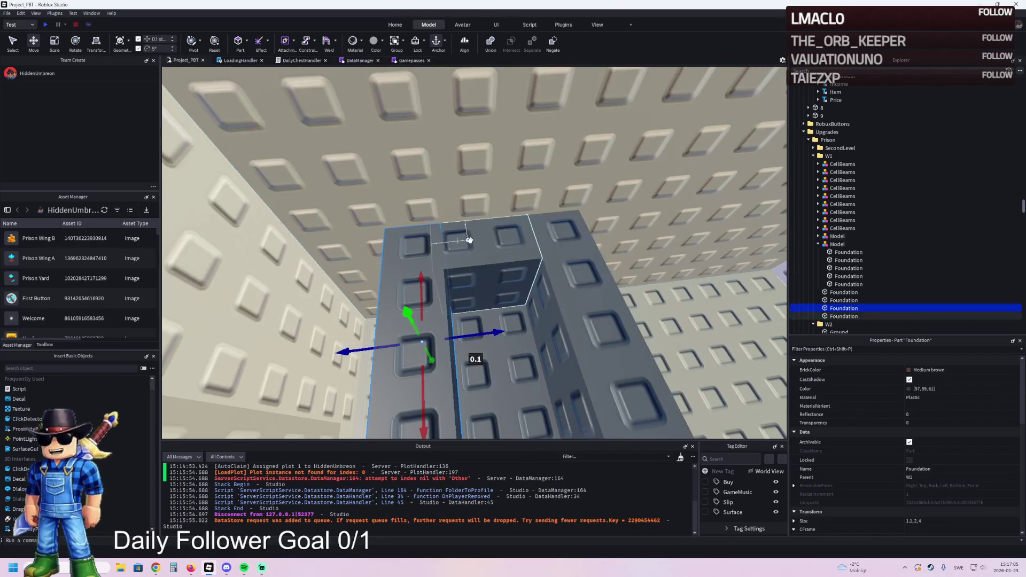
left_click_drag(432, 279, 429, 274)
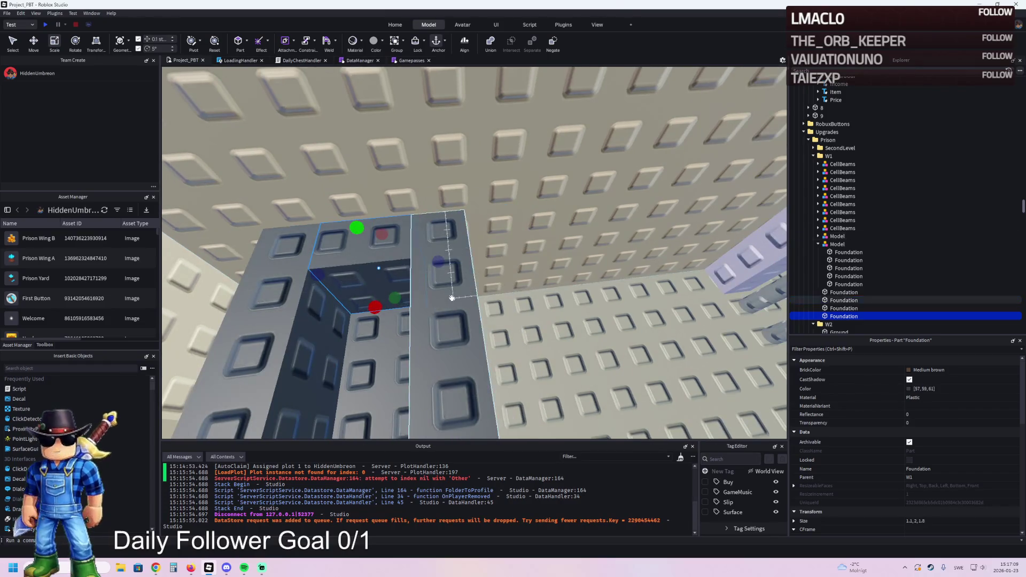
Size the neighbouring slim wall piece to 2 deep and duplicate it
left_click(452, 297)
left_click_drag(402, 328, 444, 337)
mouse_move(525, 253)
left_mouse_down()
mouse_move(479, 269)
mouse_move(498, 270)
mouse_move(478, 245)
mouse_move(481, 227)
left_mouse_up()
key("ctrl+d")
key("ctrl+2")
key("ctrl+3")
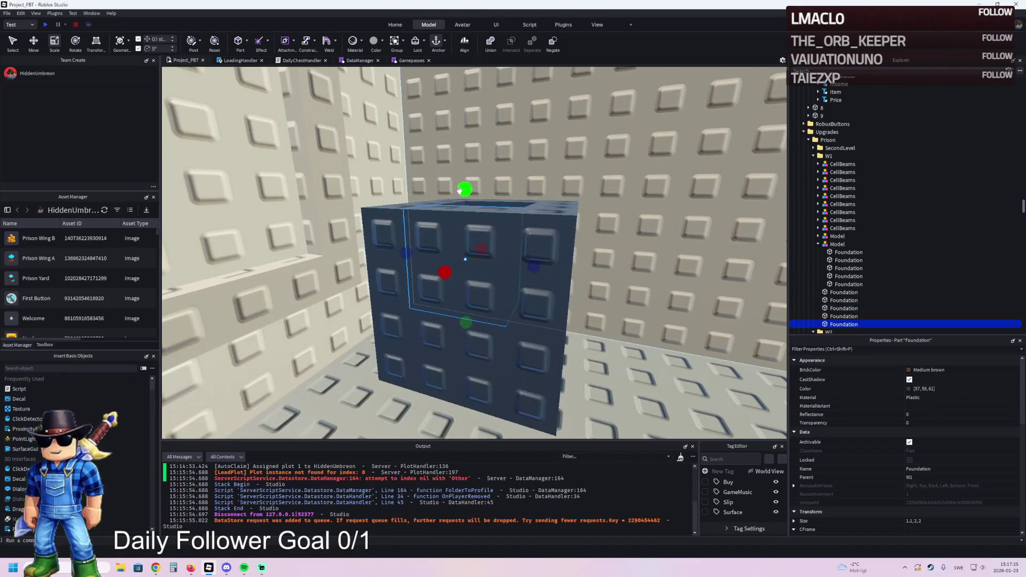